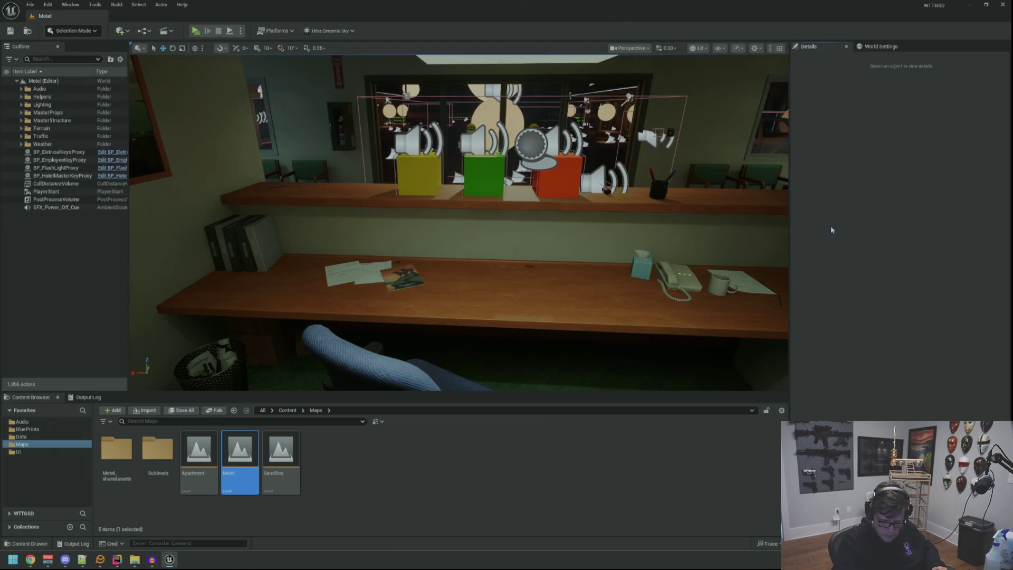
- Select the SFX_Power_Off_Cue actor by the office desk, frame it, and preview its sound
{"action": "left_click_drag", "start_coordinate": [556, 197], "coordinate": [556, 197]}
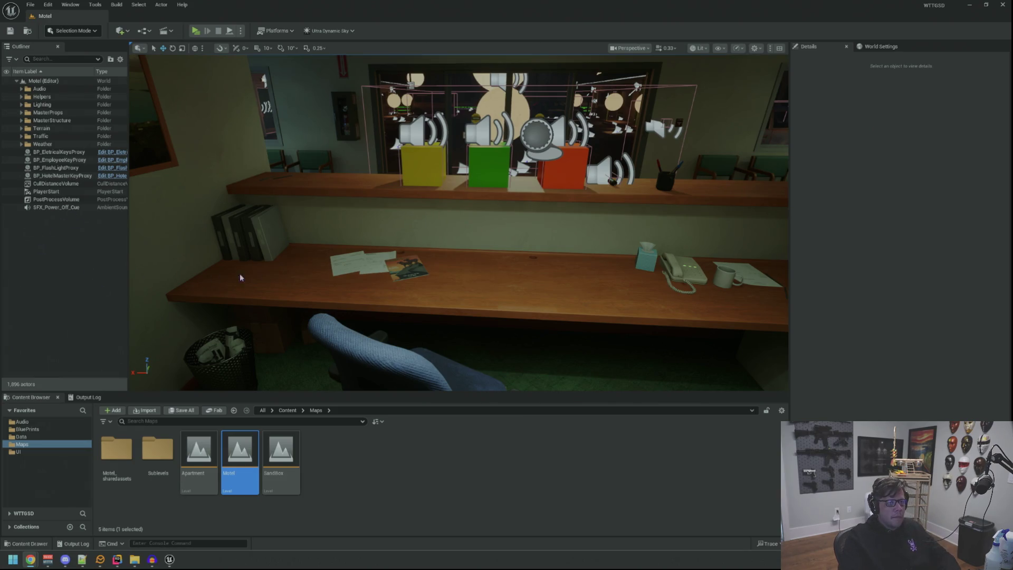
{"action": "mouse_move", "coordinate": [227, 273]}
{"action": "left_mouse_down"}
{"action": "mouse_move", "coordinate": [227, 243]}
{"action": "mouse_move", "coordinate": [227, 306]}
{"action": "left_mouse_up"}
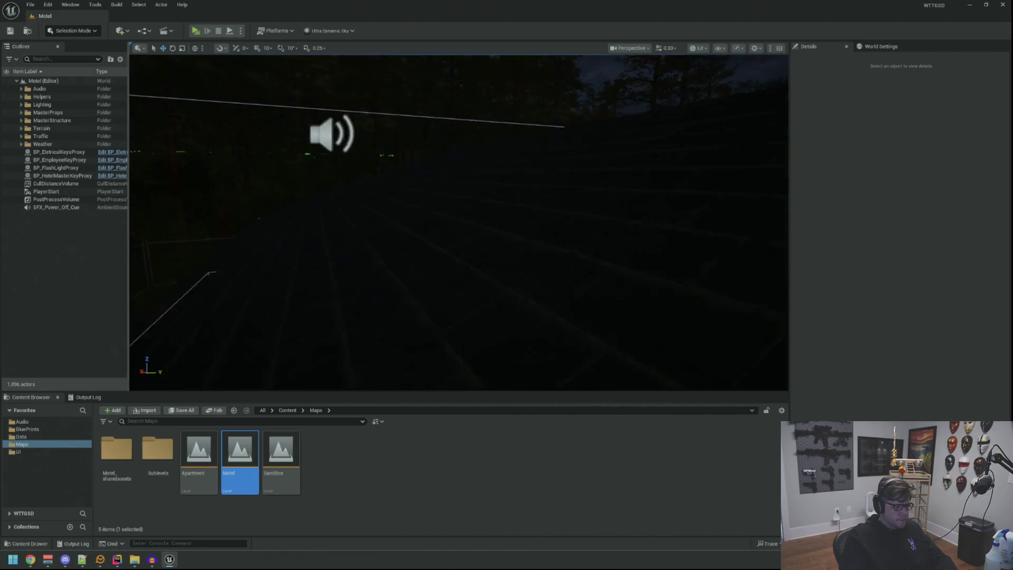
{"action": "left_click", "coordinate": [336, 167]}
{"action": "key", "text": "f"}
{"action": "left_click_drag", "start_coordinate": [749, 338], "coordinate": [749, 321]}
{"action": "left_click", "coordinate": [863, 337]}
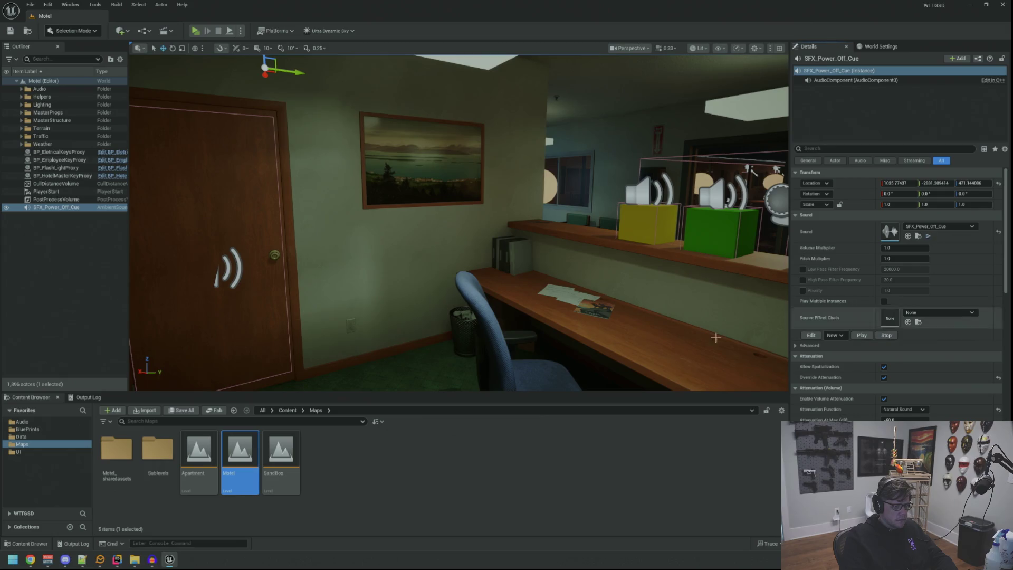
- Assign SFX_WoodDoorB_Close_Cue as the actor's sound and preview it
{"action": "left_click", "coordinate": [918, 237]}
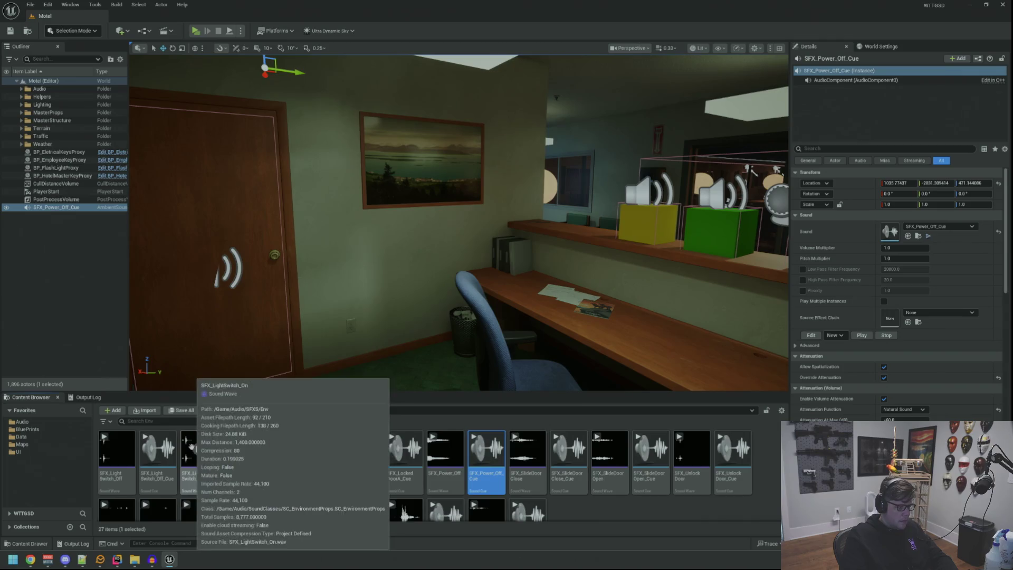
{"action": "scroll", "coordinate": [370, 475], "scroll_direction": "down", "scroll_amount": 1}
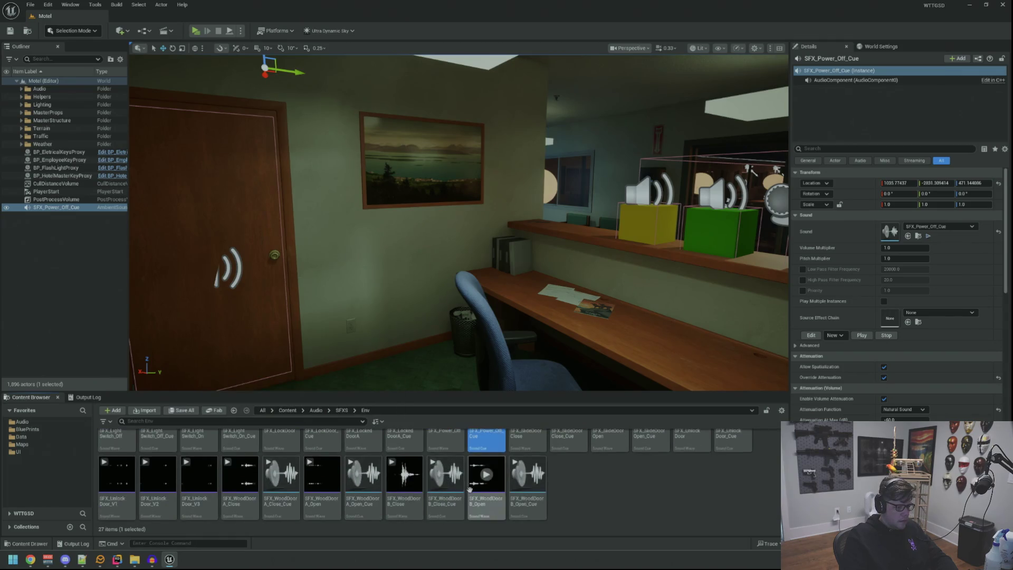
{"action": "left_click_drag", "start_coordinate": [447, 477], "coordinate": [892, 247]}
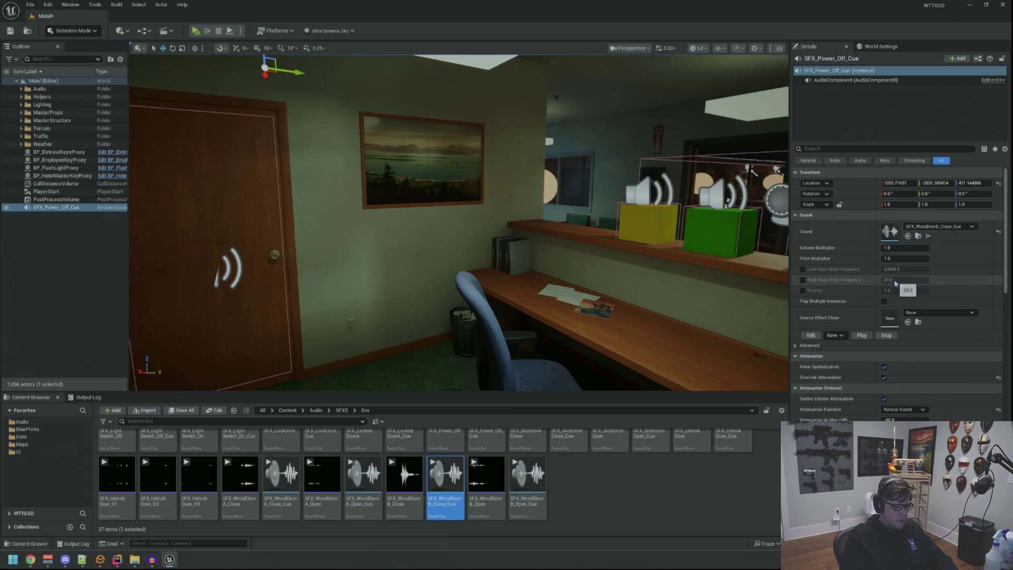
{"action": "left_click", "coordinate": [864, 337]}
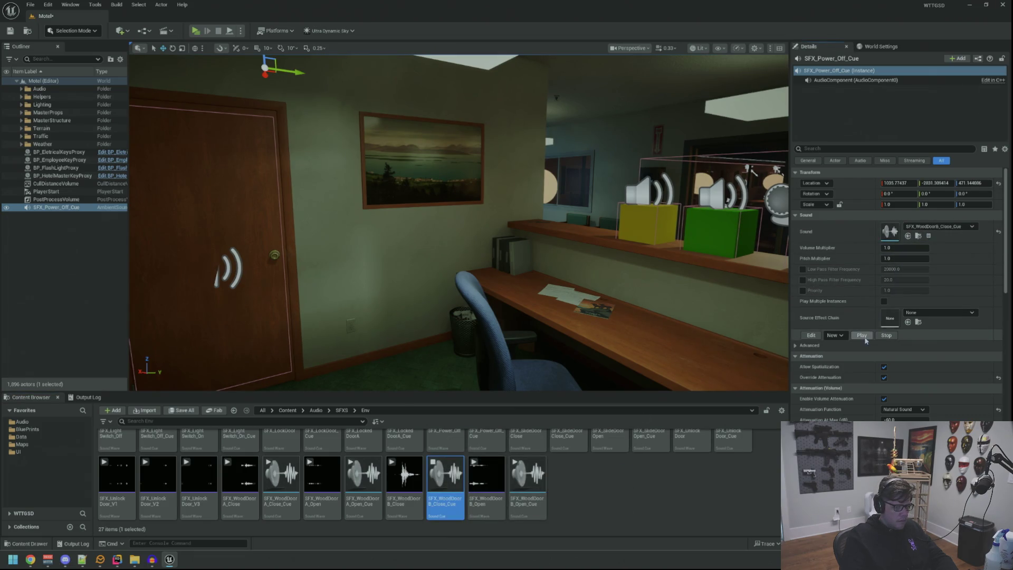
- Delete the power-off sound actor, then undo the deletion
{"action": "scroll", "coordinate": [873, 331], "scroll_direction": "down", "scroll_amount": 2}
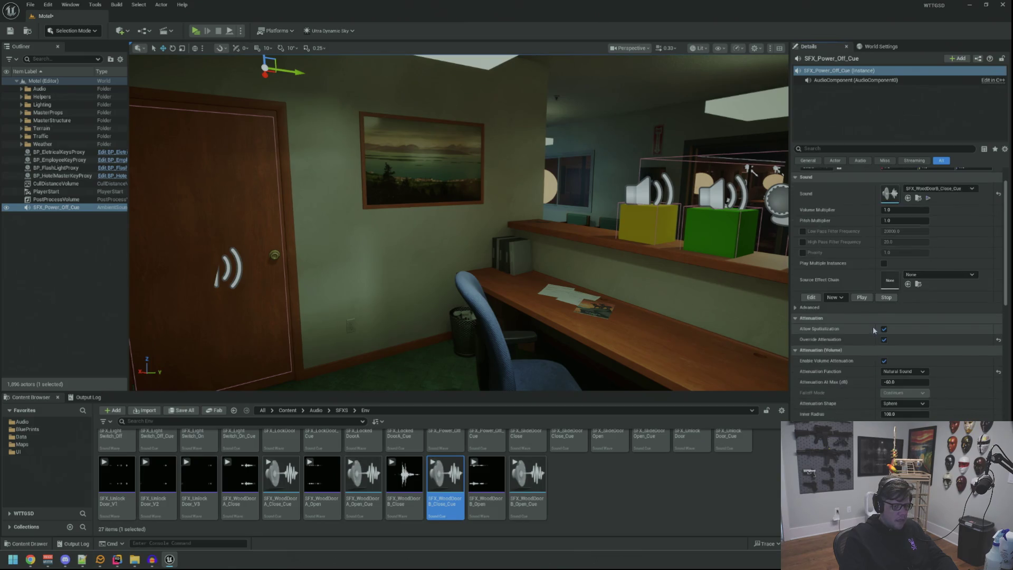
{"action": "scroll", "coordinate": [874, 329], "scroll_direction": "down", "scroll_amount": 1}
{"action": "scroll", "coordinate": [881, 332], "scroll_direction": "up", "scroll_amount": 2}
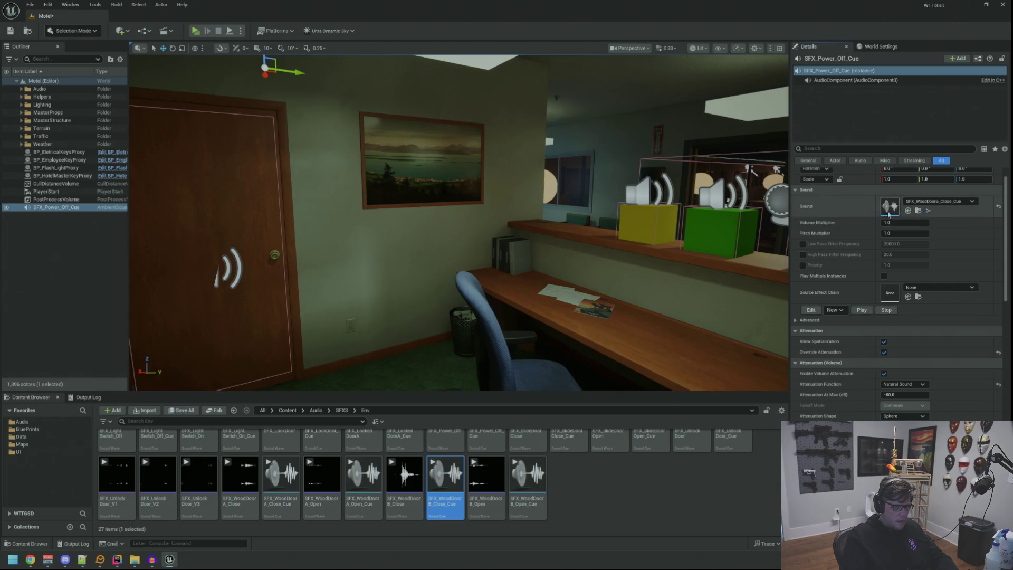
{"action": "key", "text": "Delete"}
{"action": "key", "text": "ctrl+z"}
- Delete the power-off actor and place an SFX_WoodDoorB_Close_Cue sound actor in the level
{"action": "key", "text": "Delete"}
{"action": "mouse_move", "coordinate": [375, 248]}
{"action": "left_mouse_down"}
{"action": "mouse_move", "coordinate": [343, 247]}
{"action": "mouse_move", "coordinate": [429, 310]}
{"action": "left_mouse_up"}
{"action": "mouse_move", "coordinate": [452, 493]}
{"action": "left_mouse_down"}
{"action": "mouse_move", "coordinate": [464, 316]}
{"action": "mouse_move", "coordinate": [343, 260]}
{"action": "mouse_move", "coordinate": [377, 250]}
{"action": "mouse_move", "coordinate": [416, 198]}
{"action": "mouse_move", "coordinate": [417, 240]}
{"action": "left_mouse_up"}
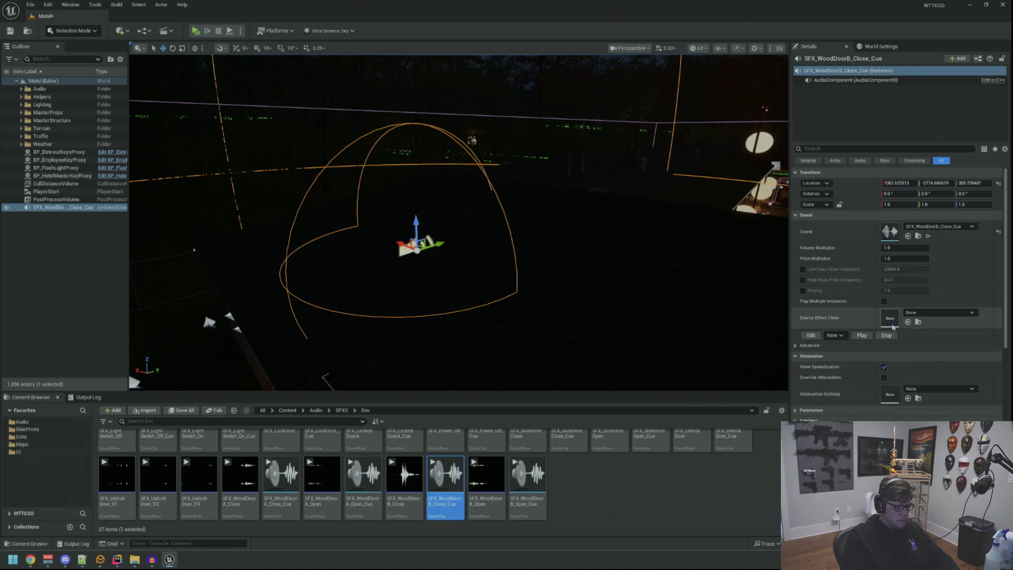
{"action": "mouse_move", "coordinate": [563, 258]}
{"action": "left_mouse_down"}
{"action": "mouse_move", "coordinate": [649, 211]}
{"action": "mouse_move", "coordinate": [596, 243]}
{"action": "left_mouse_up"}
- Frame the placed door-close actor and preview its sound several times
{"action": "left_click", "coordinate": [861, 336]}
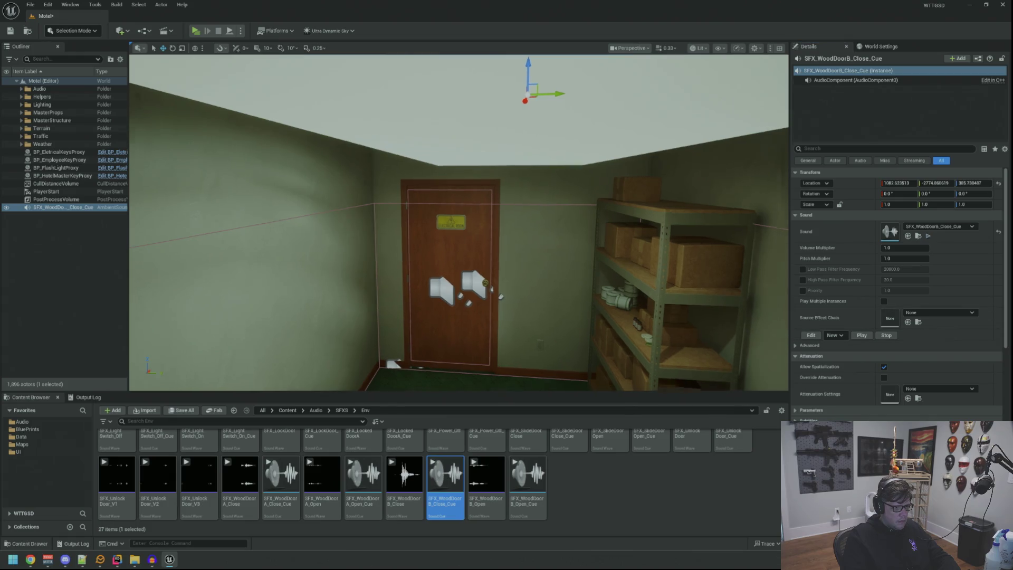
{"action": "key", "text": "f"}
{"action": "left_click", "coordinate": [860, 336]}
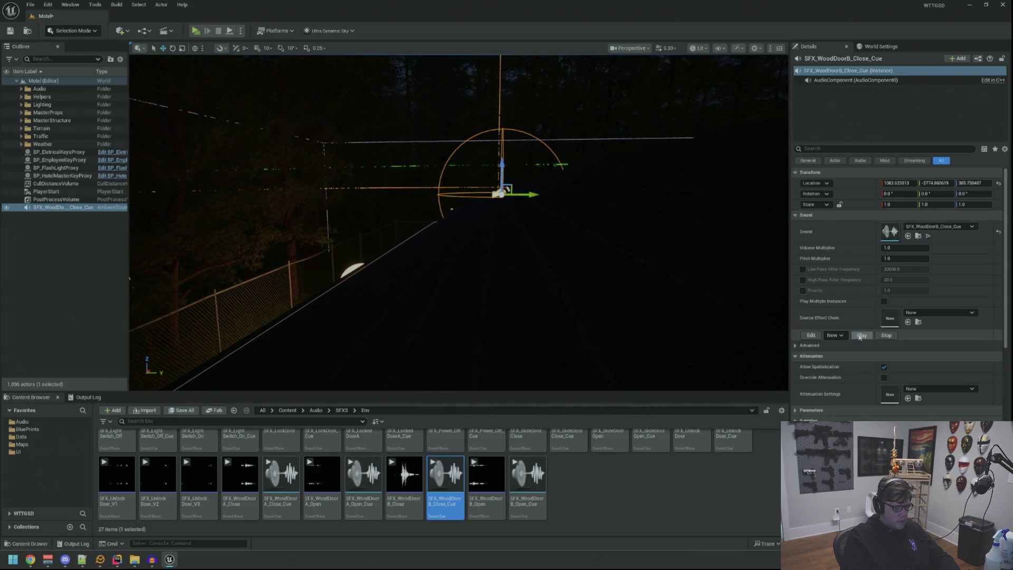
{"action": "left_click_drag", "start_coordinate": [667, 260], "coordinate": [667, 261]}
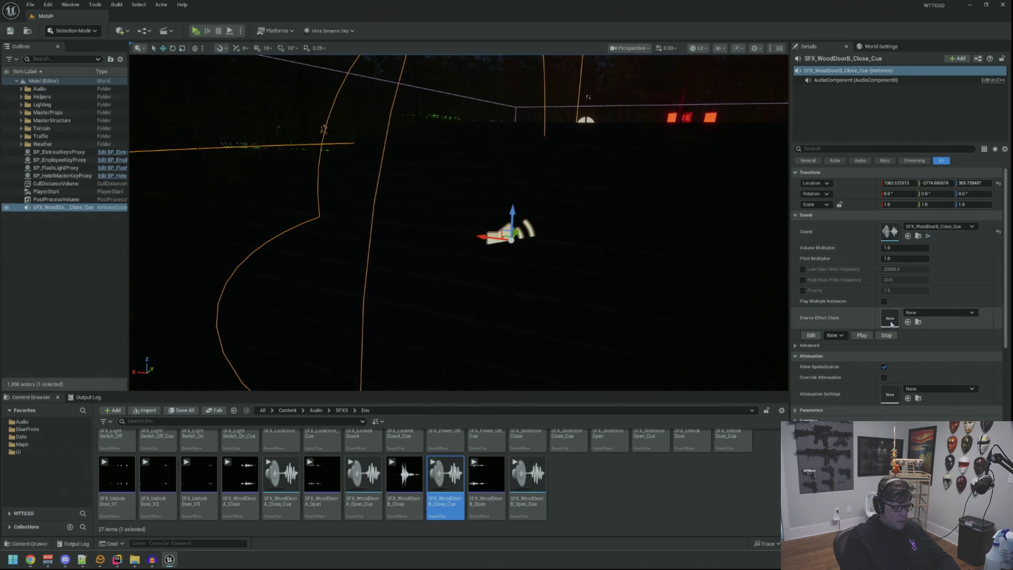
{"action": "left_click", "coordinate": [862, 336]}
- Shift the door-close sound actor along X, then open and close its sound cue
{"action": "left_click_drag", "start_coordinate": [631, 253], "coordinate": [631, 253]}
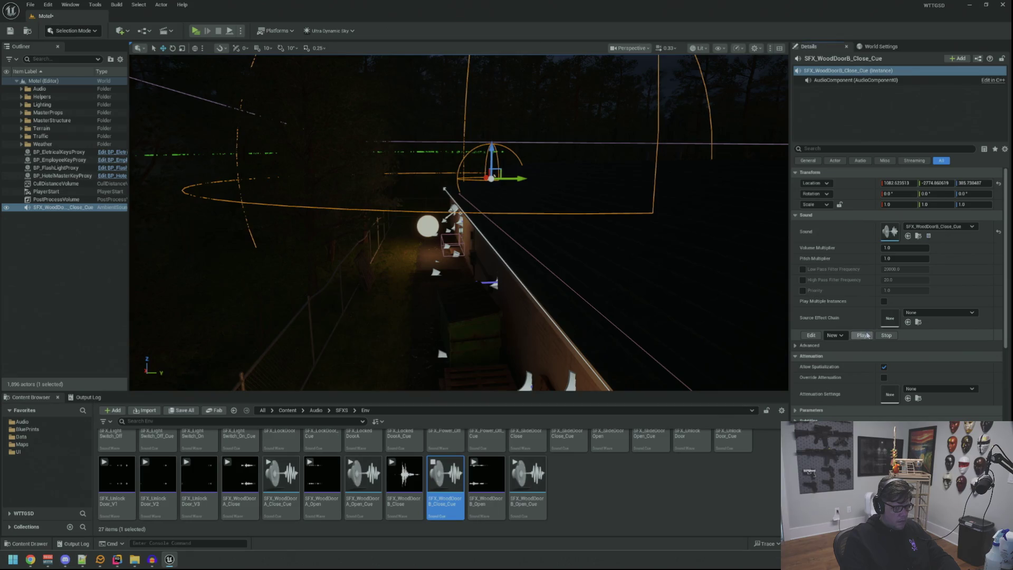
{"action": "left_click_drag", "start_coordinate": [724, 267], "coordinate": [724, 267]}
{"action": "left_click_drag", "start_coordinate": [471, 216], "coordinate": [471, 215]}
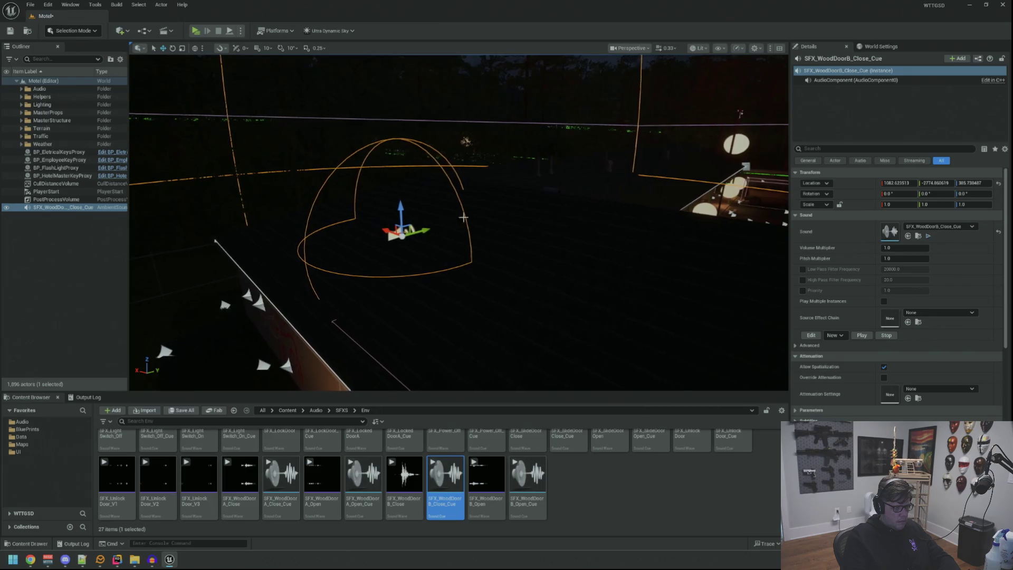
{"action": "mouse_move", "coordinate": [388, 228]}
{"action": "left_mouse_down"}
{"action": "mouse_move", "coordinate": [416, 249]}
{"action": "mouse_move", "coordinate": [437, 182]}
{"action": "mouse_move", "coordinate": [541, 184]}
{"action": "left_mouse_up"}
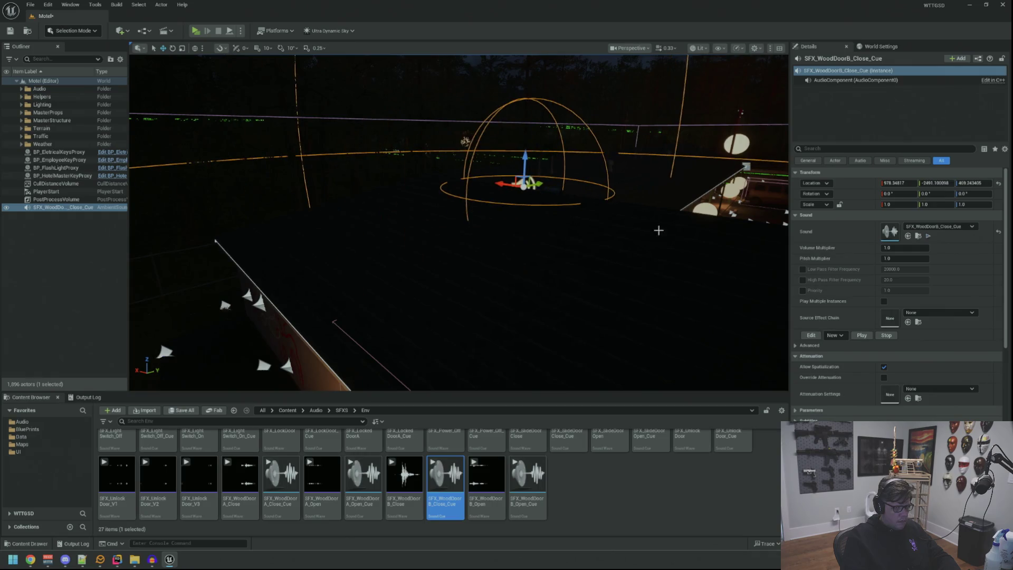
{"action": "left_click", "coordinate": [811, 335]}
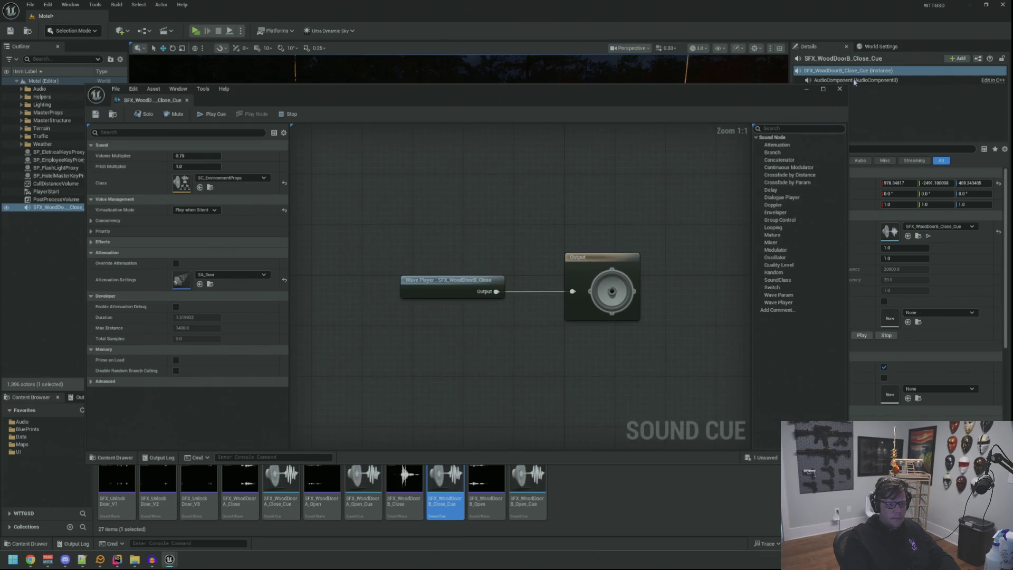
{"action": "left_click", "coordinate": [840, 88]}
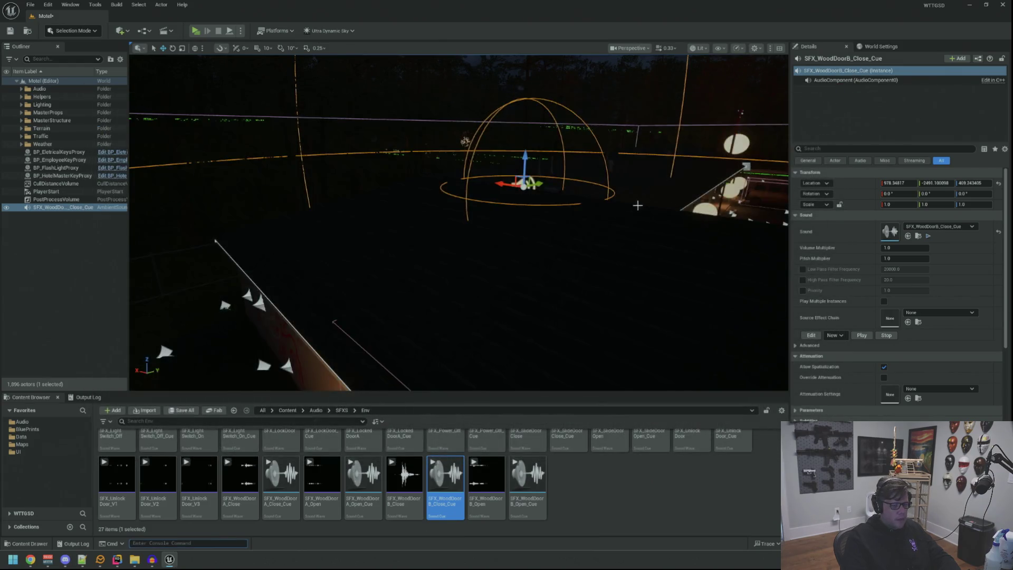
- Replace the door-close actor with a freshly placed SFX_WoodDoorB_Close_Cue actor
{"action": "key", "text": "f"}
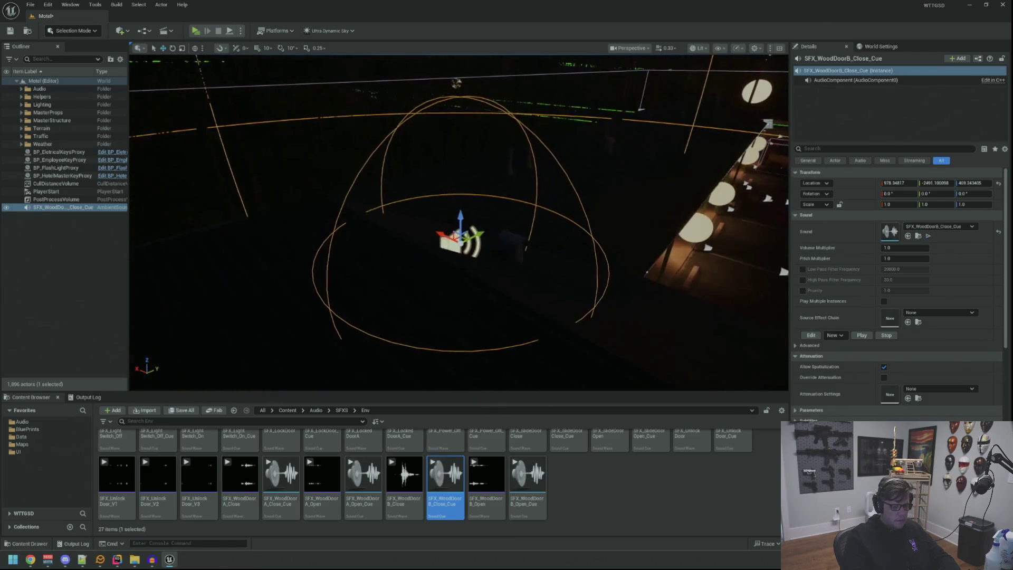
{"action": "key", "text": "Delete"}
{"action": "left_click_drag", "start_coordinate": [450, 486], "coordinate": [454, 249]}
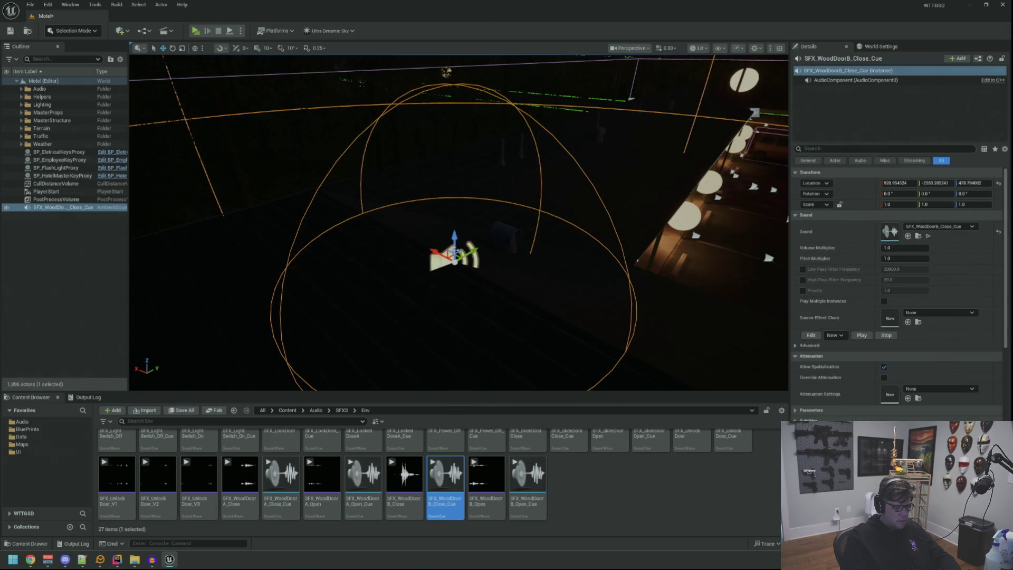
- Move the new sound actor toward the motel along Y, X and Z, then preview it
{"action": "mouse_move", "coordinate": [461, 262]}
{"action": "left_mouse_down"}
{"action": "mouse_move", "coordinate": [526, 237]}
{"action": "mouse_move", "coordinate": [425, 199]}
{"action": "left_mouse_up"}
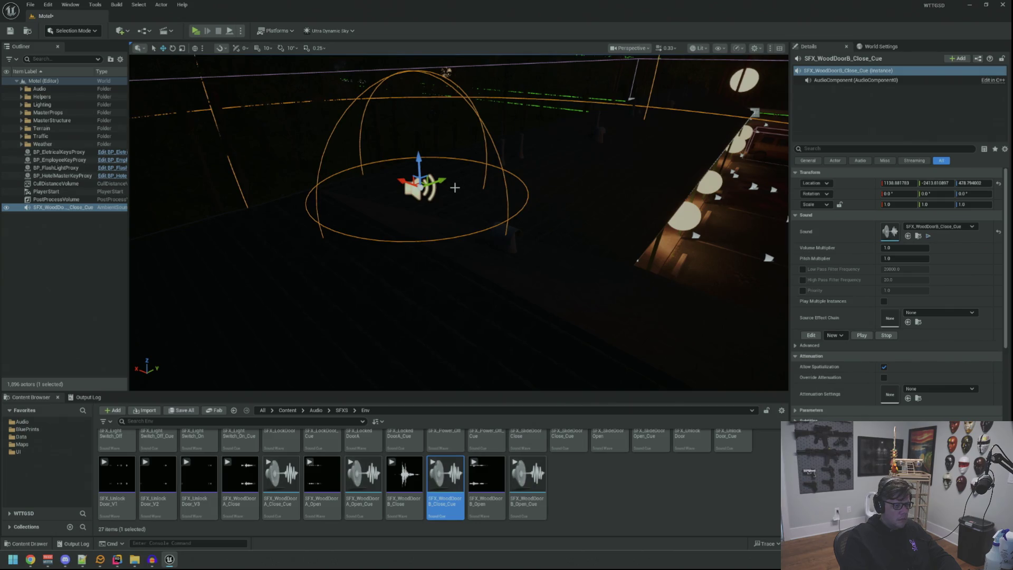
{"action": "left_click_drag", "start_coordinate": [446, 181], "coordinate": [348, 217]}
{"action": "key", "text": "f"}
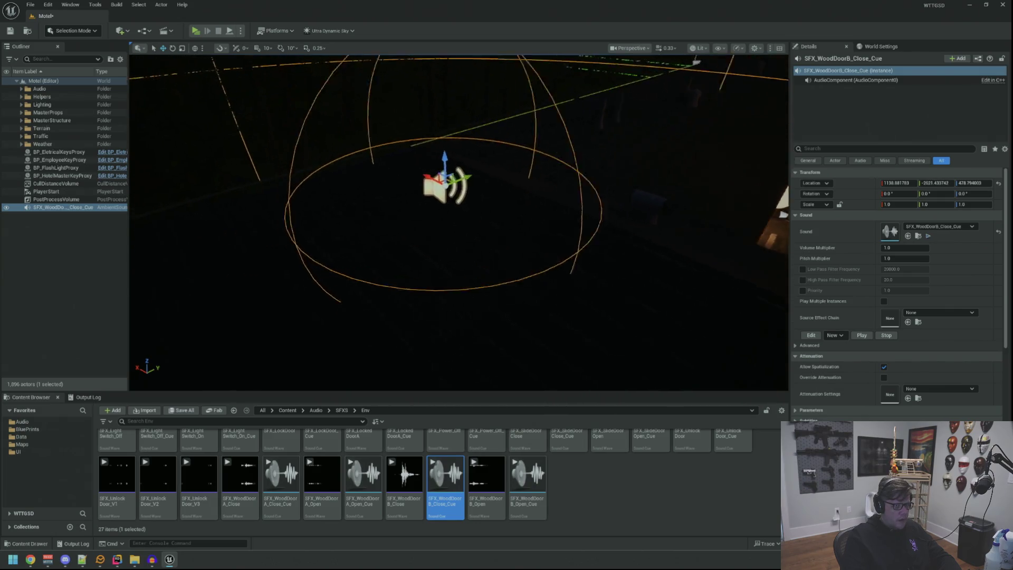
{"action": "mouse_move", "coordinate": [368, 200]}
{"action": "left_mouse_down"}
{"action": "mouse_move", "coordinate": [442, 236]}
{"action": "mouse_move", "coordinate": [443, 218]}
{"action": "mouse_move", "coordinate": [448, 262]}
{"action": "mouse_move", "coordinate": [437, 227]}
{"action": "mouse_move", "coordinate": [443, 261]}
{"action": "mouse_move", "coordinate": [441, 243]}
{"action": "left_mouse_up"}
{"action": "key", "text": "f"}
{"action": "left_click", "coordinate": [856, 337]}
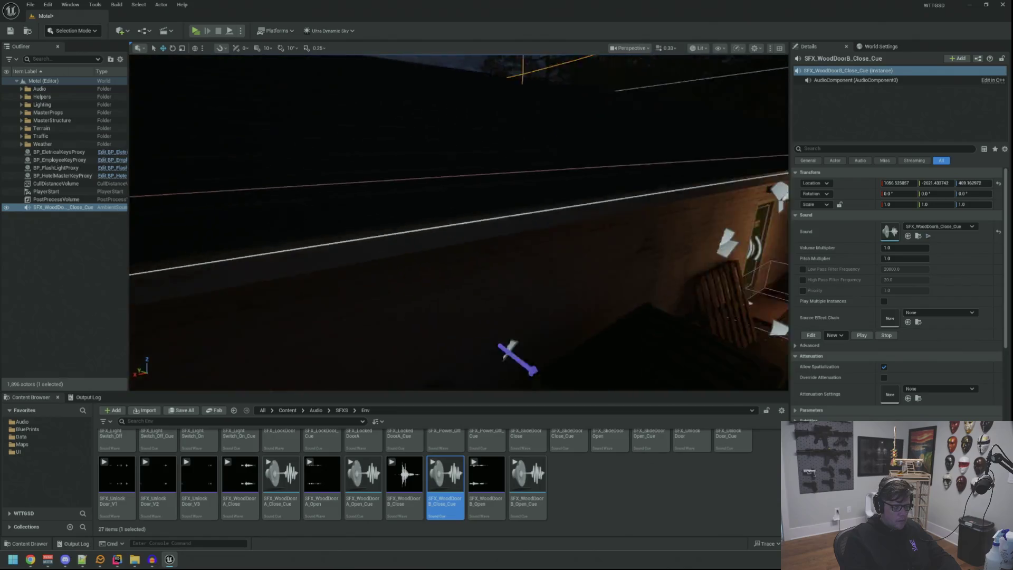
- Nudge the door-close sound actor further along Y
{"action": "key", "text": "f"}
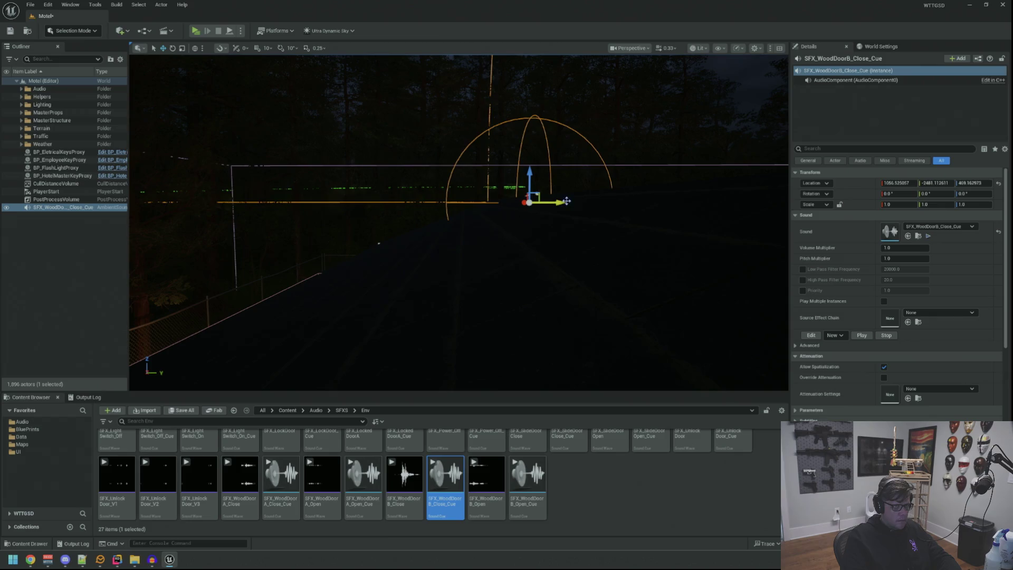
{"action": "scroll", "coordinate": [542, 218], "scroll_direction": "up", "scroll_amount": 3}
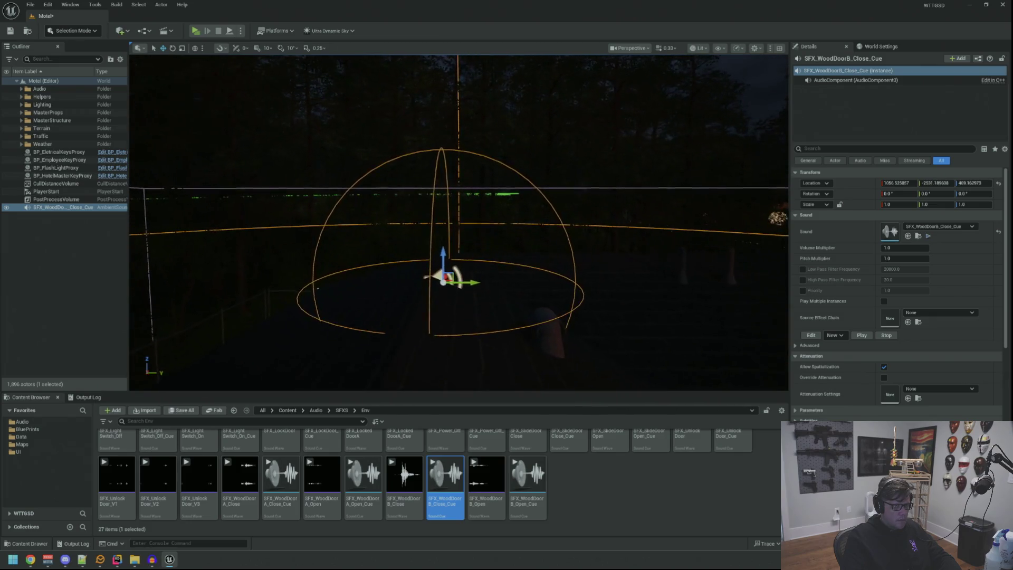
{"action": "mouse_move", "coordinate": [542, 219]}
{"action": "left_mouse_down"}
{"action": "mouse_move", "coordinate": [526, 223]}
{"action": "mouse_move", "coordinate": [500, 195]}
{"action": "mouse_move", "coordinate": [507, 211]}
{"action": "left_mouse_up"}
{"action": "left_click_drag", "start_coordinate": [482, 268], "coordinate": [490, 256]}
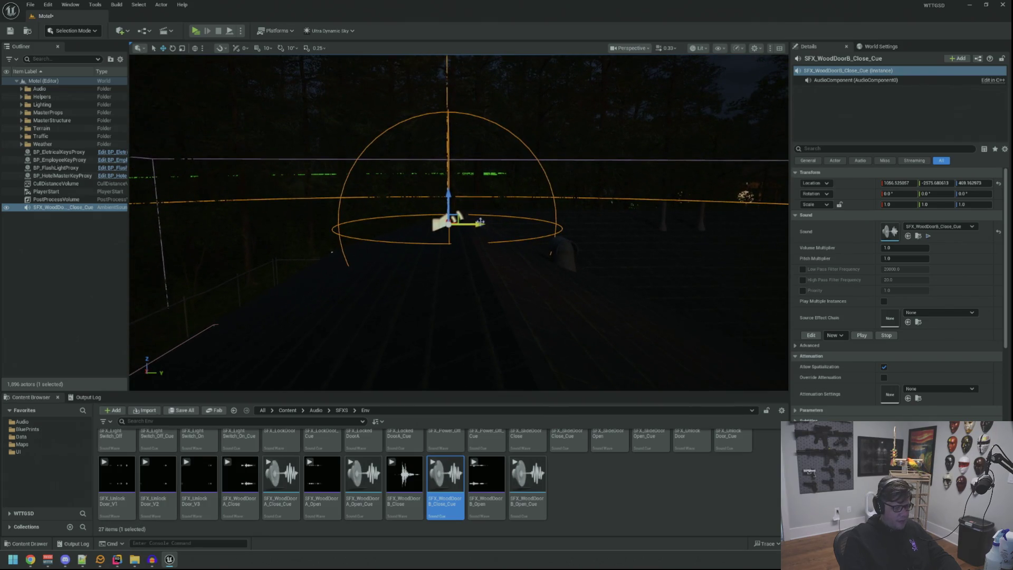
{"action": "left_click_drag", "start_coordinate": [494, 228], "coordinate": [496, 233]}
- Slide the SFX_WoodDoorB_Close_Cue actor a little along X, frame it, and delete it
{"action": "mouse_move", "coordinate": [417, 256]}
{"action": "left_mouse_down"}
{"action": "mouse_move", "coordinate": [445, 267]}
{"action": "mouse_move", "coordinate": [396, 244]}
{"action": "mouse_move", "coordinate": [441, 263]}
{"action": "mouse_move", "coordinate": [454, 248]}
{"action": "mouse_move", "coordinate": [510, 242]}
{"action": "mouse_move", "coordinate": [538, 259]}
{"action": "mouse_move", "coordinate": [520, 264]}
{"action": "left_mouse_up"}
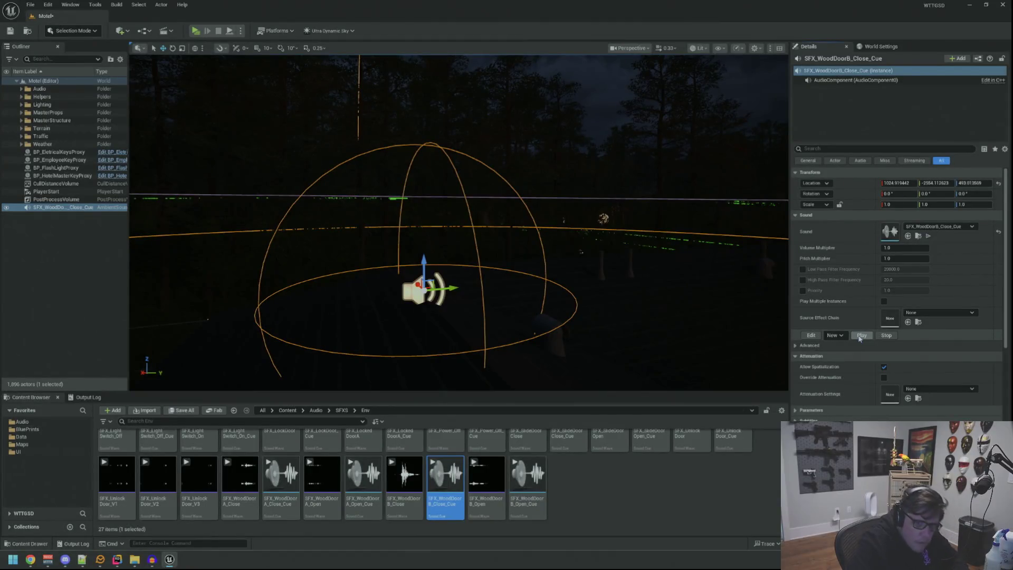
{"action": "mouse_move", "coordinate": [515, 229]}
{"action": "left_mouse_down"}
{"action": "mouse_move", "coordinate": [523, 211]}
{"action": "mouse_move", "coordinate": [507, 196]}
{"action": "mouse_move", "coordinate": [522, 169]}
{"action": "mouse_move", "coordinate": [491, 201]}
{"action": "left_mouse_up"}
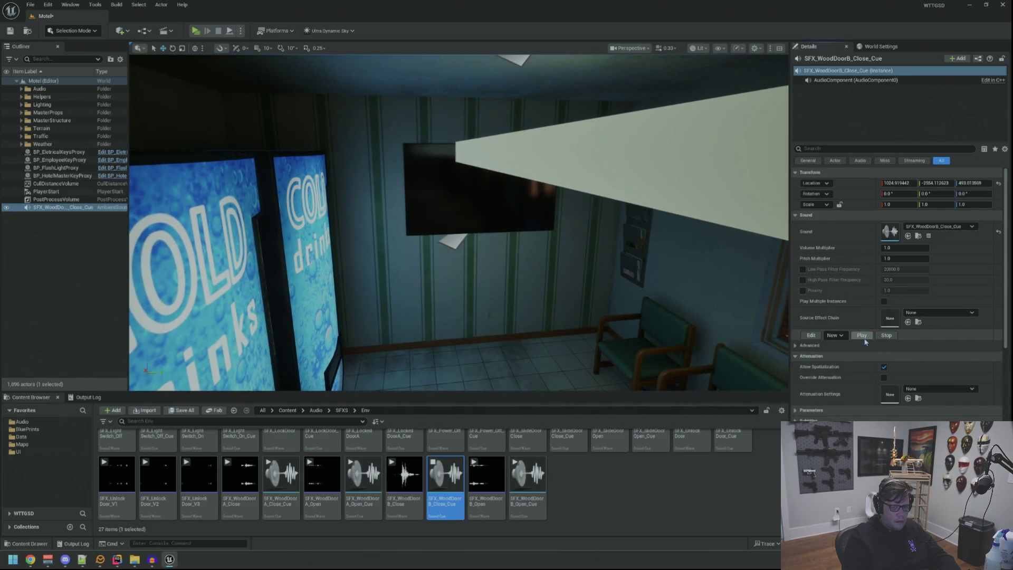
{"action": "key", "text": "f"}
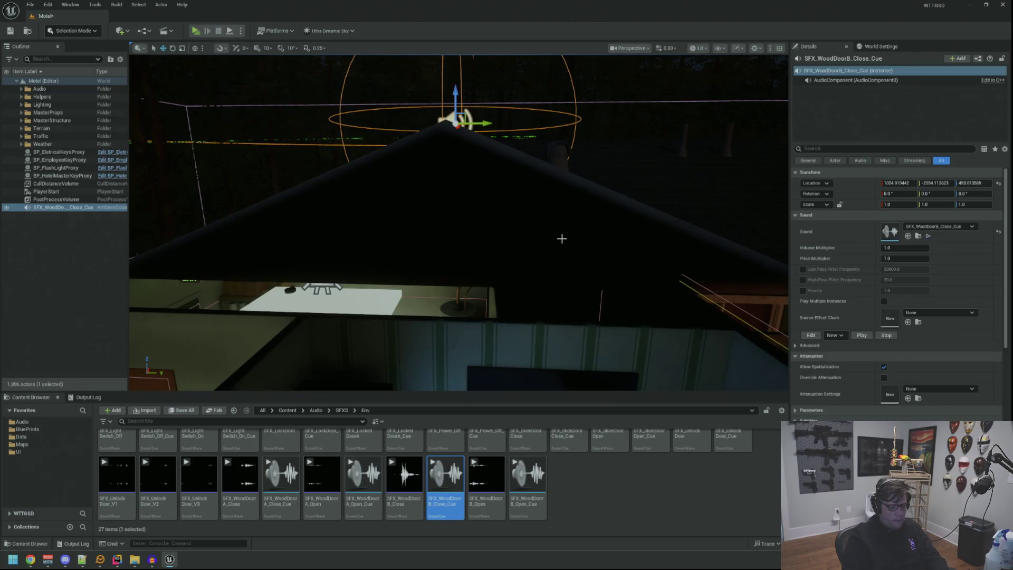
{"action": "key", "text": "Delete"}
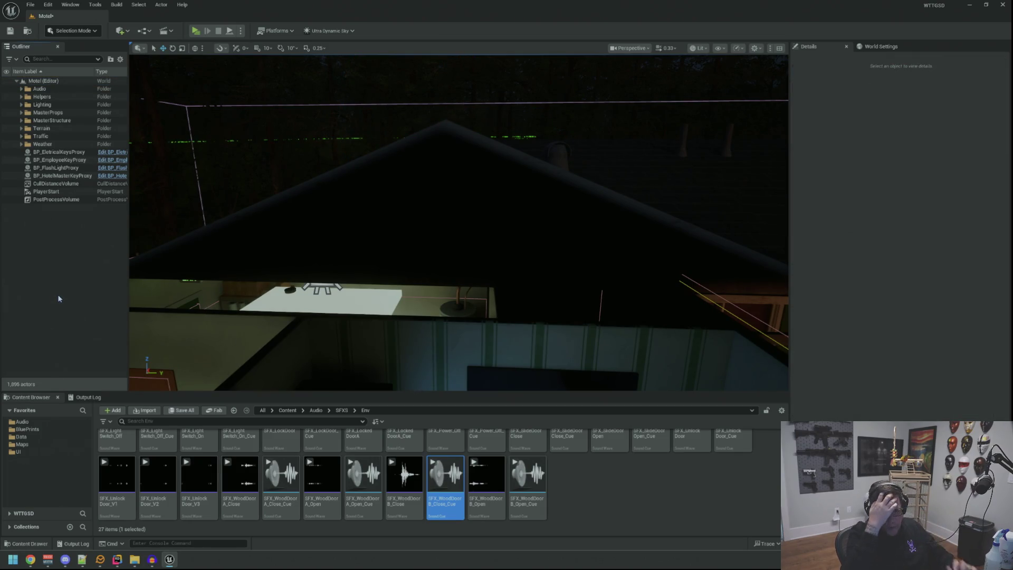
- Fly the camera over the motel roof and down toward the guest rooms
{"action": "mouse_move", "coordinate": [148, 262]}
{"action": "left_mouse_down"}
{"action": "mouse_move", "coordinate": [227, 205]}
{"action": "mouse_move", "coordinate": [362, 334]}
{"action": "left_mouse_up"}
{"action": "mouse_move", "coordinate": [144, 288]}
{"action": "left_mouse_down"}
{"action": "mouse_move", "coordinate": [169, 264]}
{"action": "mouse_move", "coordinate": [362, 290]}
{"action": "left_mouse_up"}
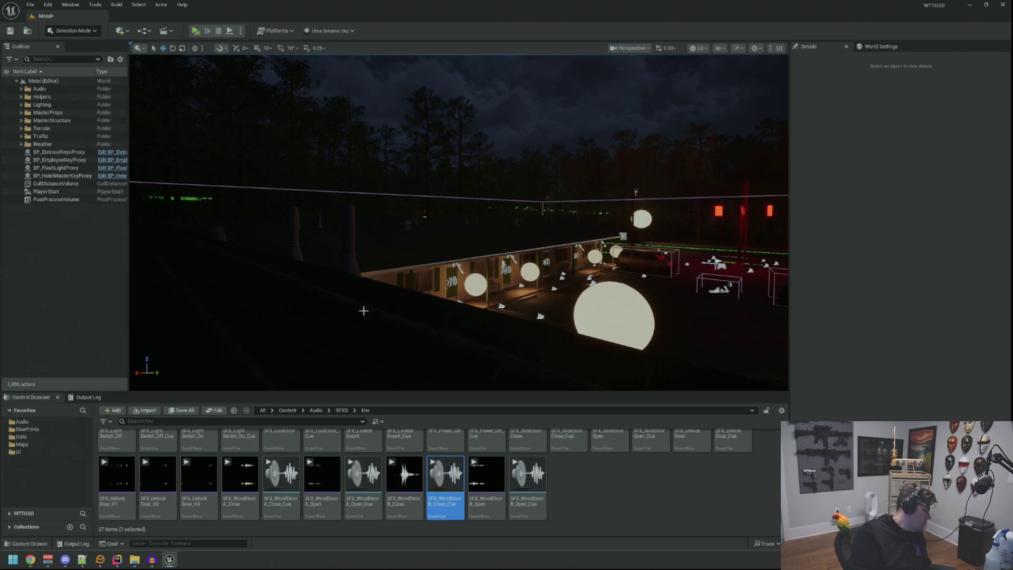
{"action": "mouse_move", "coordinate": [371, 298]}
{"action": "left_mouse_down"}
{"action": "mouse_move", "coordinate": [371, 337]}
{"action": "mouse_move", "coordinate": [372, 206]}
{"action": "mouse_move", "coordinate": [338, 206]}
{"action": "mouse_move", "coordinate": [369, 216]}
{"action": "mouse_move", "coordinate": [369, 206]}
{"action": "mouse_move", "coordinate": [391, 201]}
{"action": "mouse_move", "coordinate": [391, 222]}
{"action": "mouse_move", "coordinate": [375, 206]}
{"action": "mouse_move", "coordinate": [352, 307]}
{"action": "left_mouse_up"}
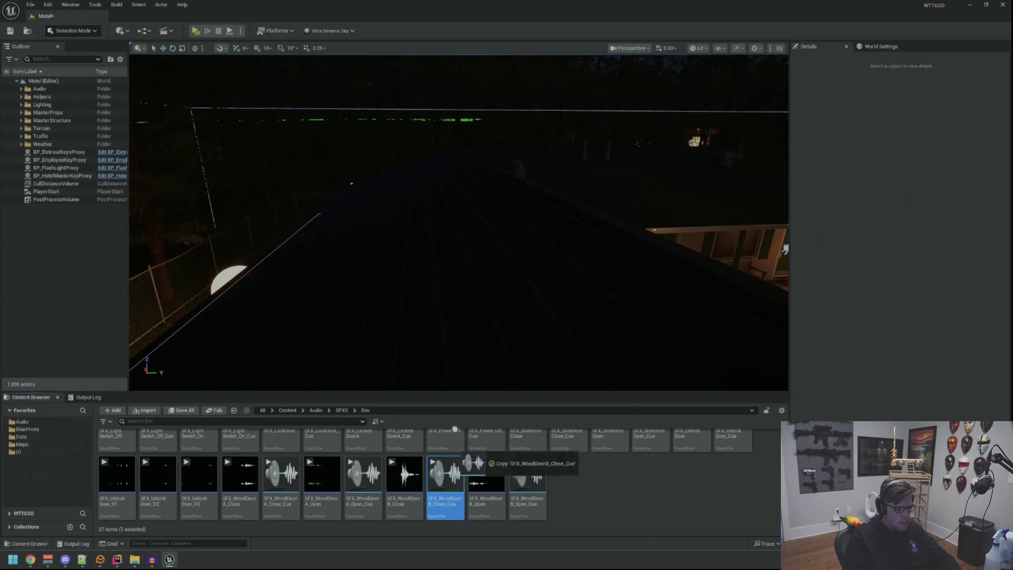
{"action": "left_click_drag", "start_coordinate": [438, 248], "coordinate": [440, 254]}
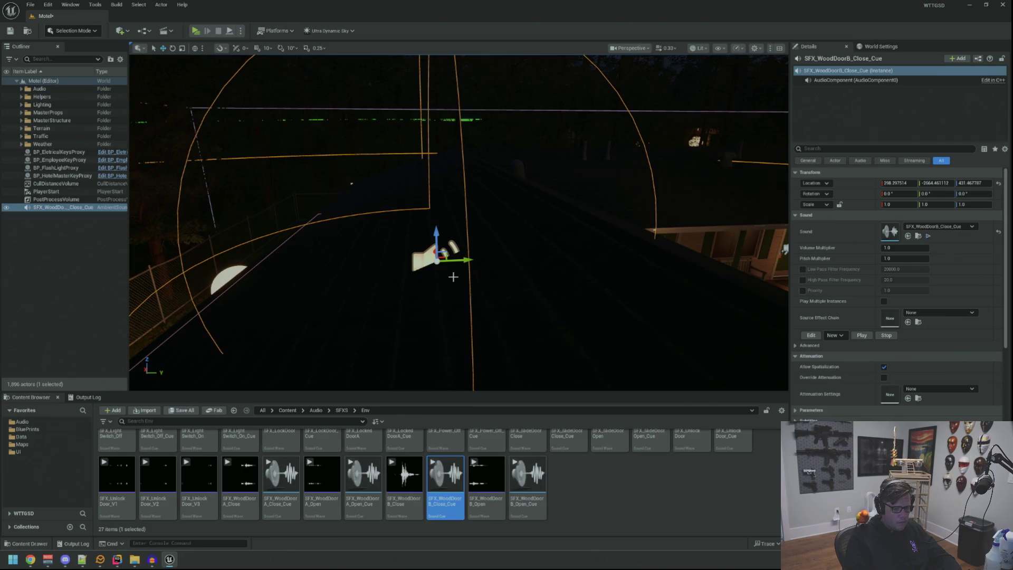
{"action": "mouse_move", "coordinate": [456, 279]}
{"action": "left_mouse_down"}
{"action": "mouse_move", "coordinate": [451, 249]}
{"action": "mouse_move", "coordinate": [449, 264]}
{"action": "left_mouse_up"}
{"action": "left_click", "coordinate": [863, 336]}
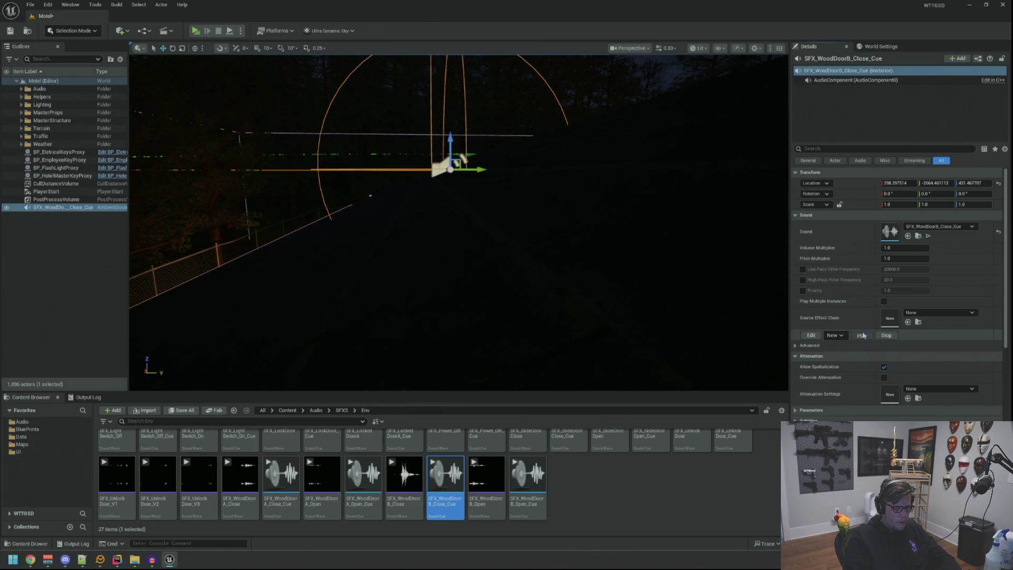
{"action": "left_click_drag", "start_coordinate": [539, 257], "coordinate": [543, 249]}
{"action": "key", "text": "Delete"}
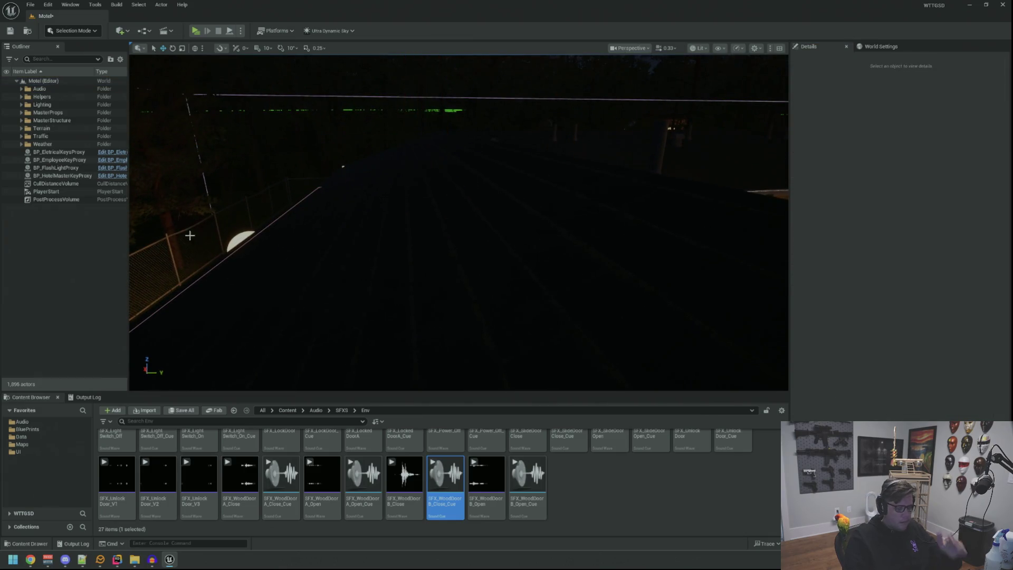
{"action": "left_click_drag", "start_coordinate": [445, 477], "coordinate": [508, 262]}
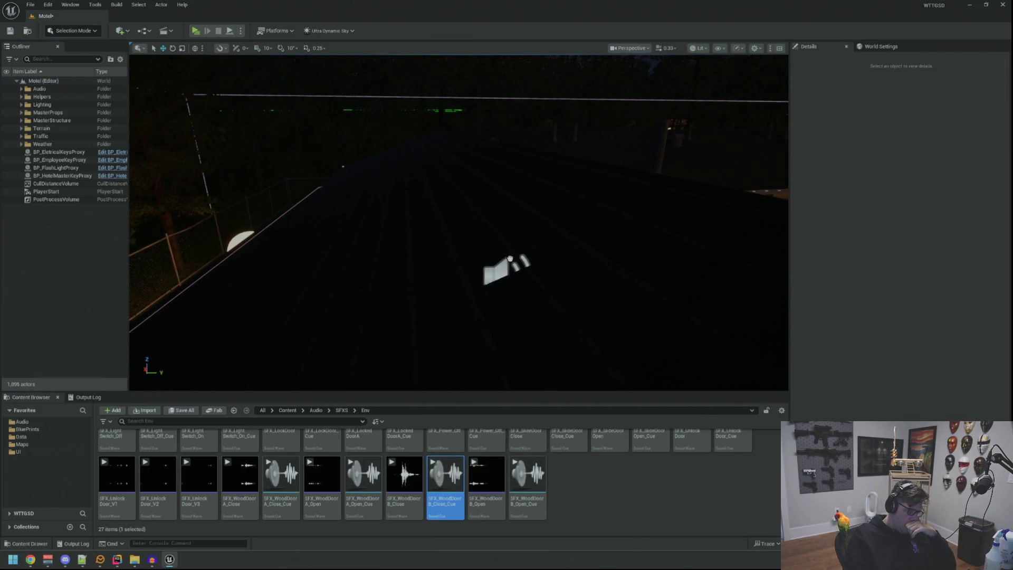
{"action": "mouse_move", "coordinate": [528, 227]}
{"action": "left_mouse_down"}
{"action": "mouse_move", "coordinate": [475, 283]}
{"action": "mouse_move", "coordinate": [424, 305]}
{"action": "left_mouse_up"}
{"action": "key", "text": "Delete"}
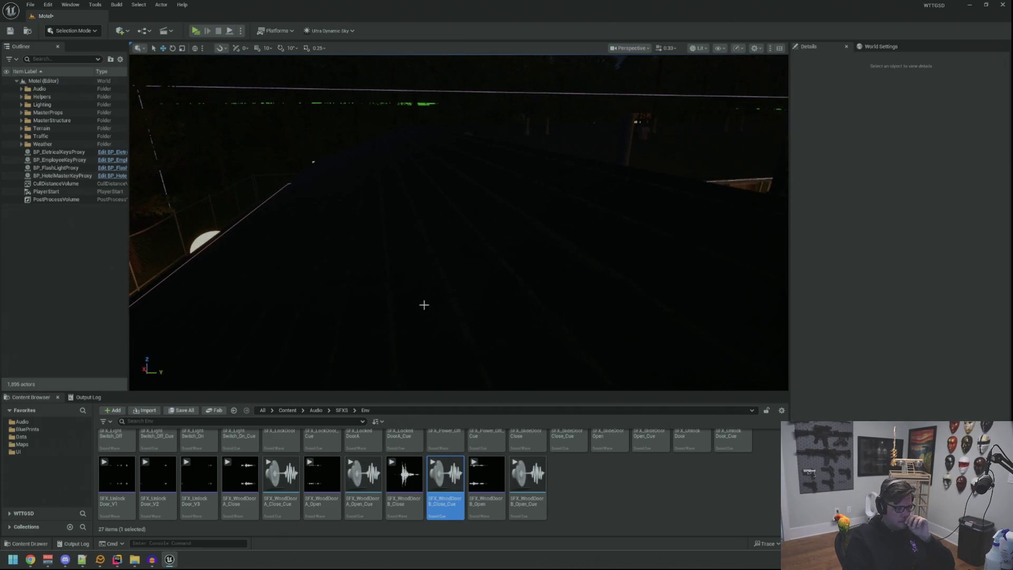
{"action": "scroll", "coordinate": [477, 438], "scroll_direction": "up", "scroll_amount": 1}
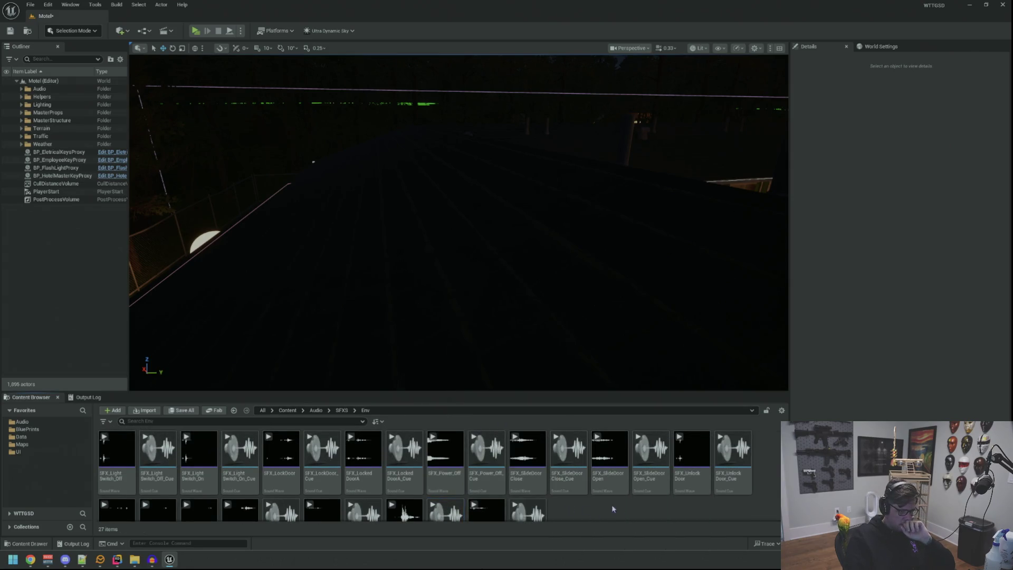
{"action": "scroll", "coordinate": [614, 510], "scroll_direction": "down", "scroll_amount": 1}
{"action": "scroll", "coordinate": [654, 501], "scroll_direction": "up", "scroll_amount": 1}
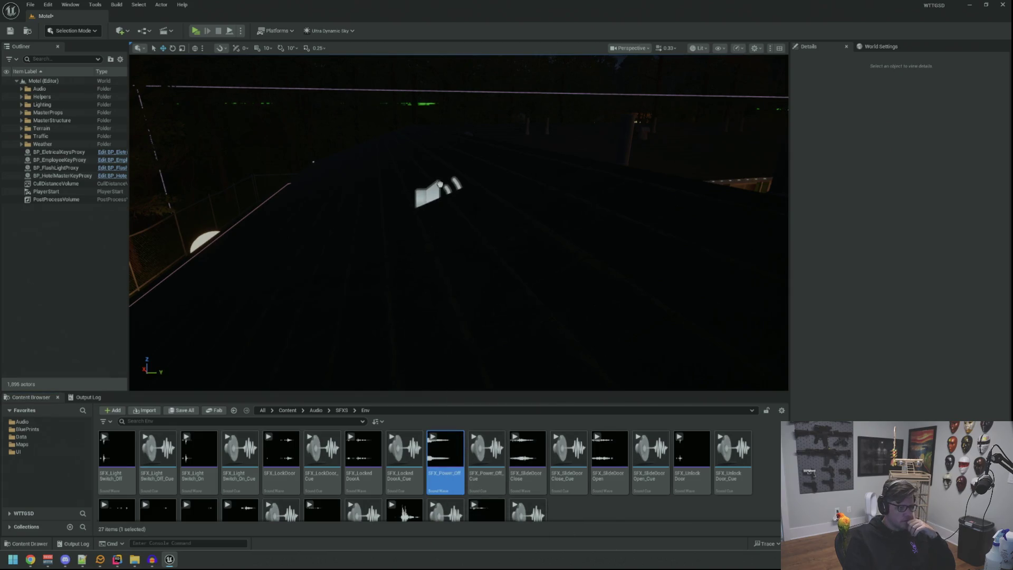
- Place an SFX_Power_Off sound actor, then play-test walking to the locked Electrical Room door
{"action": "left_click_drag", "start_coordinate": [439, 184], "coordinate": [443, 186]}
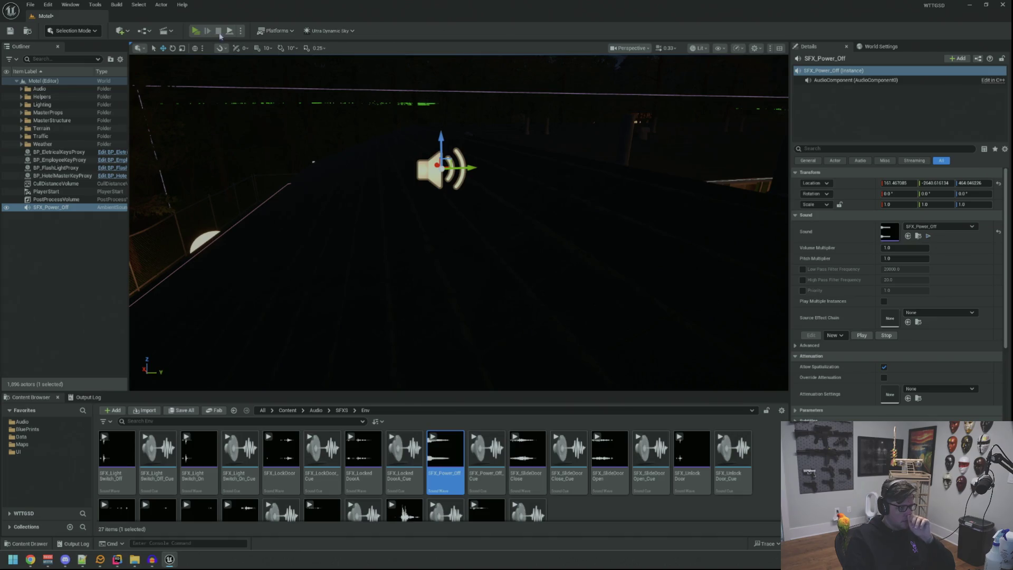
{"action": "left_click", "coordinate": [210, 32]}
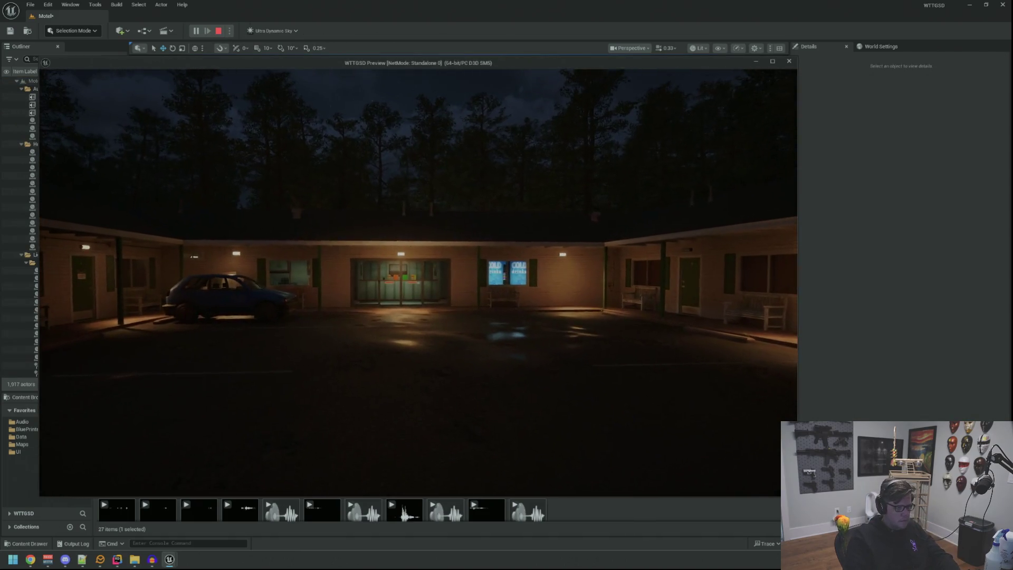
{"action": "key", "text": "w"}
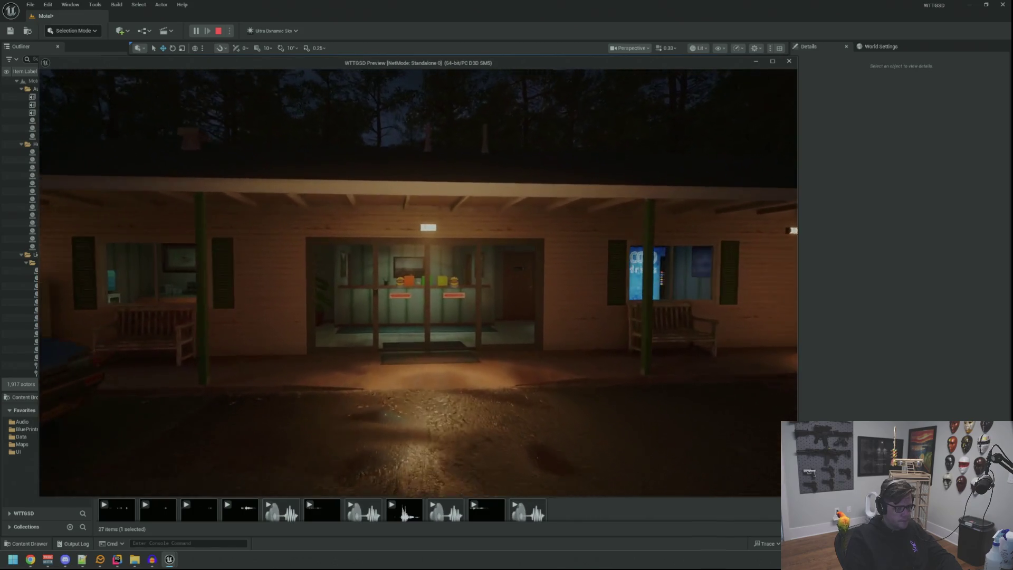
{"action": "key", "text": "w"}
{"action": "key", "text": "w"}
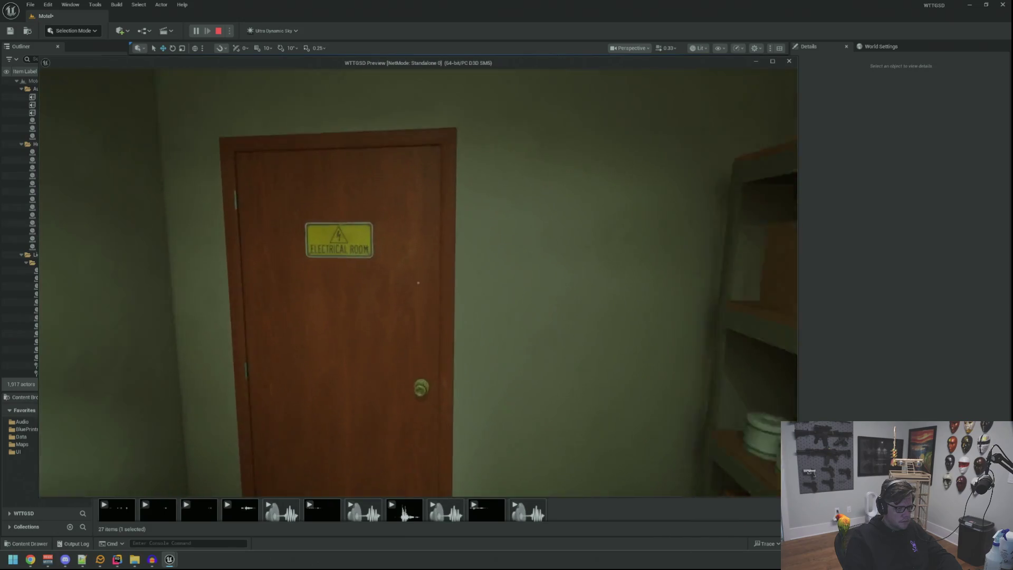
{"action": "key", "text": "w"}
{"action": "key", "text": "e"}
{"action": "key", "text": "Escape"}
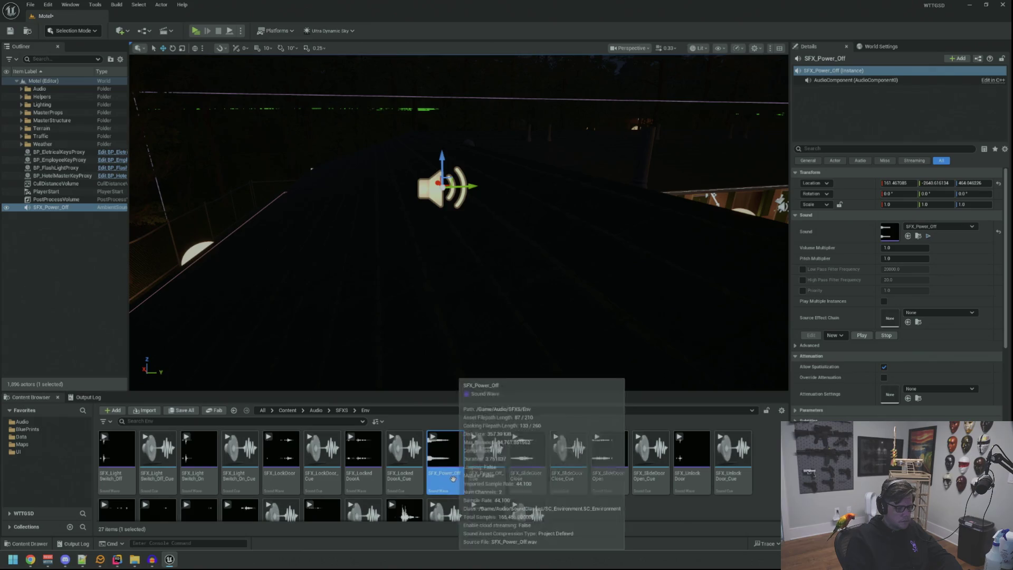
- Swap in SFX_Power_Off_Cue, deleting the old actor and placing a new cue actor by the motel
{"action": "left_click", "coordinate": [487, 459]}
{"action": "left_click", "coordinate": [908, 236]}
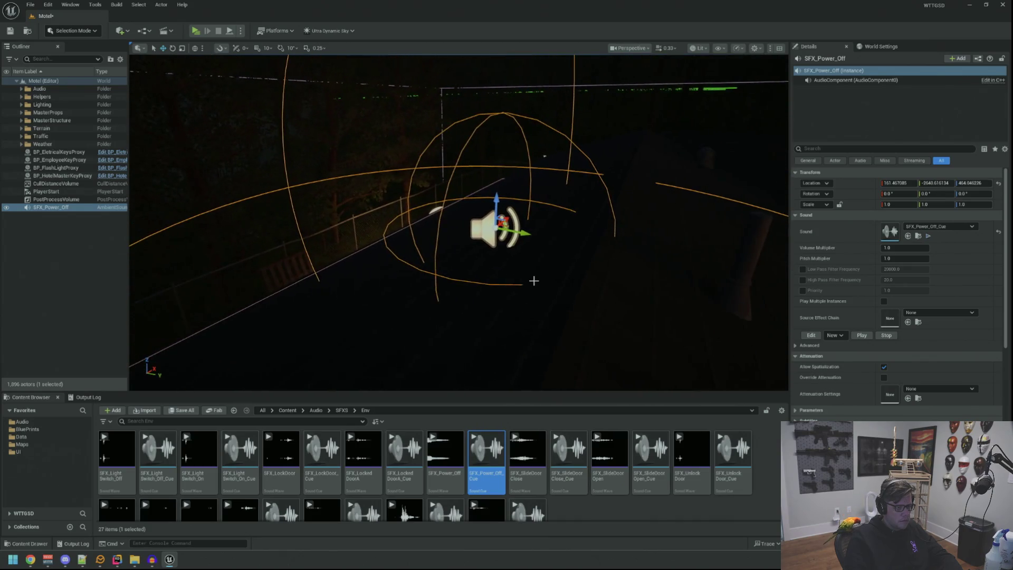
{"action": "key", "text": "Delete"}
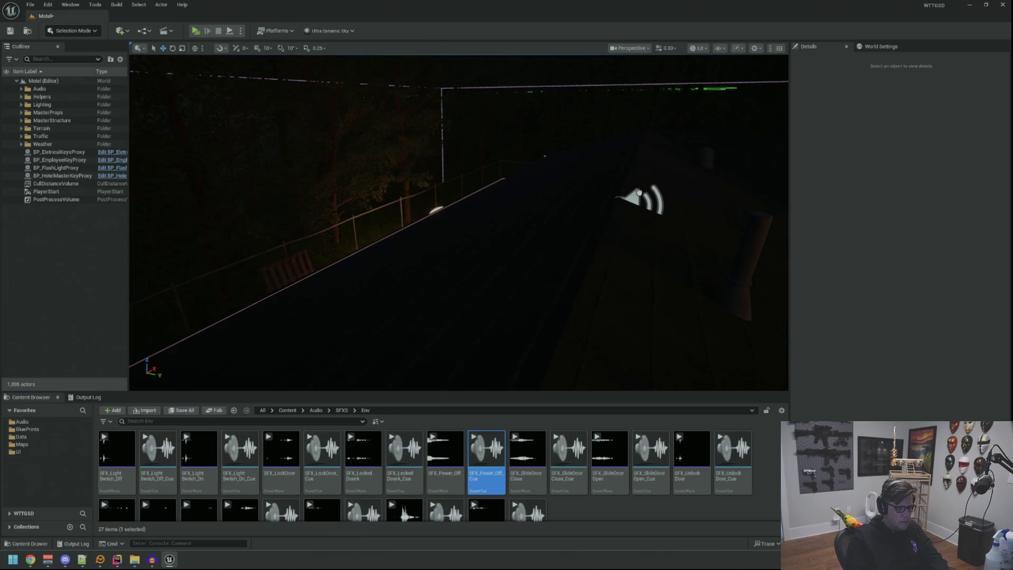
{"action": "left_click_drag", "start_coordinate": [625, 187], "coordinate": [631, 188]}
{"action": "key", "text": "Delete"}
{"action": "left_click_drag", "start_coordinate": [486, 448], "coordinate": [452, 352]}
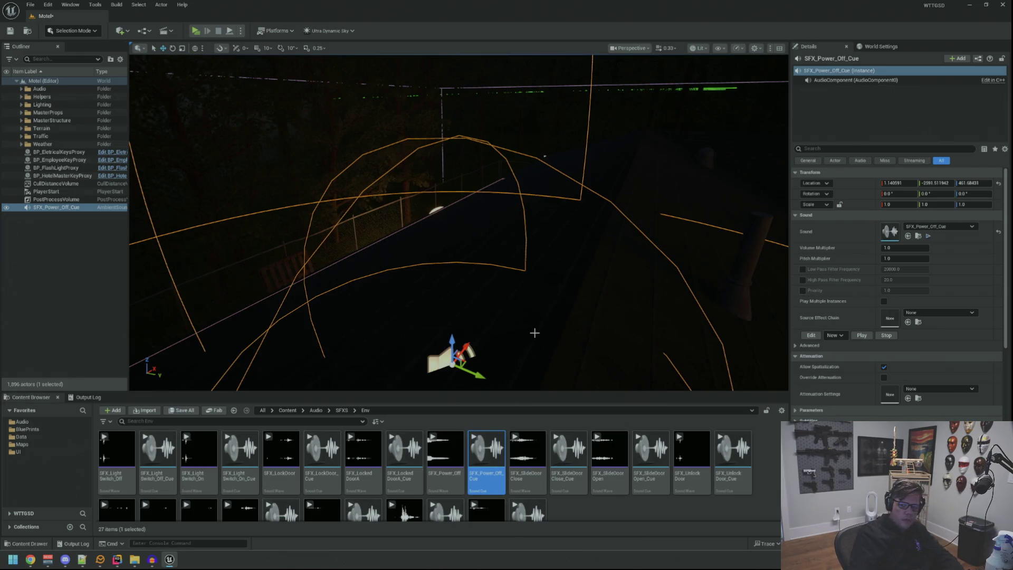
- Frame the new SFX_Power_Off_Cue actor, deselect it, and start a play test
{"action": "left_click_drag", "start_coordinate": [535, 330], "coordinate": [528, 295]}
{"action": "key", "text": "f"}
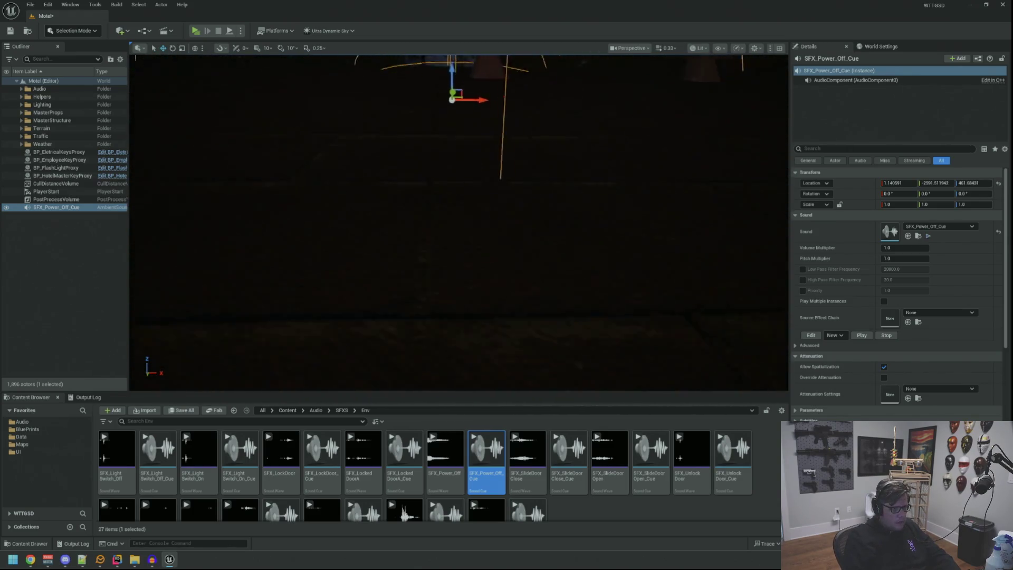
{"action": "left_click_drag", "start_coordinate": [468, 186], "coordinate": [468, 217]}
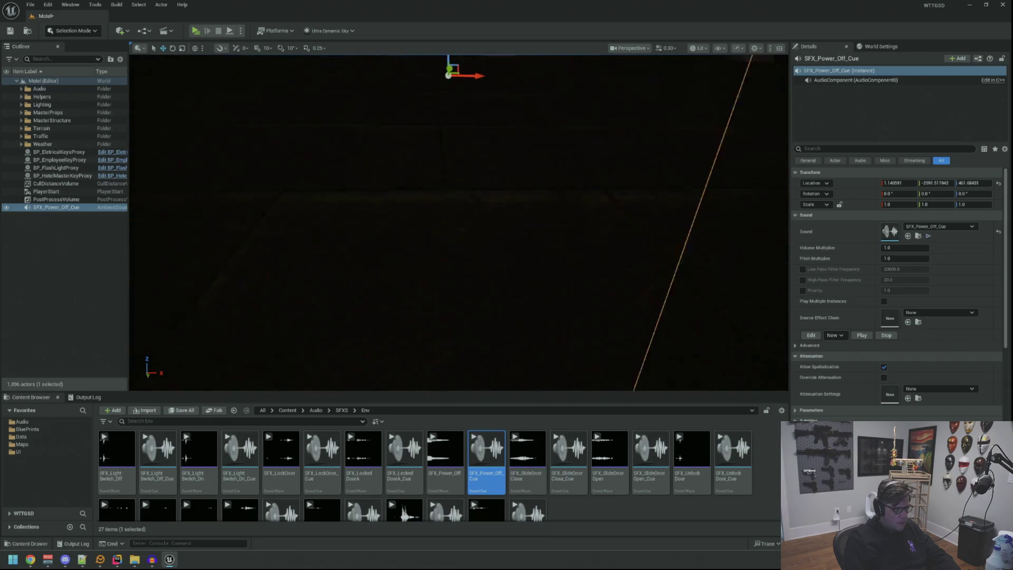
{"action": "scroll", "coordinate": [437, 160], "scroll_direction": "down", "scroll_amount": 10}
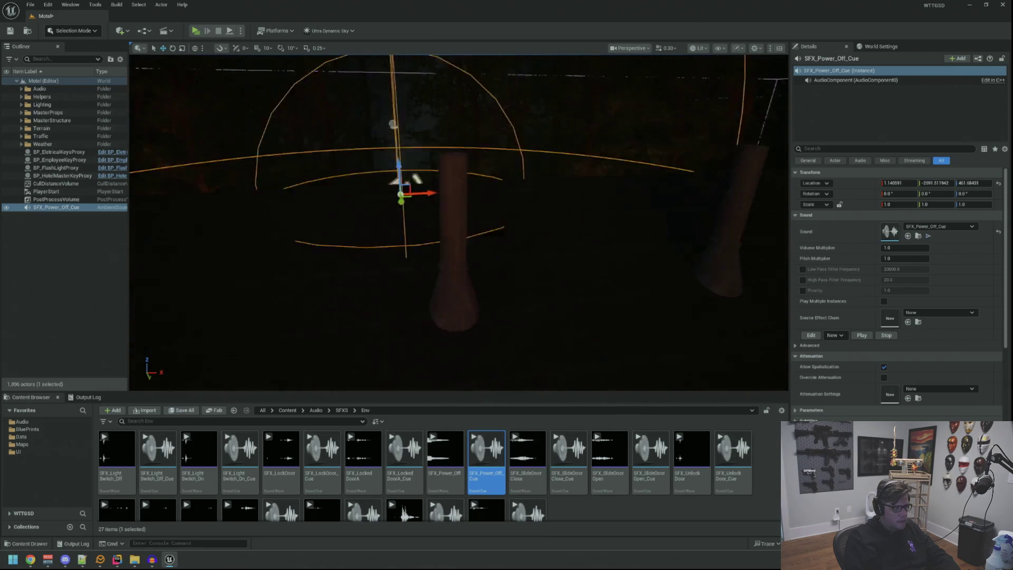
{"action": "mouse_move", "coordinate": [458, 222]}
{"action": "left_mouse_down"}
{"action": "mouse_move", "coordinate": [458, 158]}
{"action": "mouse_move", "coordinate": [458, 232]}
{"action": "left_mouse_up"}
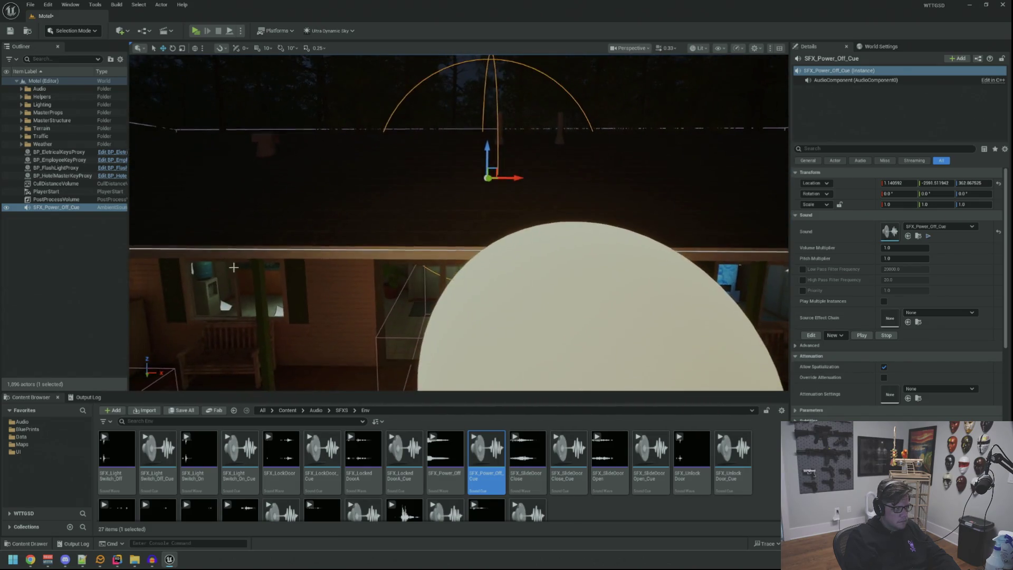
{"action": "key", "text": "Escape"}
{"action": "key", "text": "alt+p"}
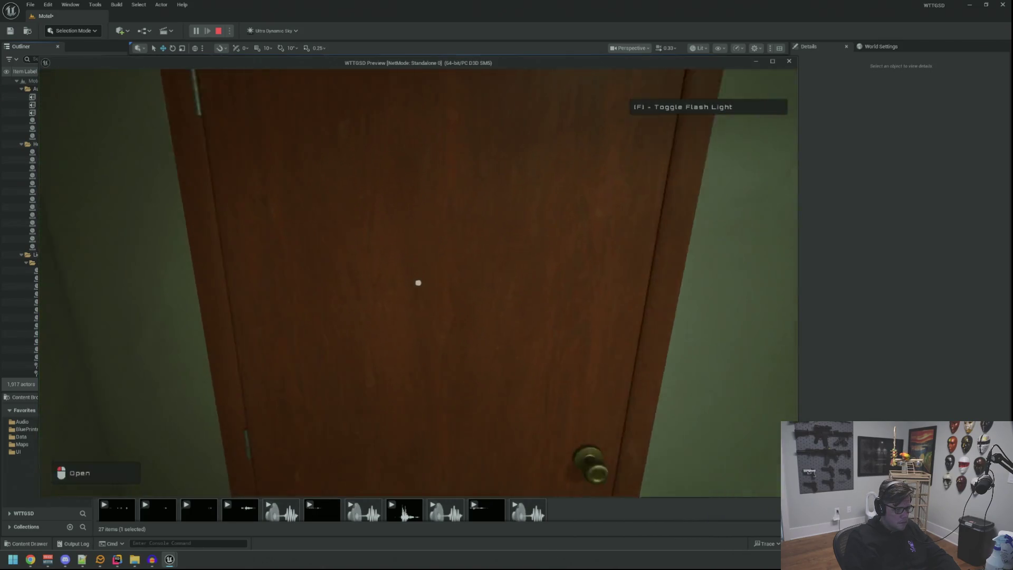
{"action": "left_click", "coordinate": [418, 283]}
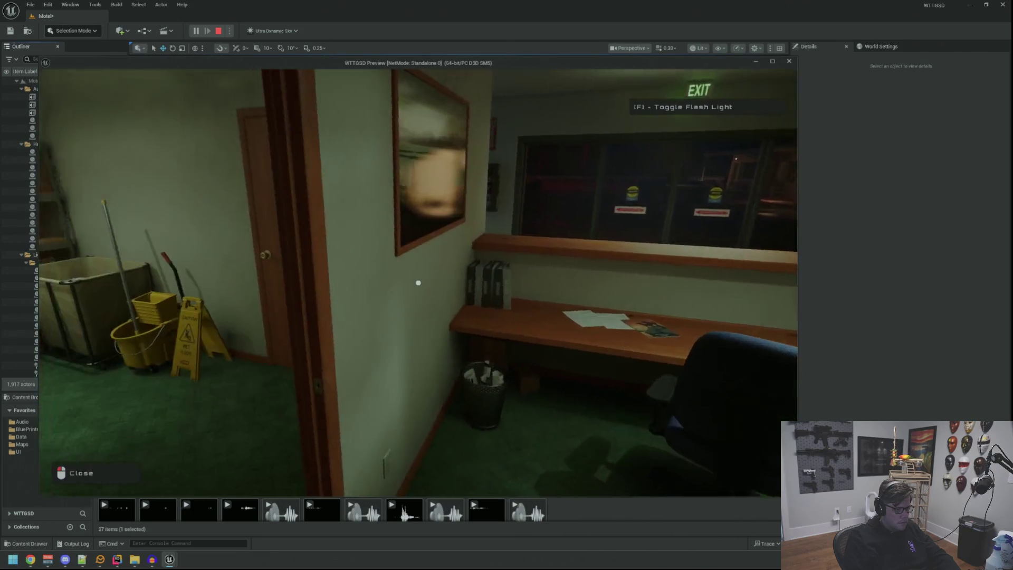
{"action": "left_click", "coordinate": [418, 282]}
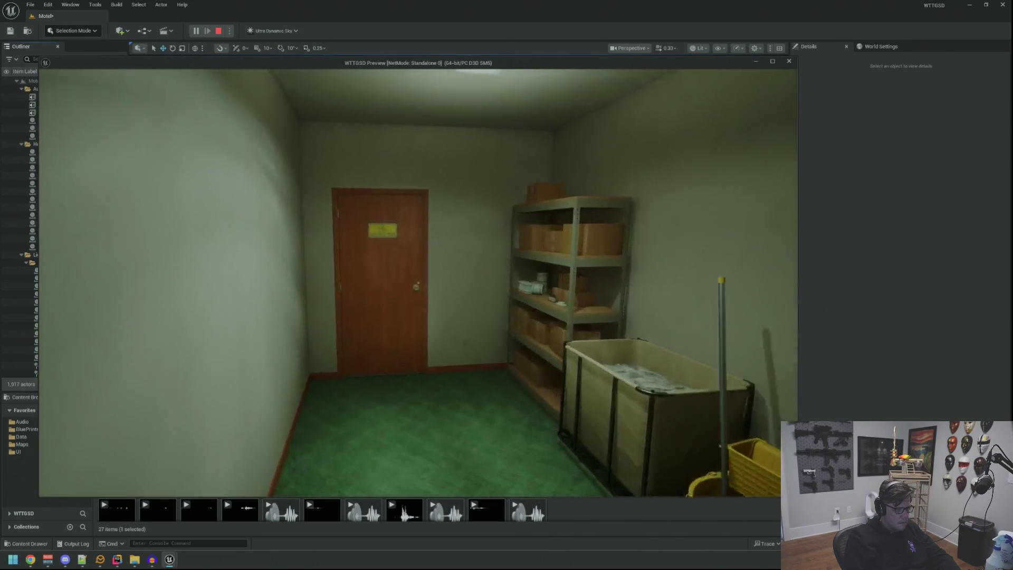
{"action": "key", "text": "w"}
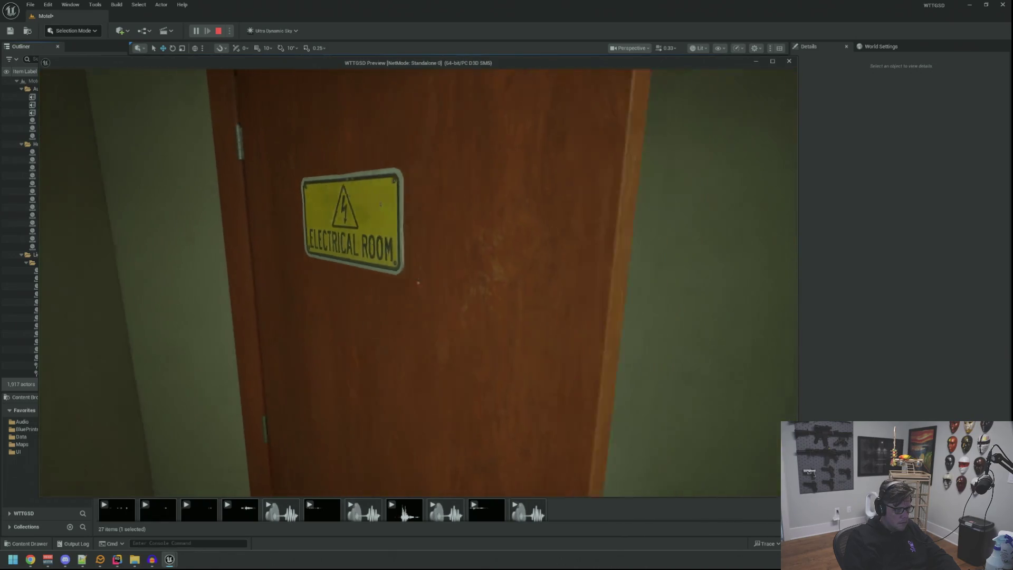
{"action": "left_click", "coordinate": [418, 283]}
{"action": "key", "text": "w"}
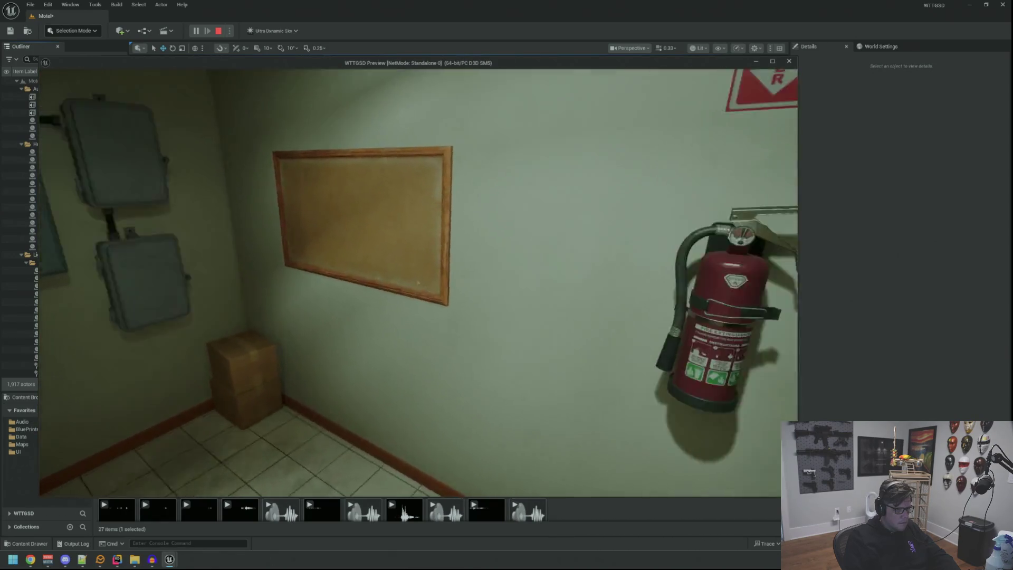
{"action": "key", "text": "Escape"}
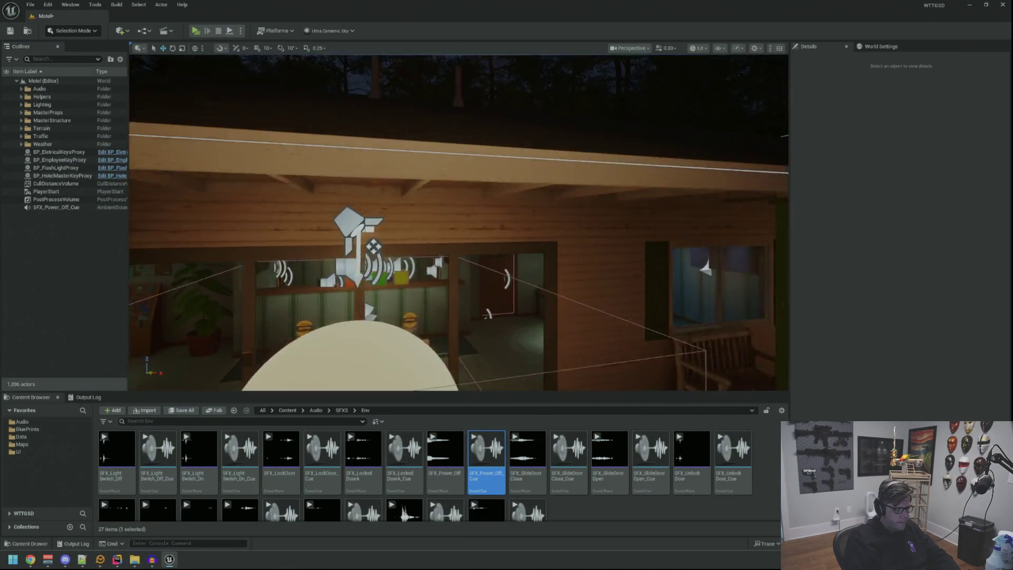
- Locate the SFX_Power_Off_Cue actor in the lobby and run another play preview
{"action": "key", "text": "w"}
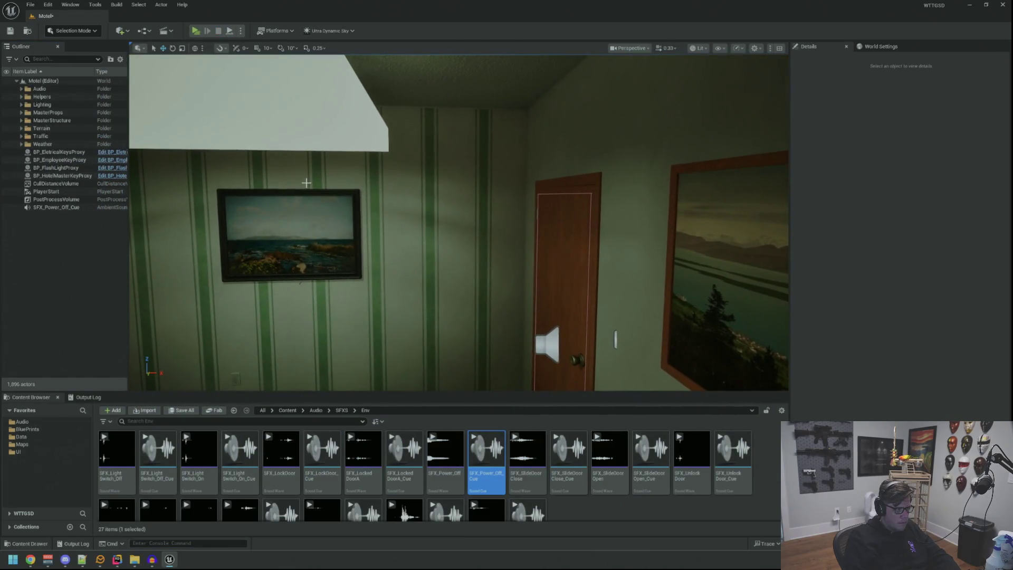
{"action": "double_click", "coordinate": [58, 207]}
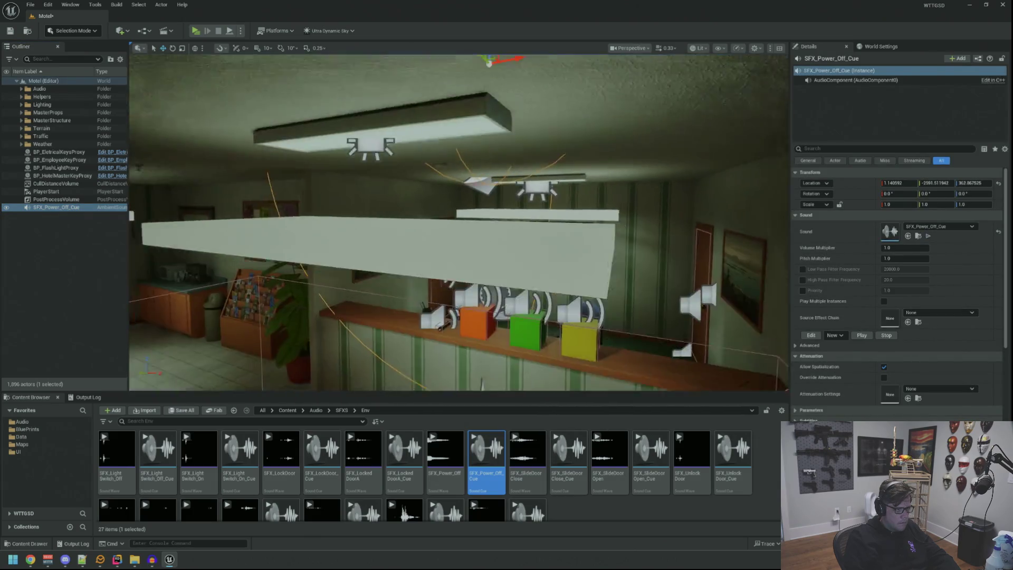
{"action": "mouse_move", "coordinate": [422, 324]}
{"action": "left_mouse_down"}
{"action": "mouse_move", "coordinate": [437, 178]}
{"action": "mouse_move", "coordinate": [353, 182]}
{"action": "mouse_move", "coordinate": [388, 183]}
{"action": "left_mouse_up"}
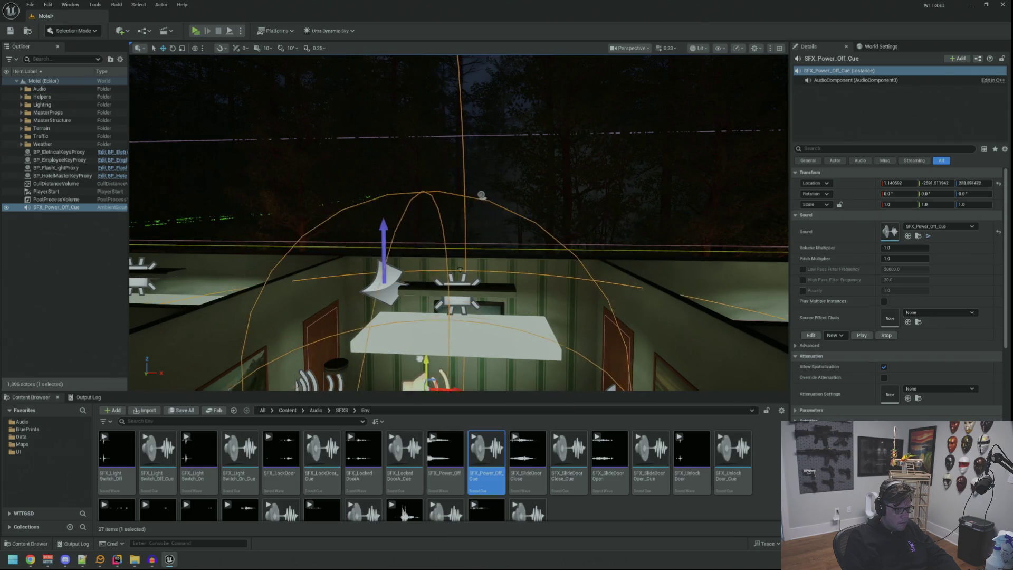
{"action": "left_click_drag", "start_coordinate": [449, 224], "coordinate": [450, 224]}
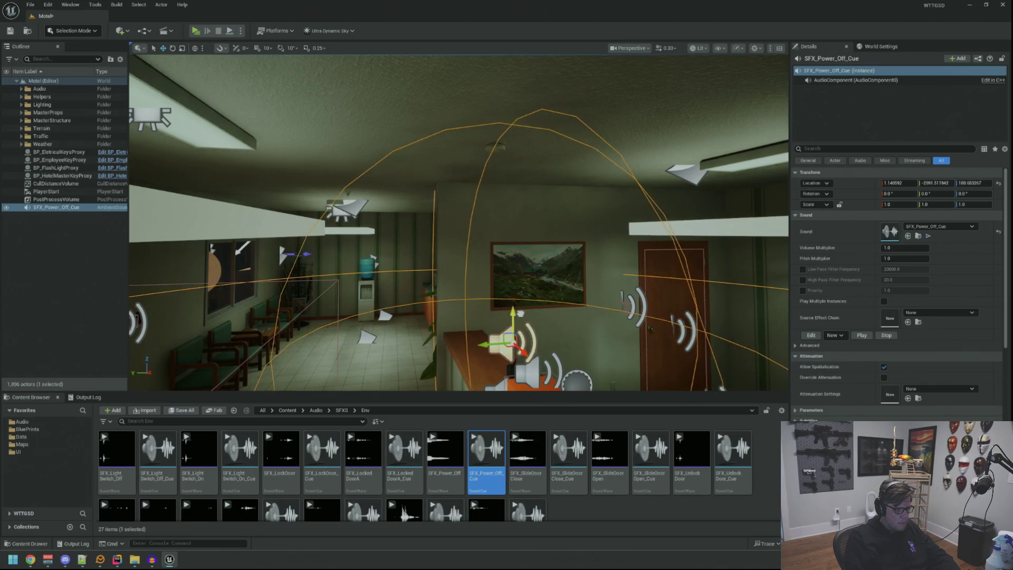
{"action": "left_click_drag", "start_coordinate": [446, 274], "coordinate": [444, 272]}
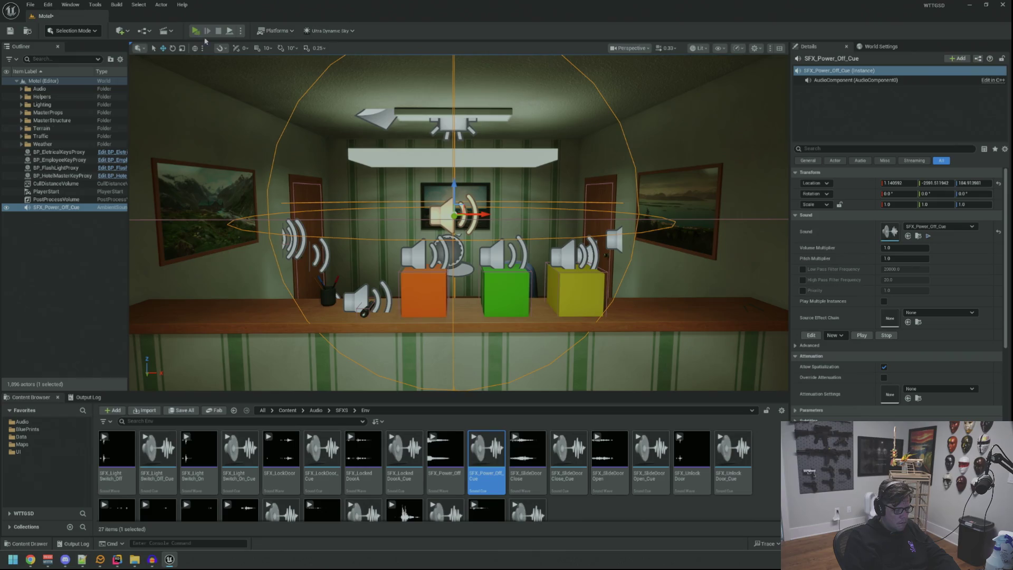
{"action": "key", "text": "alt+p"}
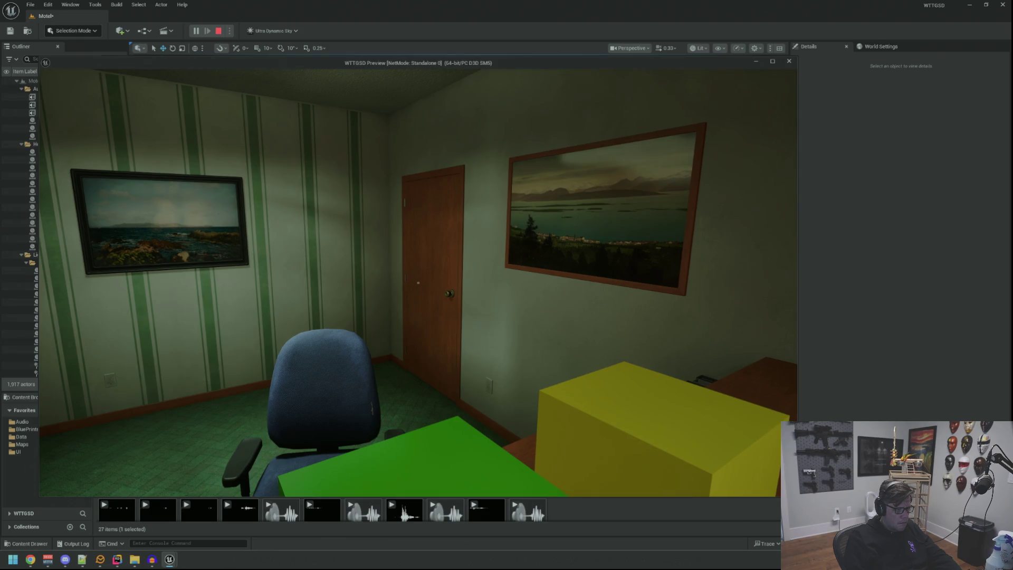
{"action": "key", "text": "Escape"}
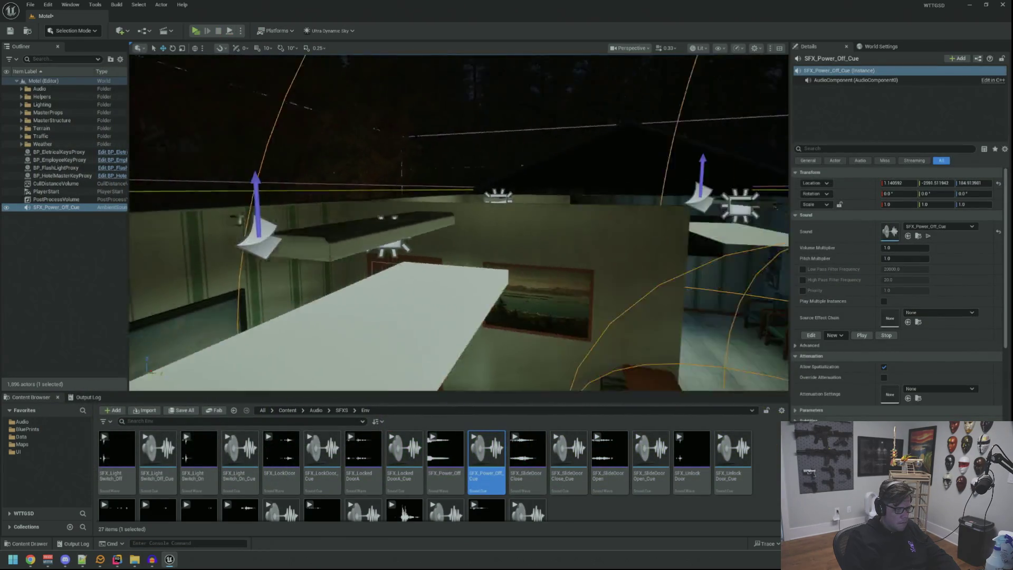
- Move the SFX_Power_Off_Cue actor along X and raise it to about Z 481
{"action": "left_click_drag", "start_coordinate": [587, 257], "coordinate": [587, 257]}
{"action": "mouse_move", "coordinate": [375, 244]}
{"action": "left_mouse_down"}
{"action": "mouse_move", "coordinate": [287, 254]}
{"action": "mouse_move", "coordinate": [470, 282]}
{"action": "mouse_move", "coordinate": [345, 305]}
{"action": "mouse_move", "coordinate": [377, 285]}
{"action": "left_mouse_up"}
{"action": "mouse_move", "coordinate": [322, 303]}
{"action": "left_mouse_down"}
{"action": "mouse_move", "coordinate": [339, 228]}
{"action": "mouse_move", "coordinate": [616, 239]}
{"action": "left_mouse_up"}
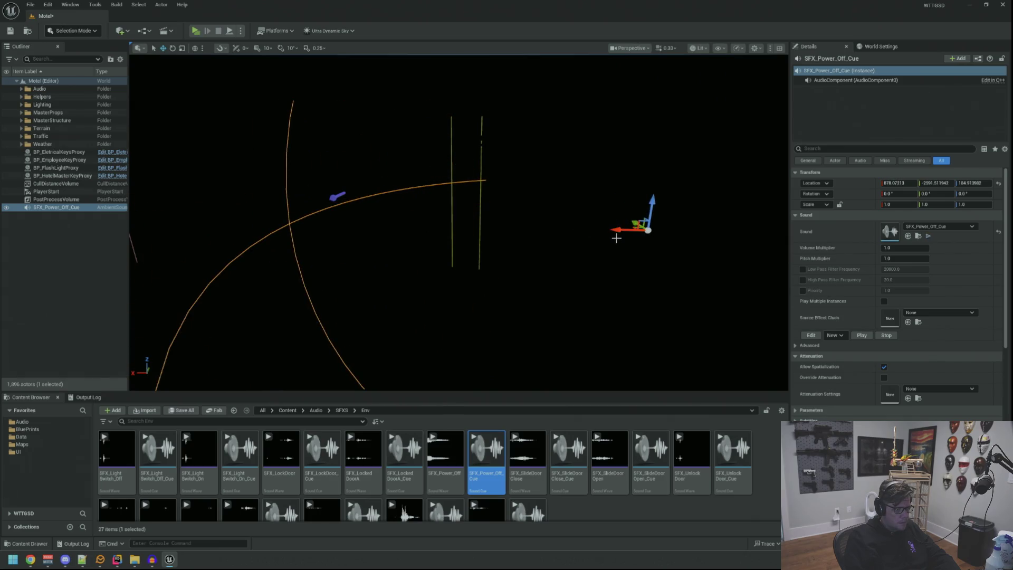
{"action": "key", "text": "f"}
{"action": "left_click_drag", "start_coordinate": [455, 275], "coordinate": [444, 146]}
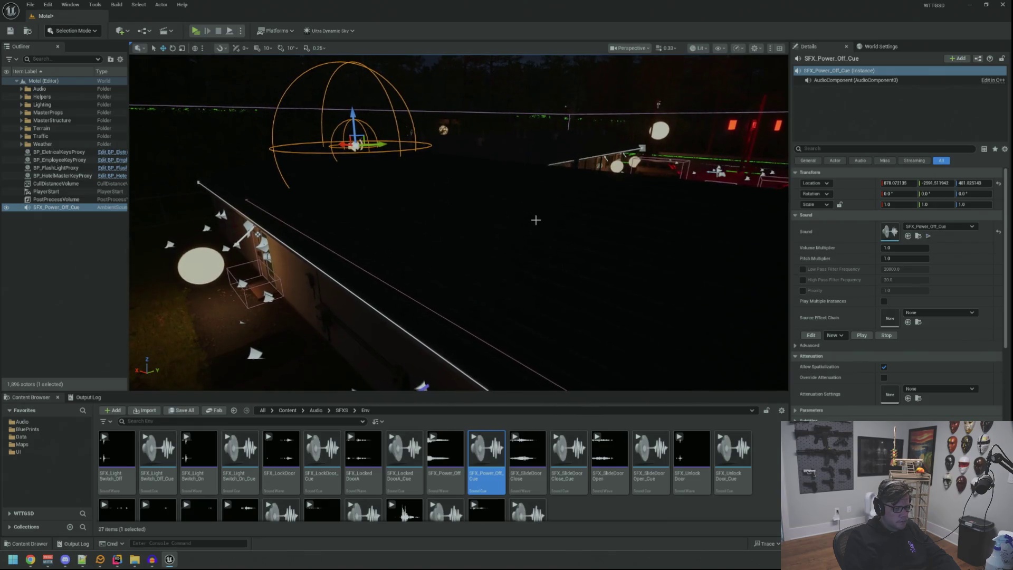
{"action": "double_click", "coordinate": [486, 465]}
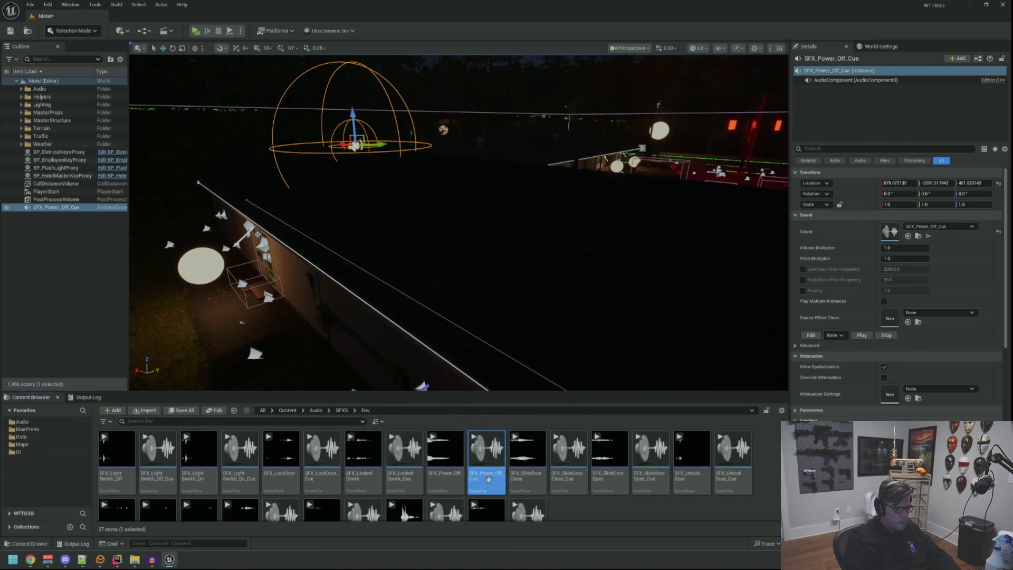
- Increase SFX_Power_Off_Cue's attenuation inner radius and falloff distance, and disable spatialization
{"action": "left_click_drag", "start_coordinate": [352, 85], "coordinate": [624, 85]}
{"action": "scroll", "coordinate": [517, 252], "scroll_direction": "down", "scroll_amount": 5}
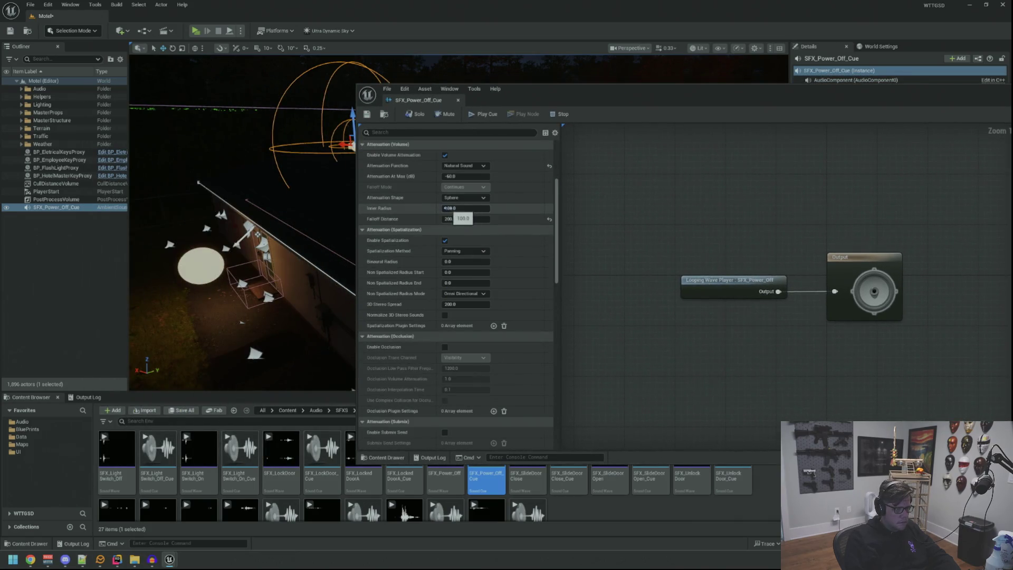
{"action": "mouse_move", "coordinate": [466, 208]}
{"action": "left_mouse_down"}
{"action": "mouse_move", "coordinate": [481, 207]}
{"action": "mouse_move", "coordinate": [439, 223]}
{"action": "mouse_move", "coordinate": [533, 218]}
{"action": "left_mouse_up"}
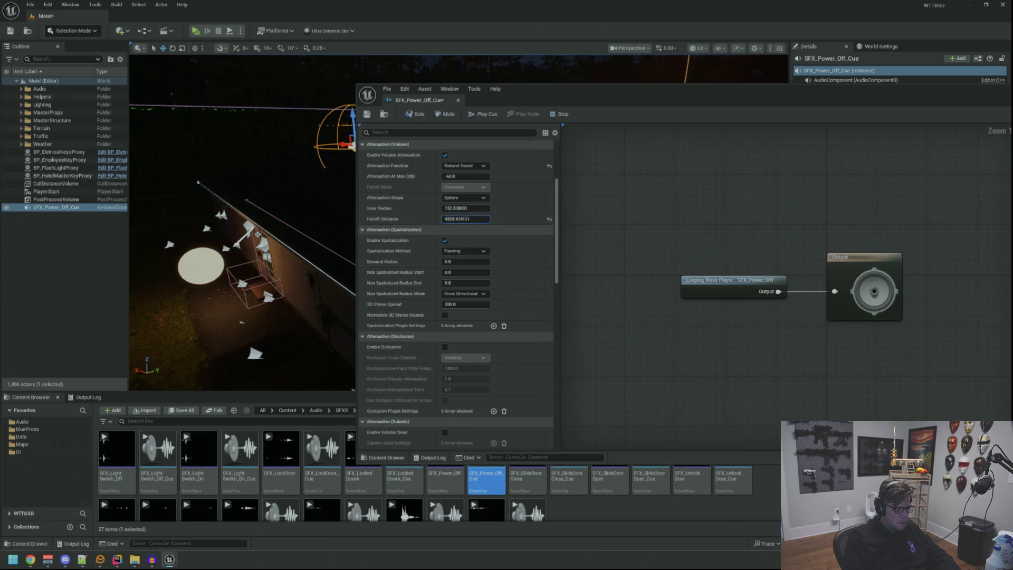
{"action": "mouse_move", "coordinate": [280, 193]}
{"action": "left_mouse_down"}
{"action": "mouse_move", "coordinate": [279, 161]}
{"action": "mouse_move", "coordinate": [254, 164]}
{"action": "mouse_move", "coordinate": [295, 169]}
{"action": "mouse_move", "coordinate": [364, 215]}
{"action": "left_mouse_up"}
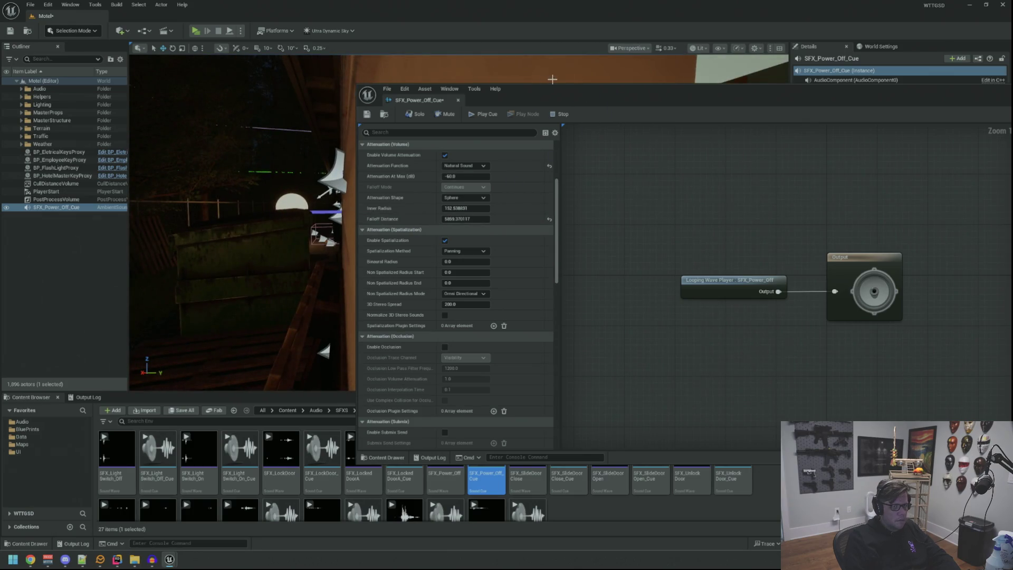
{"action": "double_click", "coordinate": [554, 98]}
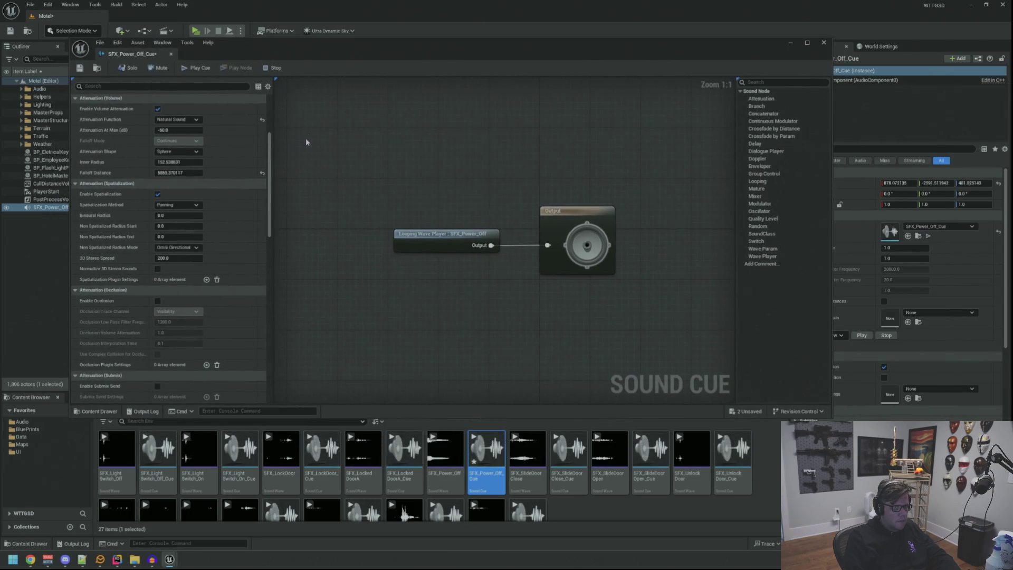
{"action": "left_click", "coordinate": [158, 195]}
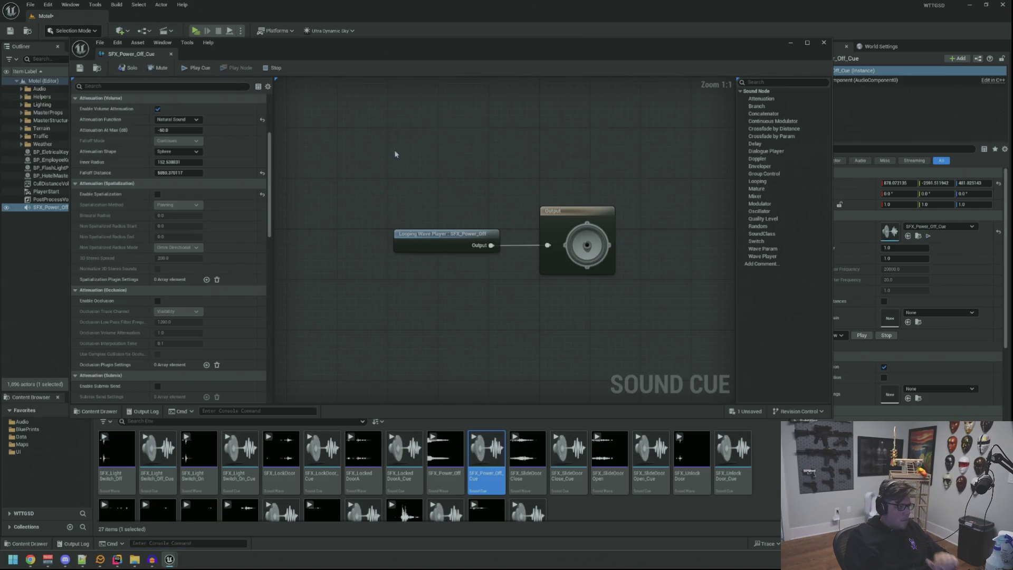
{"action": "left_click_drag", "start_coordinate": [347, 46], "coordinate": [368, 334]}
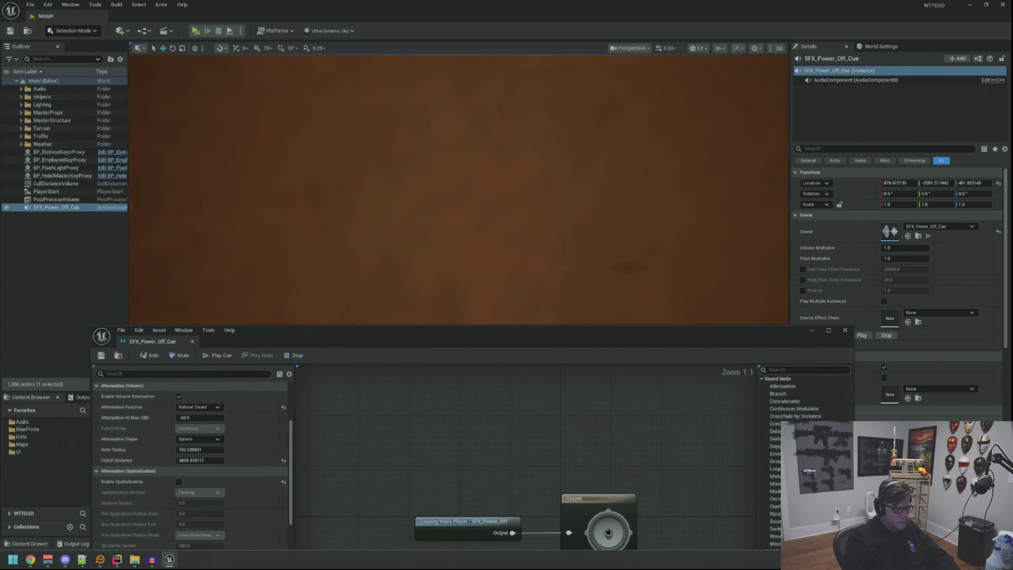
- Re-enable Enable Spatialization on SFX_Power_Off_Cue and select its Falloff Distance field
{"action": "key", "text": "f"}
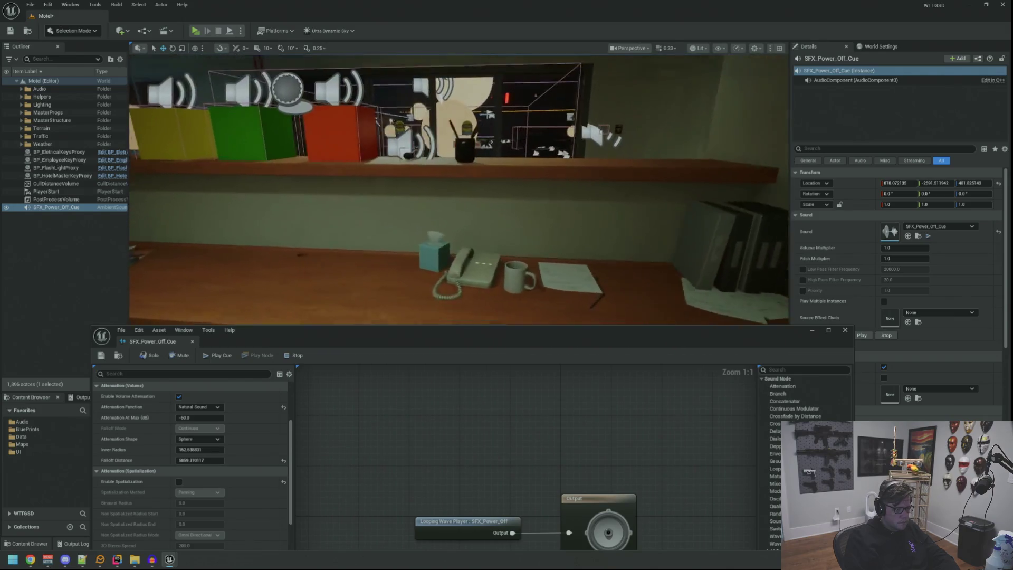
{"action": "scroll", "coordinate": [359, 185], "scroll_direction": "down", "scroll_amount": 5}
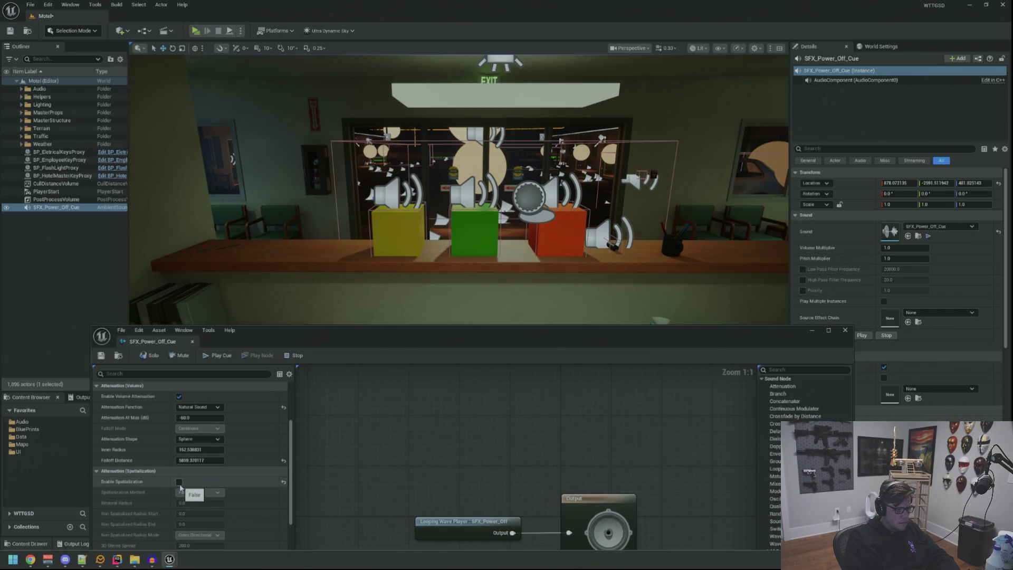
{"action": "left_click", "coordinate": [180, 482]}
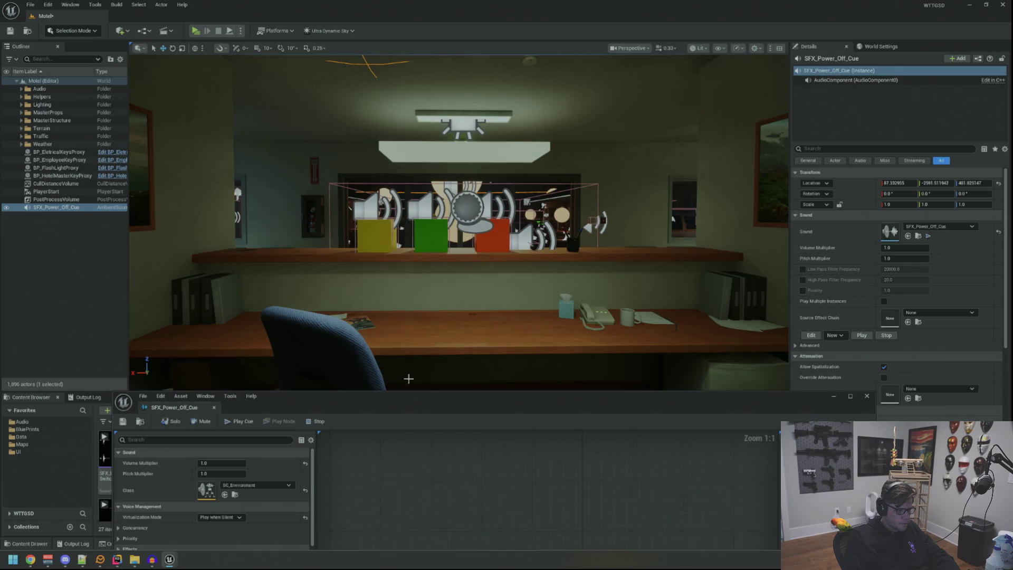
{"action": "mouse_move", "coordinate": [409, 397]}
{"action": "left_mouse_down"}
{"action": "mouse_move", "coordinate": [380, 267]}
{"action": "mouse_move", "coordinate": [370, 149]}
{"action": "left_mouse_up"}
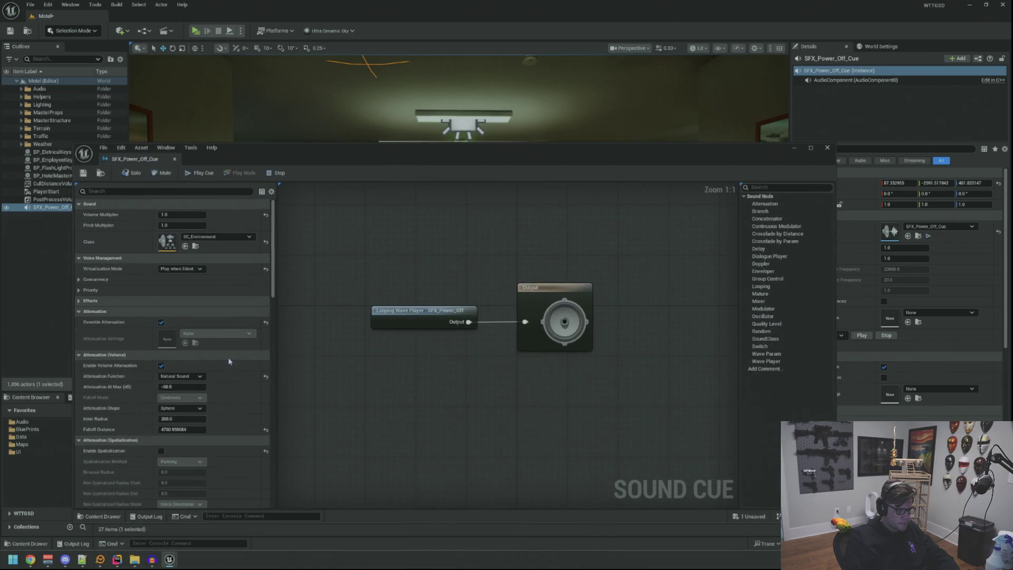
{"action": "scroll", "coordinate": [229, 379], "scroll_direction": "down", "scroll_amount": 1}
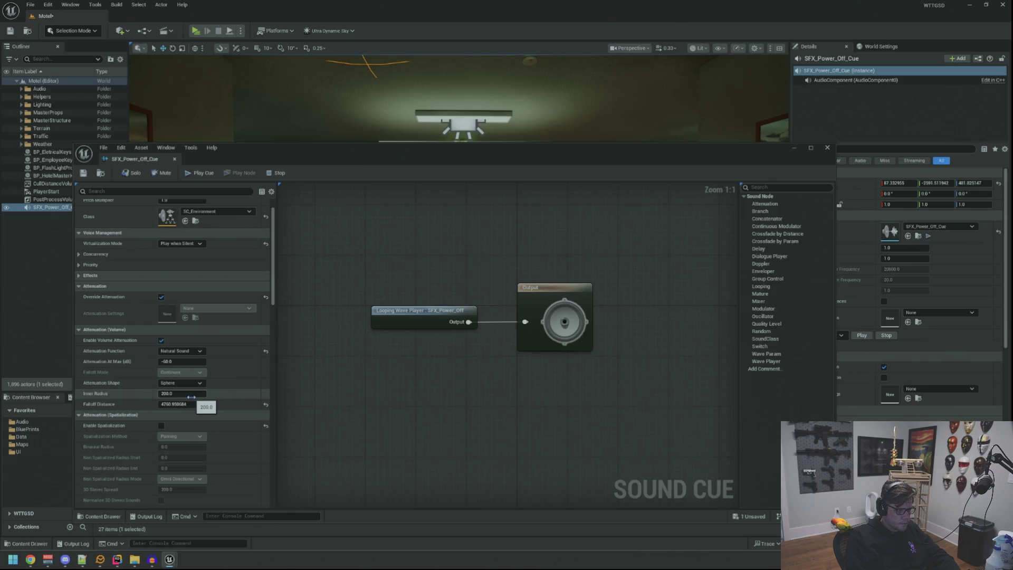
{"action": "left_click", "coordinate": [179, 405]}
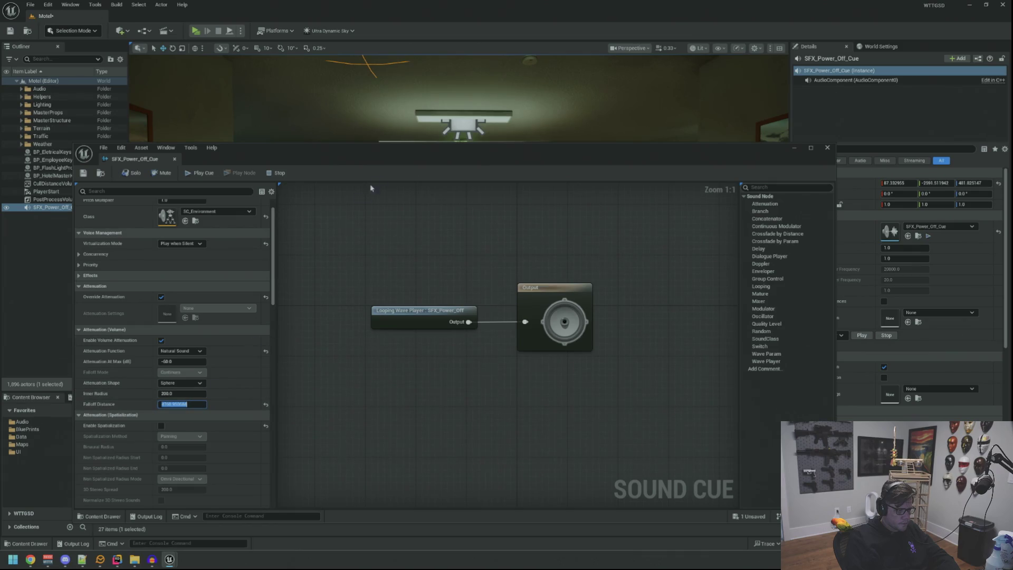
{"action": "left_click_drag", "start_coordinate": [383, 162], "coordinate": [400, 346]}
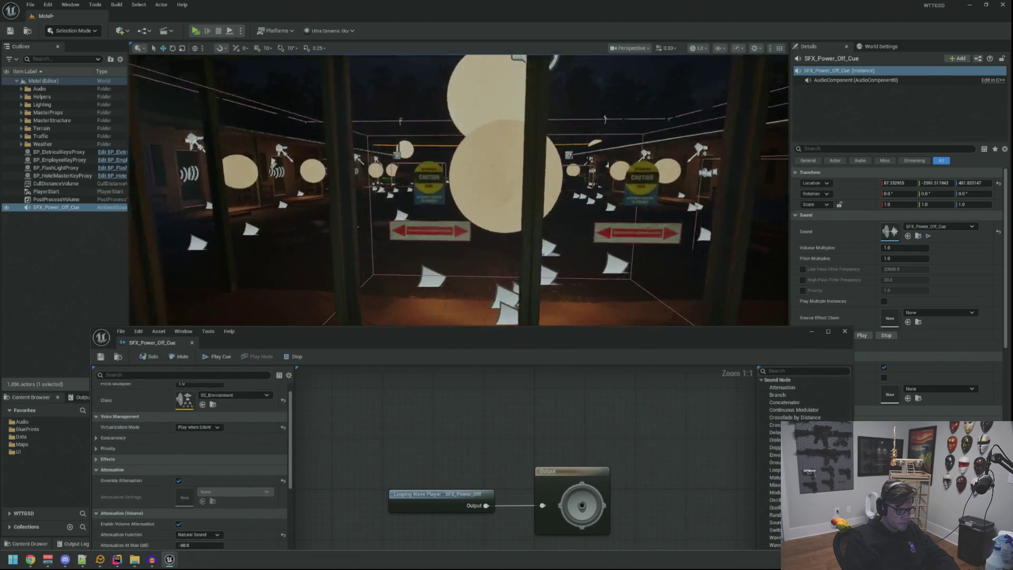
{"action": "key", "text": "f"}
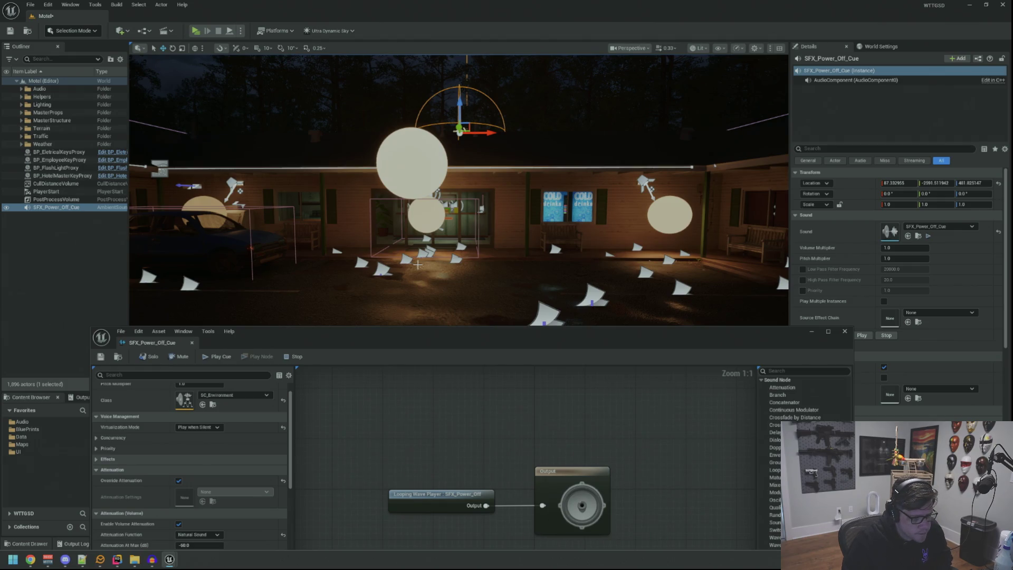
{"action": "scroll", "coordinate": [418, 265], "scroll_direction": "up", "scroll_amount": 6}
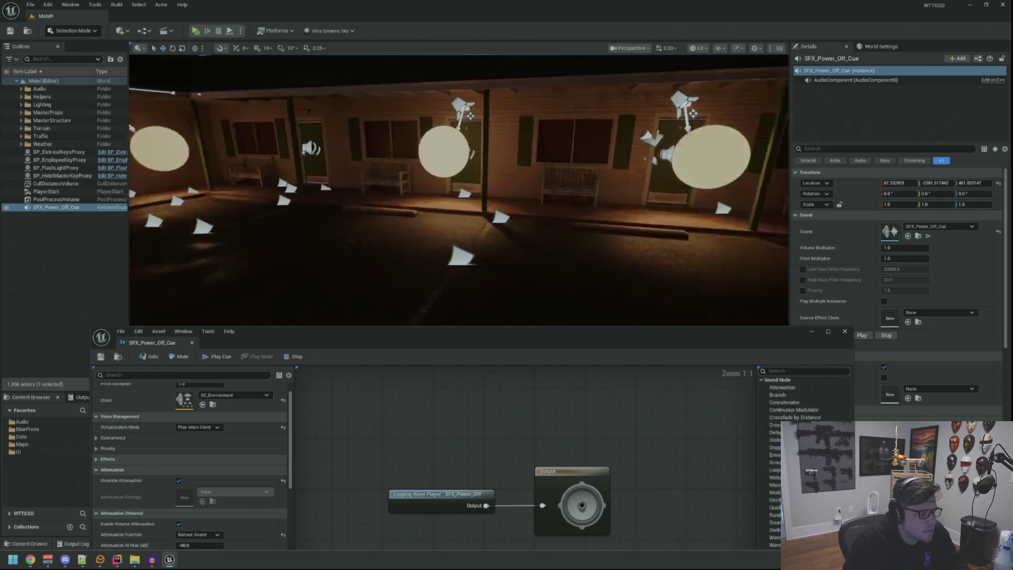
- Re-enable spatialization for the SFX_Power_Off_Cue sound cue
{"action": "scroll", "coordinate": [459, 211], "scroll_direction": "down", "scroll_amount": 2}
{"action": "scroll", "coordinate": [277, 428], "scroll_direction": "down", "scroll_amount": 5}
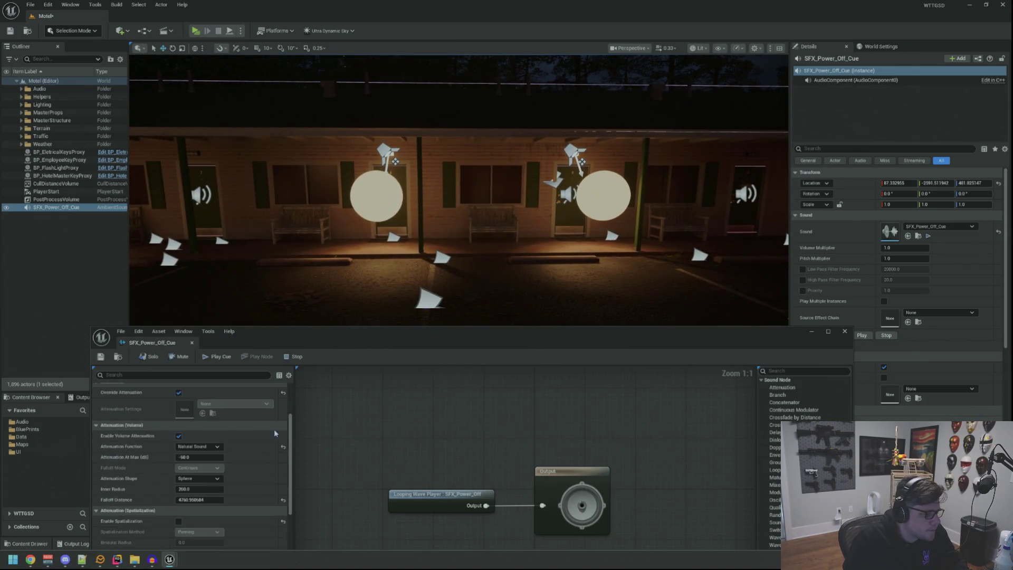
{"action": "left_click", "coordinate": [178, 457]}
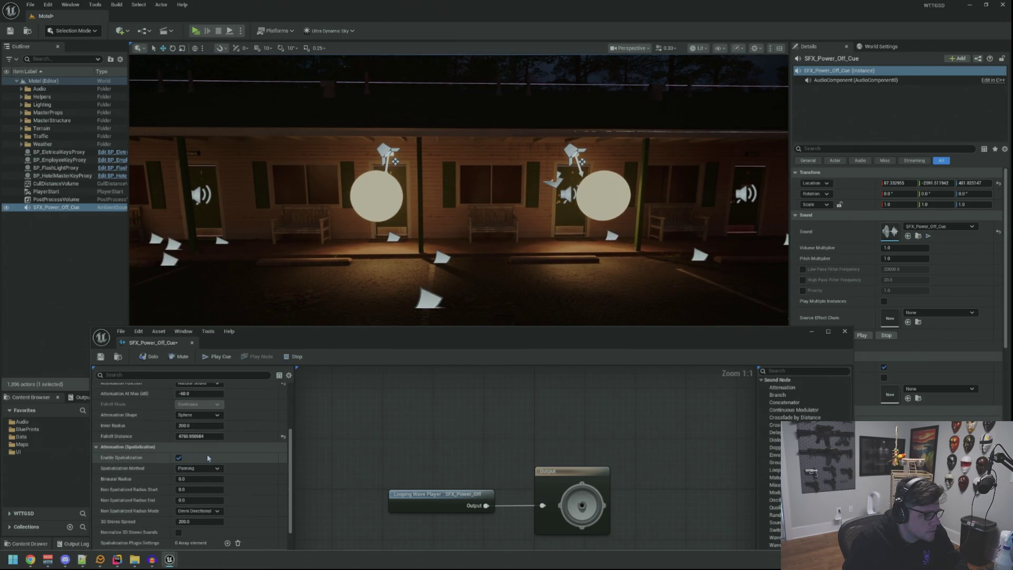
{"action": "key", "text": "f"}
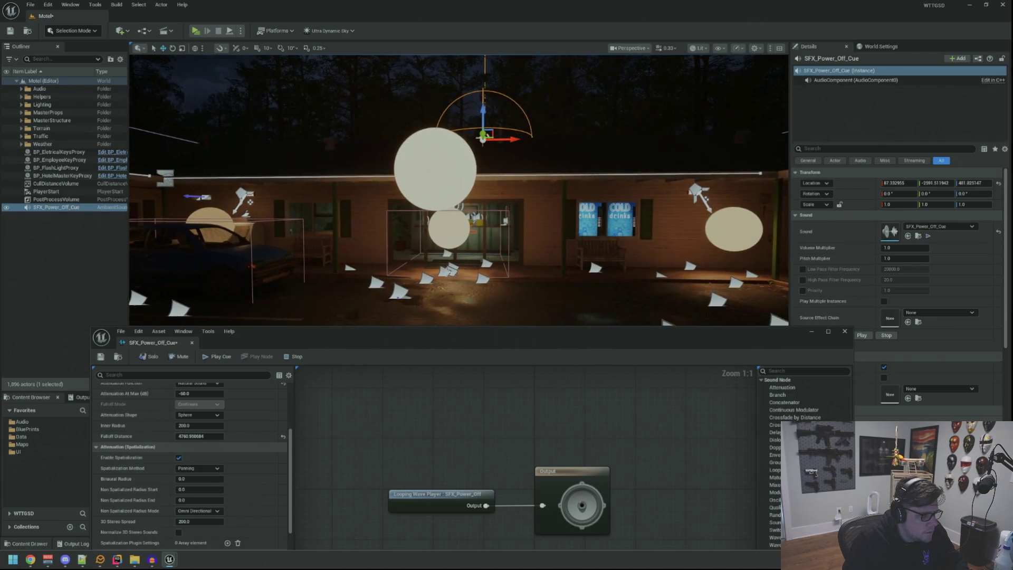
{"action": "mouse_move", "coordinate": [462, 278]}
{"action": "left_mouse_down"}
{"action": "mouse_move", "coordinate": [338, 277]}
{"action": "mouse_move", "coordinate": [454, 278]}
{"action": "left_mouse_up"}
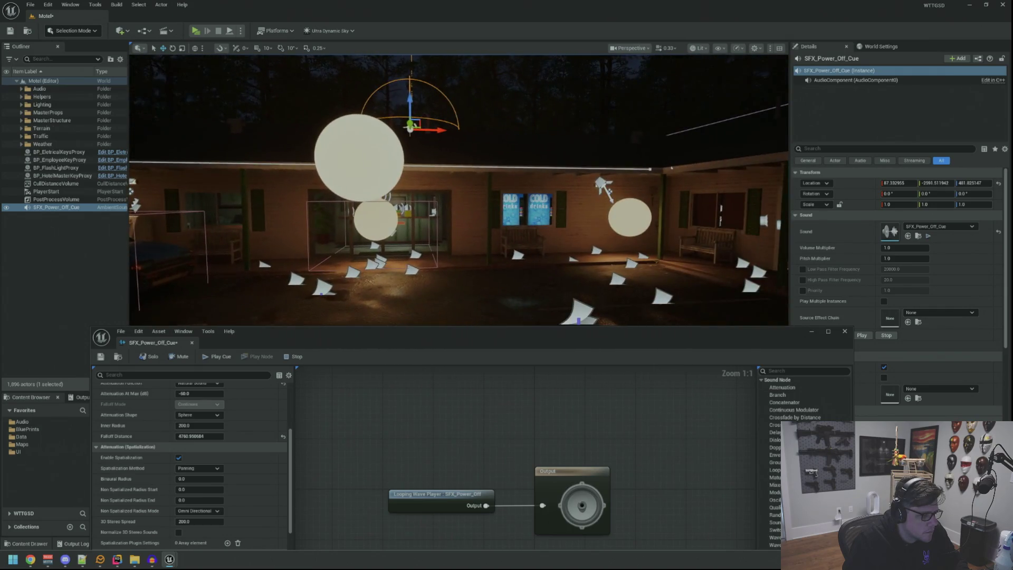
{"action": "scroll", "coordinate": [237, 460], "scroll_direction": "down", "scroll_amount": 2}
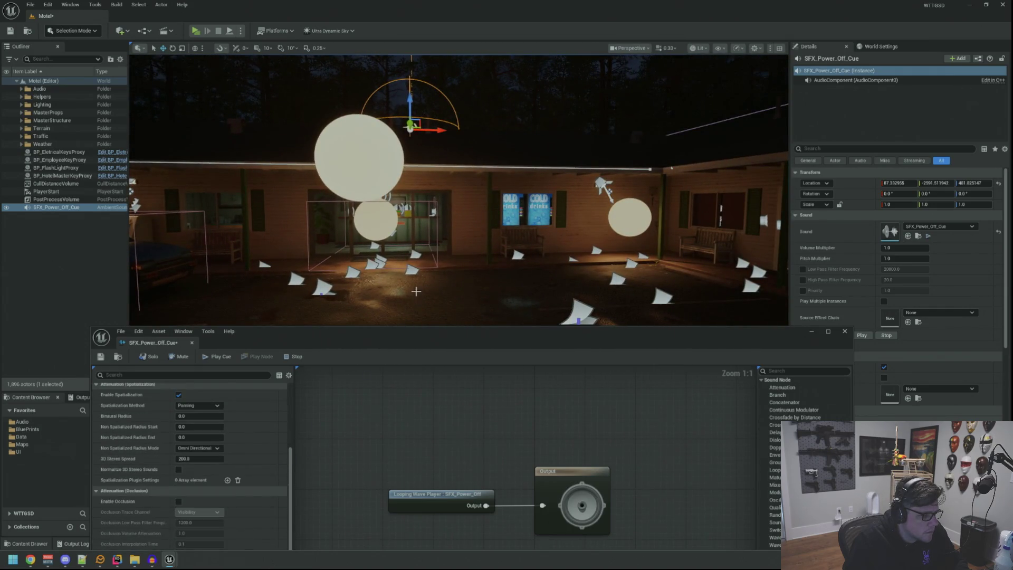
{"action": "mouse_move", "coordinate": [454, 237]}
{"action": "left_mouse_down"}
{"action": "mouse_move", "coordinate": [454, 159]}
{"action": "mouse_move", "coordinate": [570, 158]}
{"action": "left_mouse_up"}
{"action": "left_click_drag", "start_coordinate": [407, 336], "coordinate": [428, 215]}
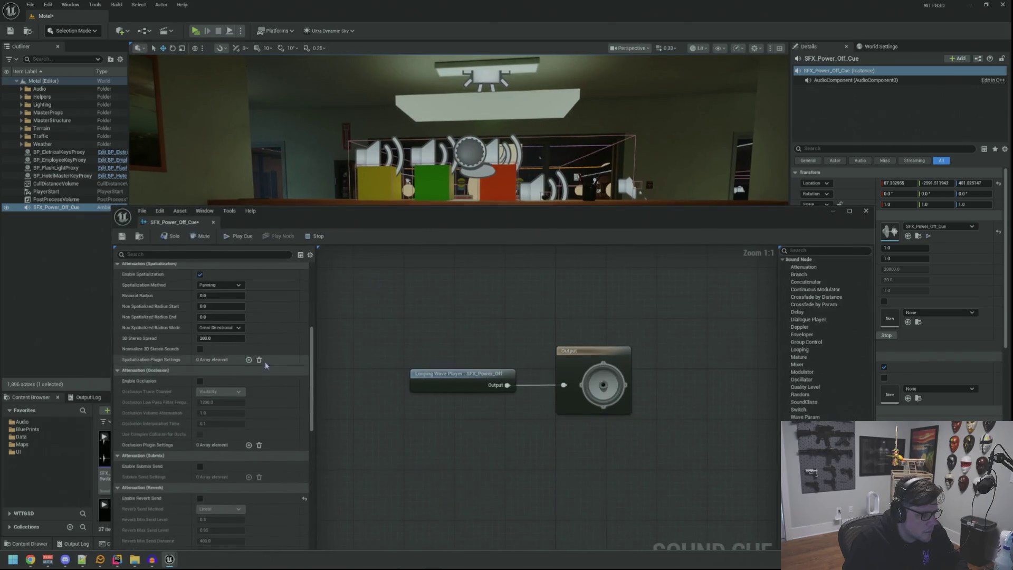
- Turn on Enable Occlusion in the cue's attenuation settings
{"action": "scroll", "coordinate": [269, 359], "scroll_direction": "down", "scroll_amount": 5}
{"action": "scroll", "coordinate": [284, 338], "scroll_direction": "down", "scroll_amount": 4}
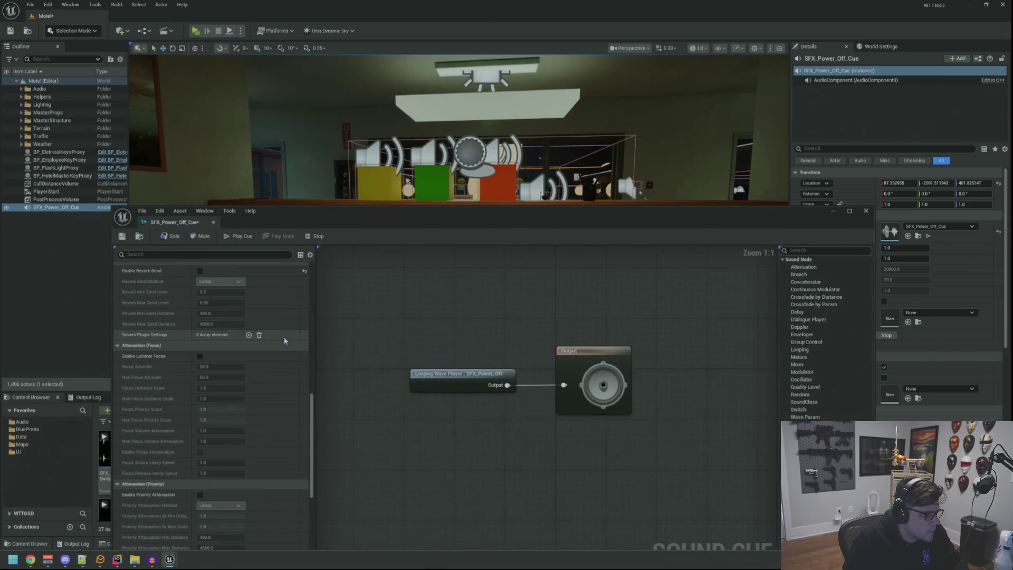
{"action": "scroll", "coordinate": [285, 341], "scroll_direction": "down", "scroll_amount": 1}
{"action": "scroll", "coordinate": [292, 340], "scroll_direction": "down", "scroll_amount": 4}
{"action": "scroll", "coordinate": [292, 339], "scroll_direction": "up", "scroll_amount": 10}
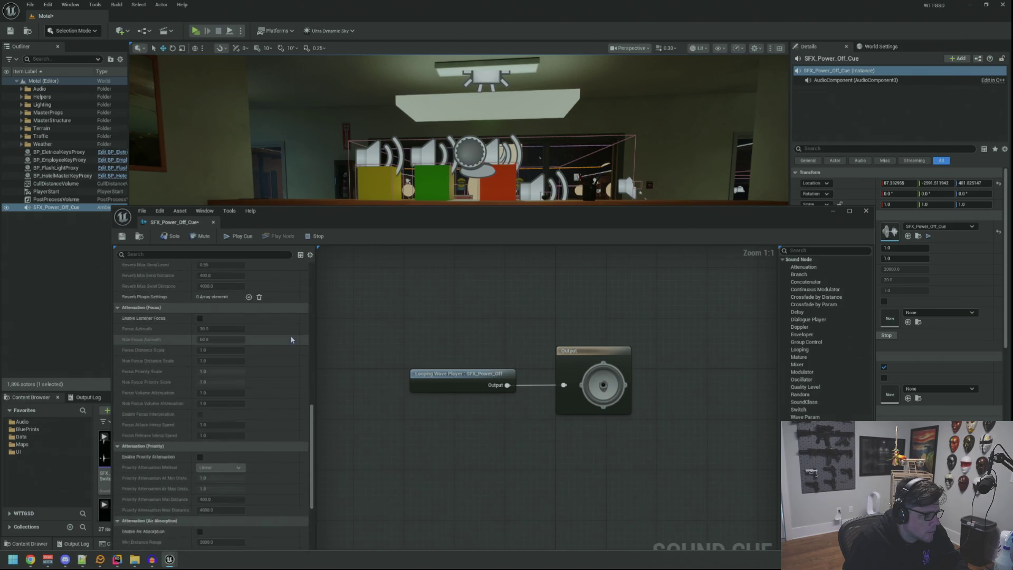
{"action": "scroll", "coordinate": [291, 340], "scroll_direction": "up", "scroll_amount": 5}
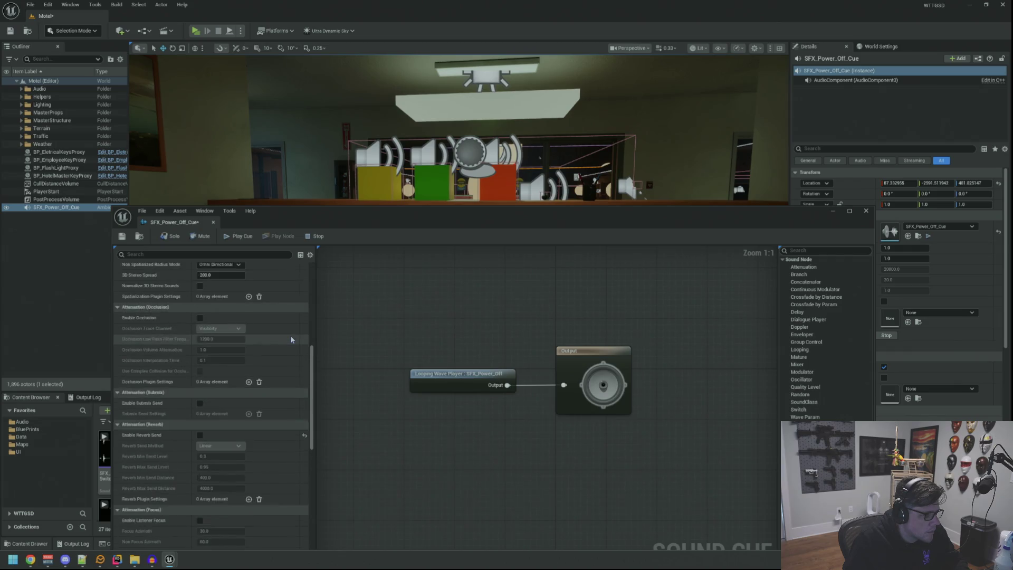
{"action": "left_click", "coordinate": [201, 367]}
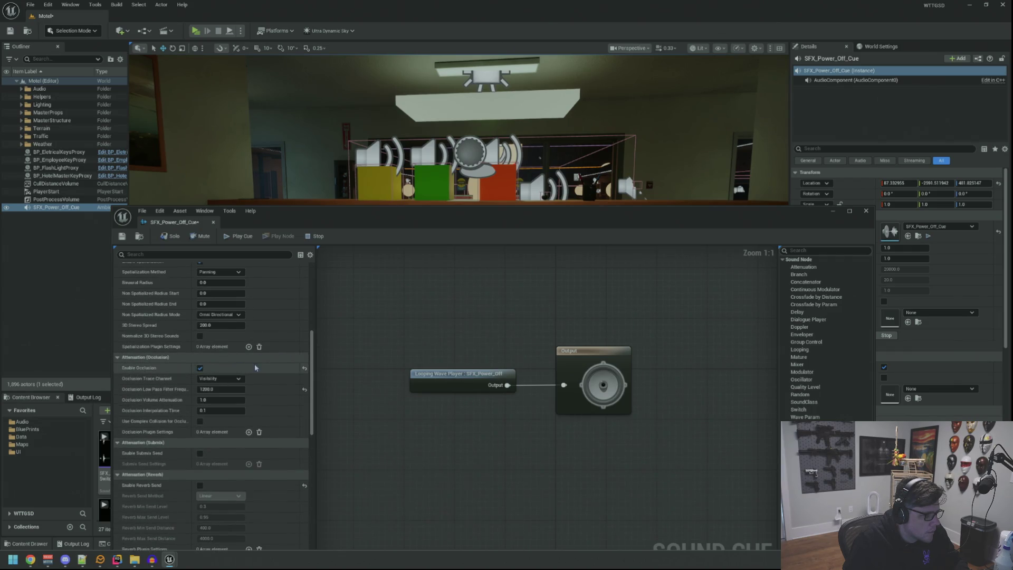
{"action": "left_click_drag", "start_coordinate": [244, 400], "coordinate": [241, 391]}
{"action": "key", "text": "Return"}
- Set occlusion volume attenuation to 0.9 and low-pass frequency to 1600, then save the cue
{"action": "left_click", "coordinate": [227, 400]}
{"action": "type", "text": "0.9"}
{"action": "left_click", "coordinate": [242, 389]}
{"action": "type", "text": "1600"}
{"action": "key", "text": "Return"}
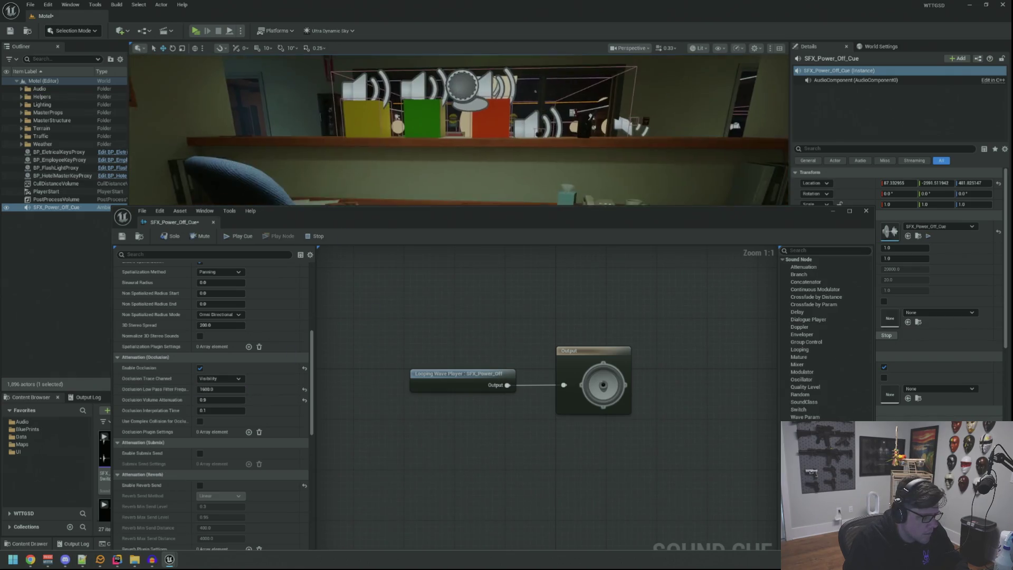
{"action": "left_click", "coordinate": [122, 237]}
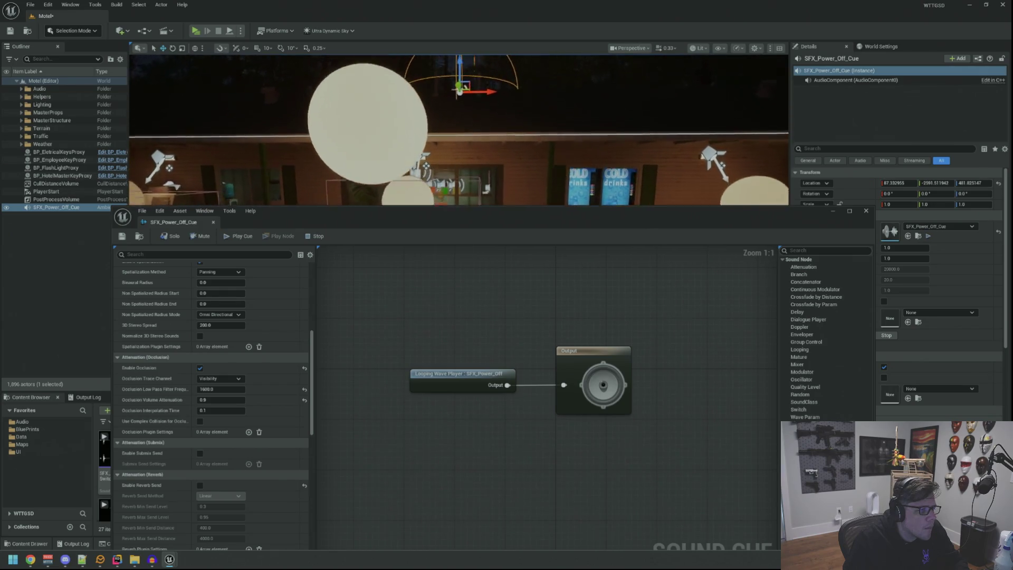
- Raise the SFX_Power_Off_Cue actor about 57 units on Z and frame it in the viewport
{"action": "left_click_drag", "start_coordinate": [460, 92], "coordinate": [463, 78]}
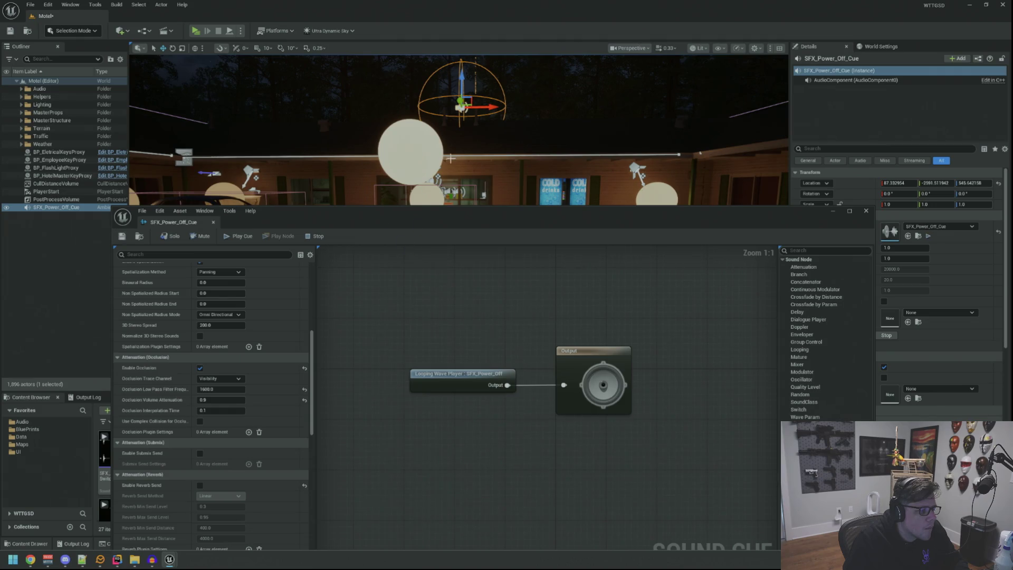
{"action": "scroll", "coordinate": [451, 159], "scroll_direction": "up", "scroll_amount": 6}
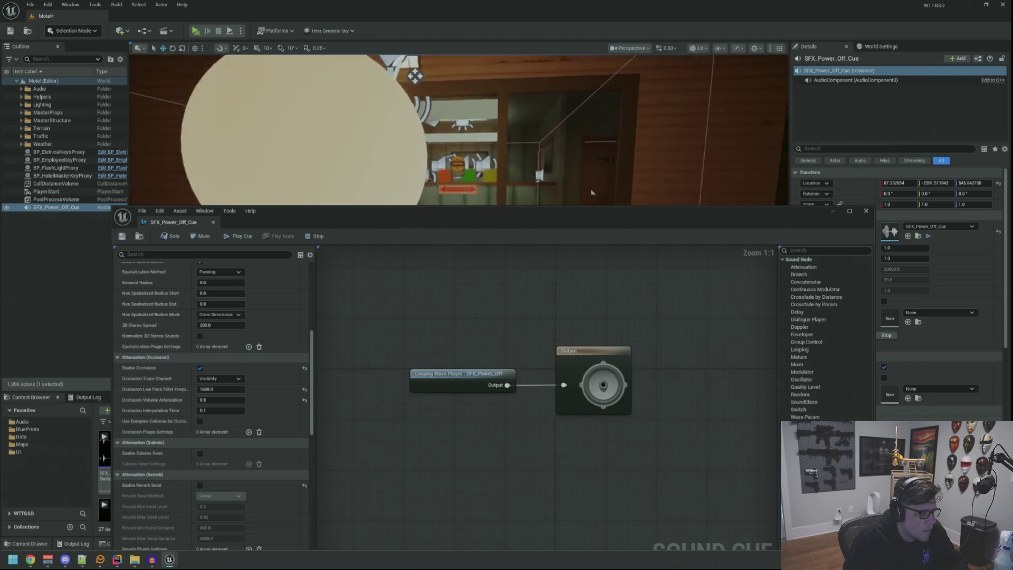
{"action": "scroll", "coordinate": [592, 192], "scroll_direction": "up", "scroll_amount": 8}
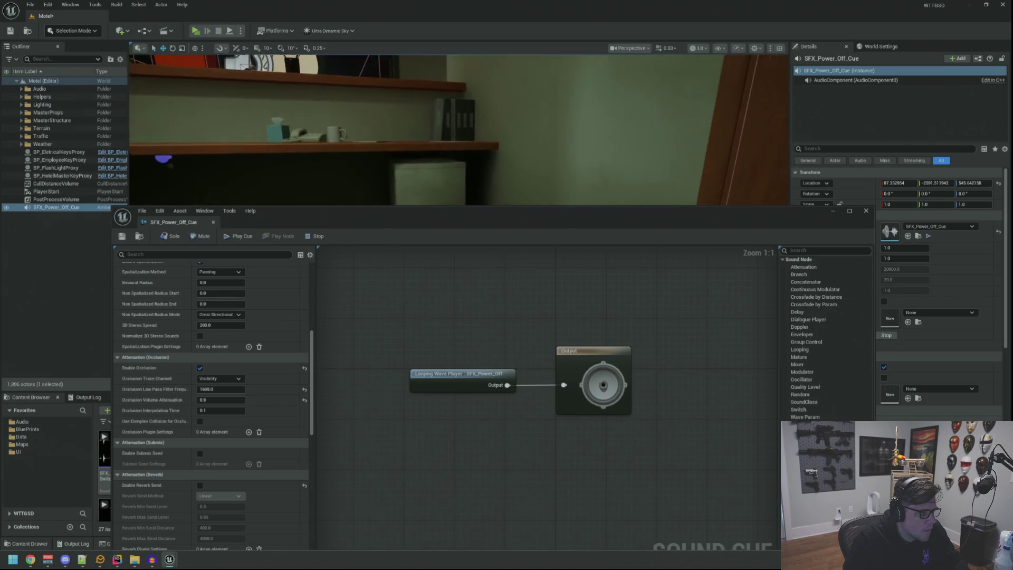
{"action": "key", "text": "f"}
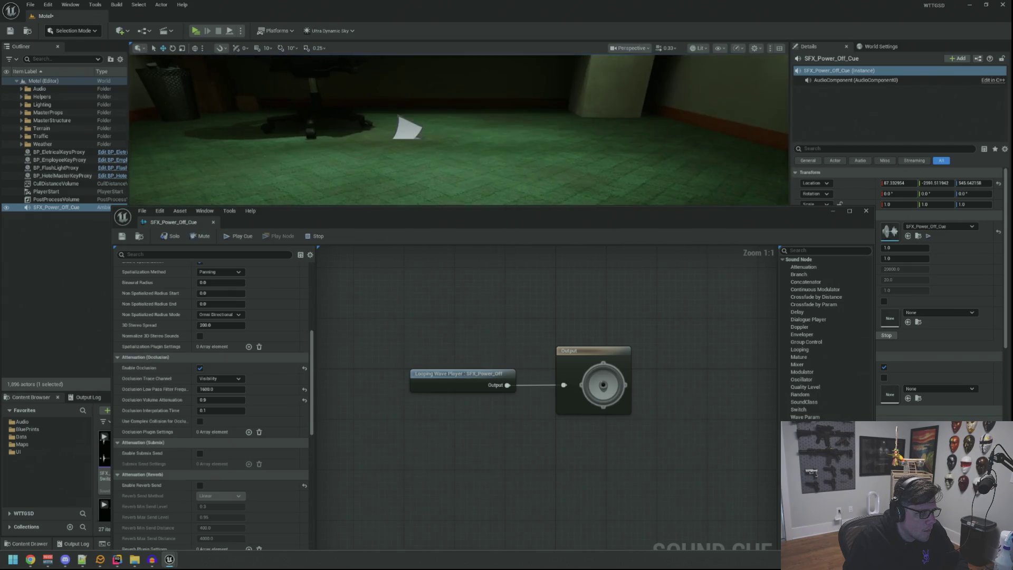
{"action": "key", "text": "f"}
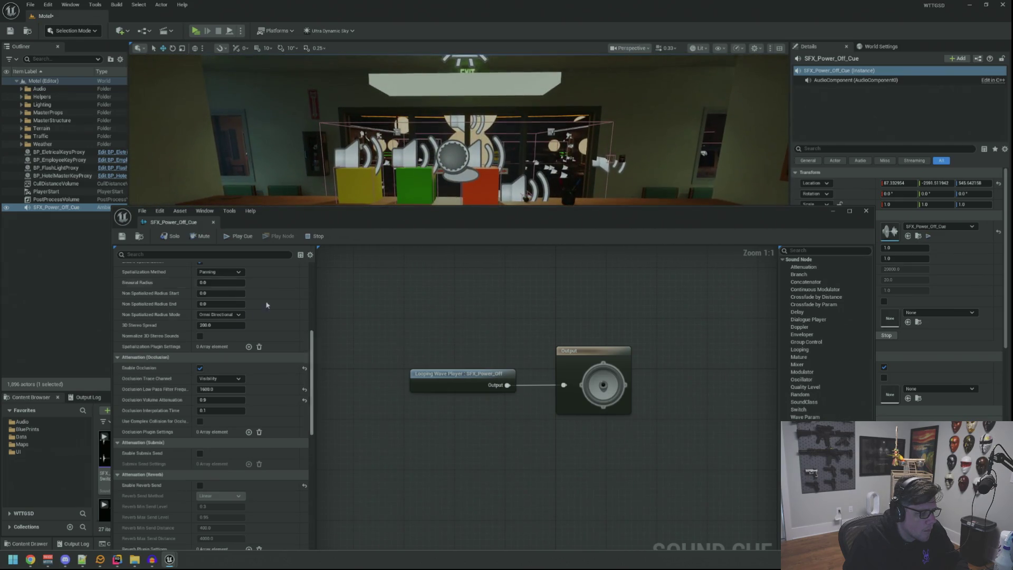
- Disable occlusion on SFX_Power_Off_Cue and save the cue
{"action": "left_click", "coordinate": [200, 368]}
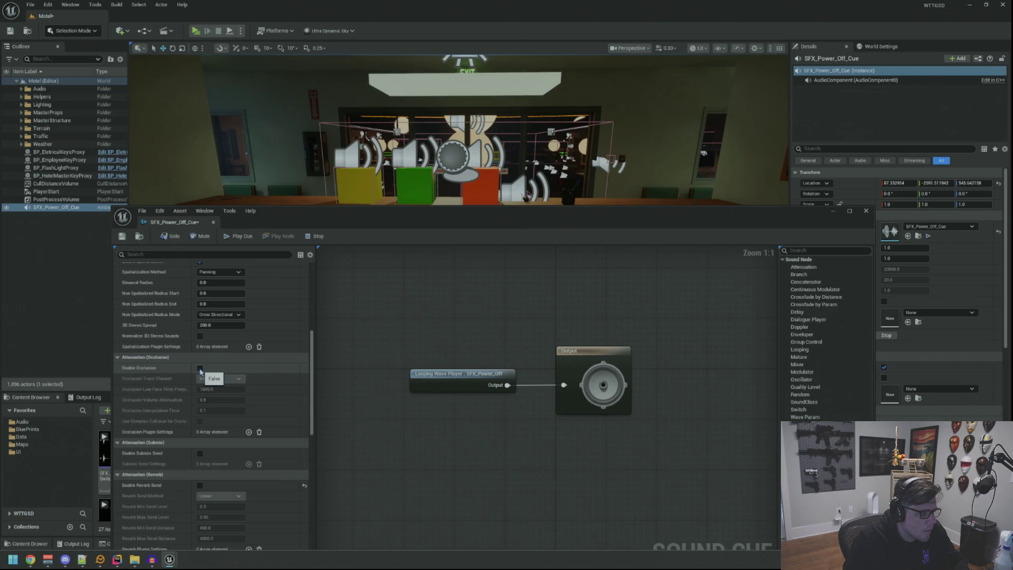
{"action": "scroll", "coordinate": [273, 322], "scroll_direction": "up", "scroll_amount": 8}
{"action": "left_click", "coordinate": [122, 237]}
{"action": "scroll", "coordinate": [255, 314], "scroll_direction": "up", "scroll_amount": 3}
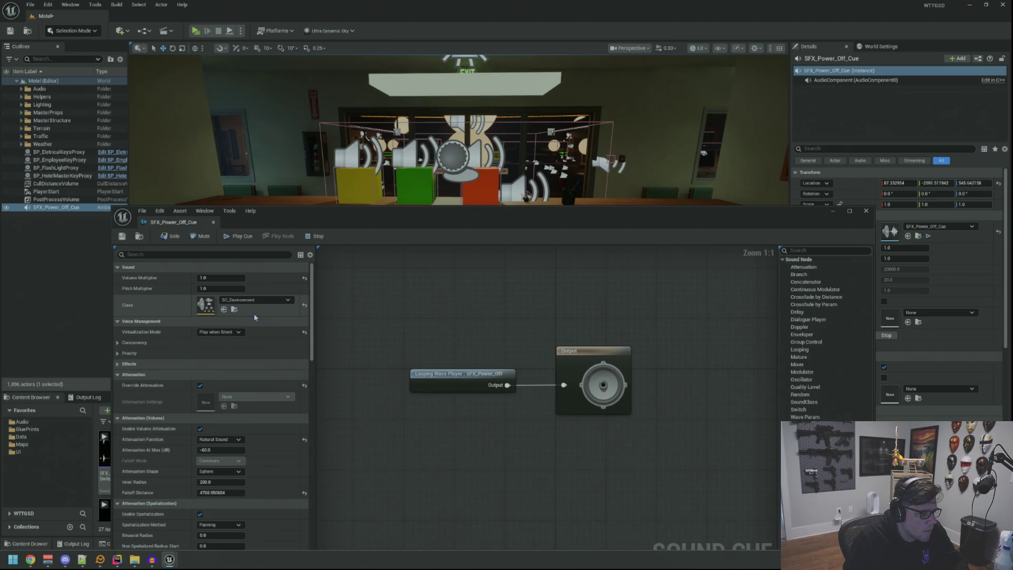
{"action": "scroll", "coordinate": [254, 314], "scroll_direction": "down", "scroll_amount": 4}
{"action": "scroll", "coordinate": [258, 333], "scroll_direction": "down", "scroll_amount": 4}
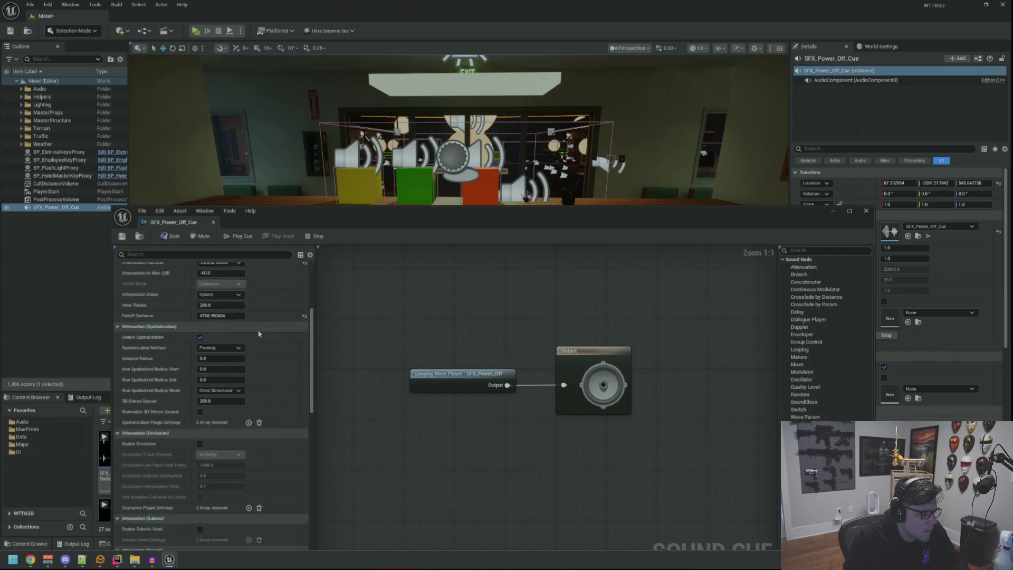
- Solo the power-off sound and tune Non Spatialized Radius End, settling around 2.8
{"action": "left_click", "coordinate": [241, 305]}
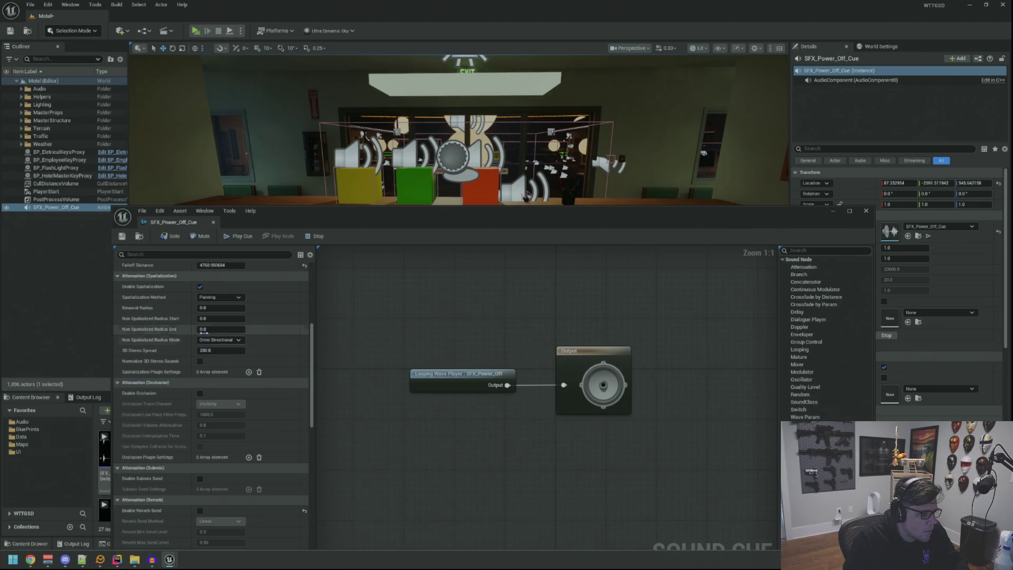
{"action": "left_click_drag", "start_coordinate": [201, 328], "coordinate": [207, 329]}
{"action": "left_click", "coordinate": [169, 236]}
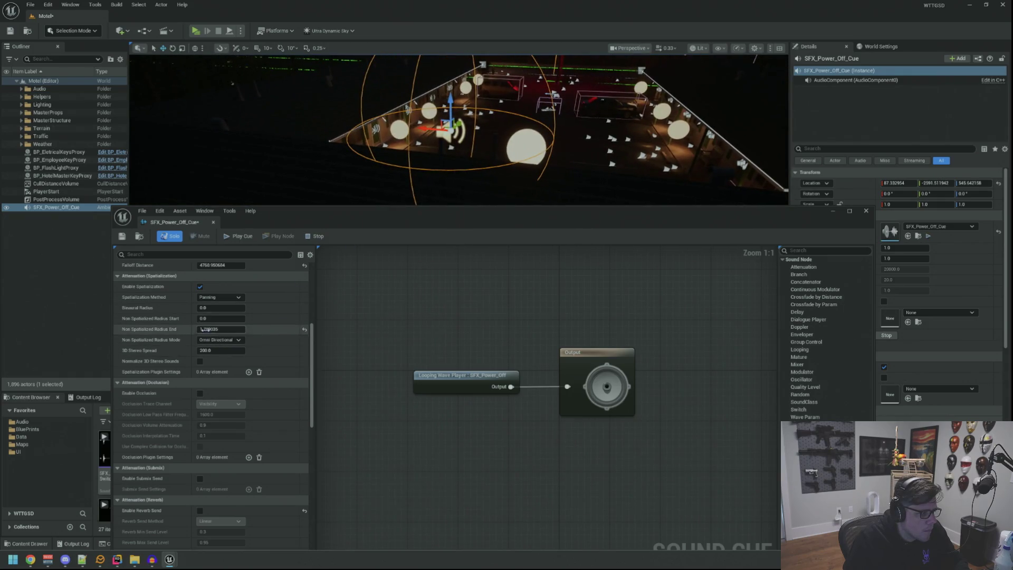
{"action": "mouse_move", "coordinate": [207, 328]}
{"action": "left_mouse_down"}
{"action": "mouse_move", "coordinate": [232, 329]}
{"action": "mouse_move", "coordinate": [214, 328]}
{"action": "left_mouse_up"}
{"action": "left_click_drag", "start_coordinate": [427, 168], "coordinate": [382, 197]}
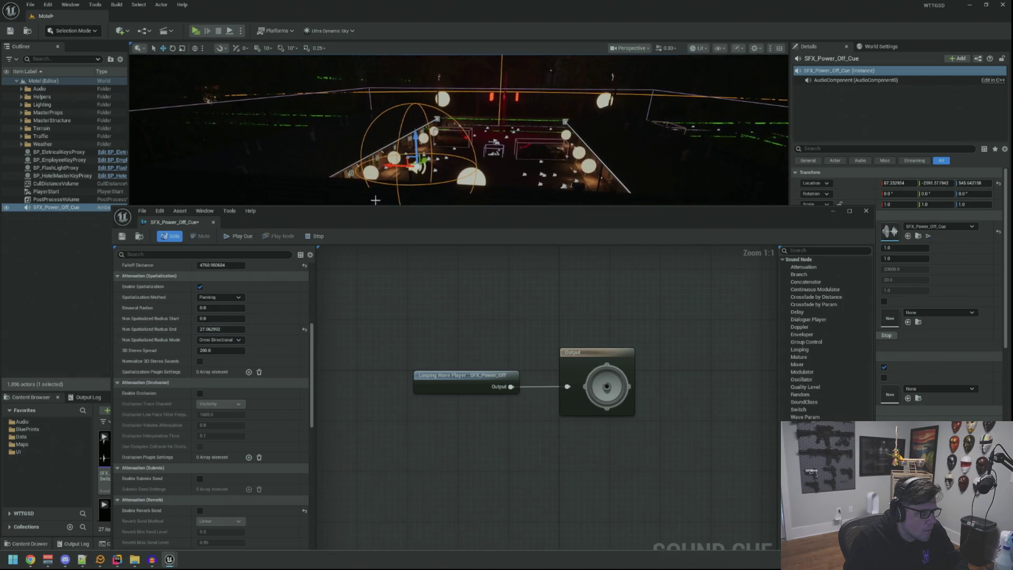
{"action": "left_click_drag", "start_coordinate": [213, 329], "coordinate": [196, 331]}
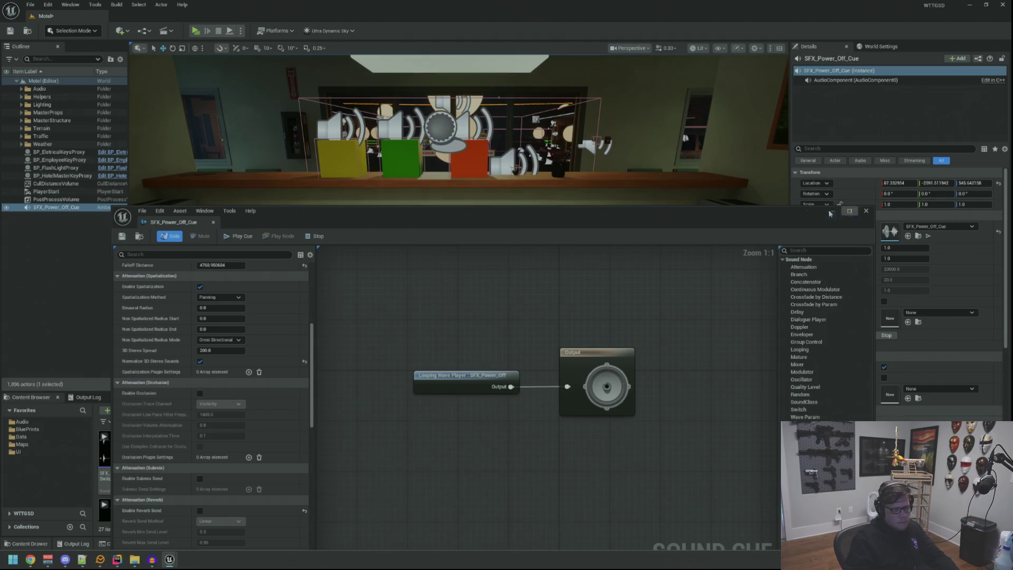
{"action": "scroll", "coordinate": [273, 352], "scroll_direction": "up", "scroll_amount": 5}
- Set inner radius 250, falloff distance 5000 and volume multiplier 1.2
{"action": "left_click", "coordinate": [238, 429]}
{"action": "left_click", "coordinate": [232, 420]}
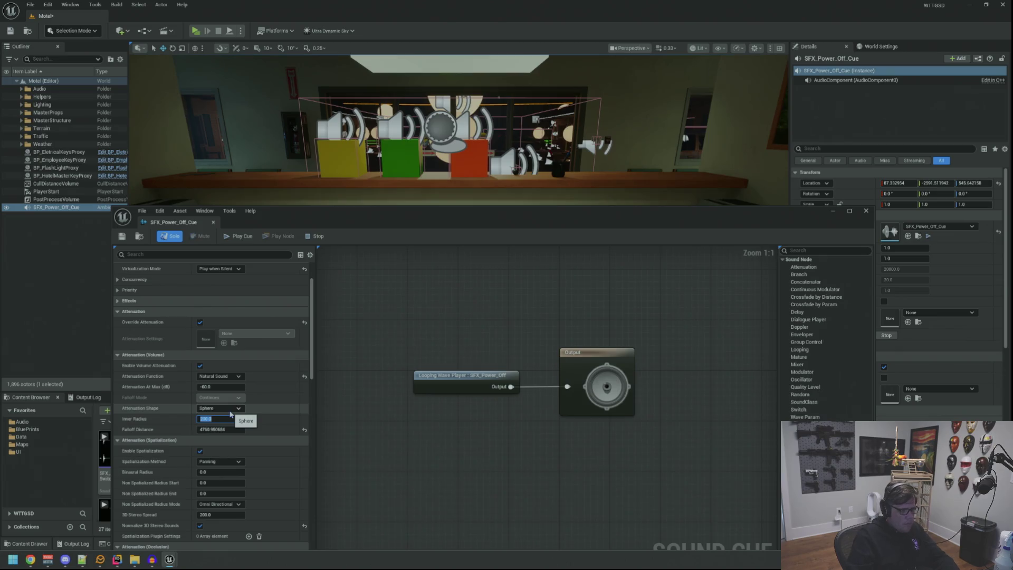
{"action": "key", "text": "Tab"}
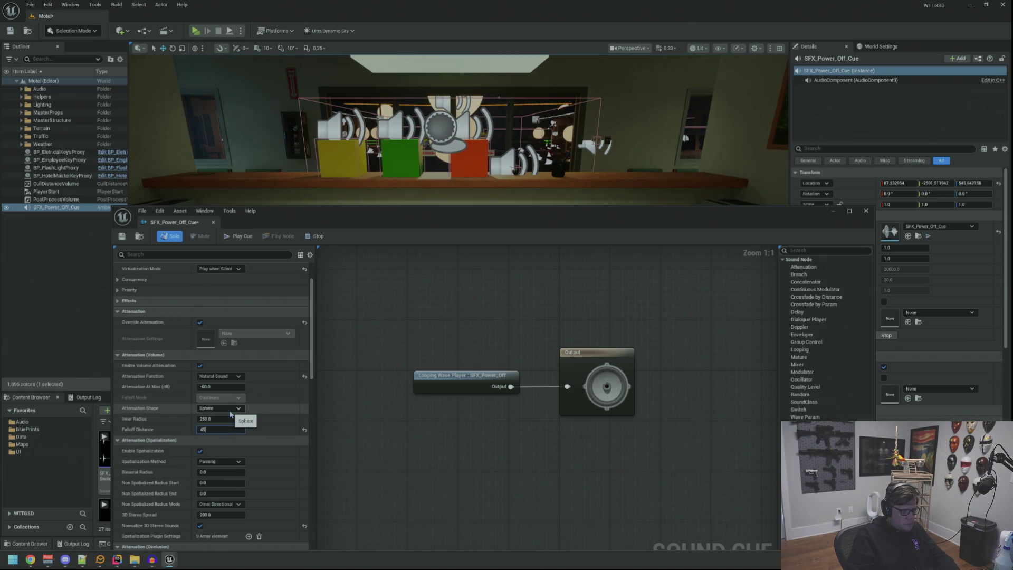
{"action": "type", "text": "5000"}
{"action": "key", "text": "Return"}
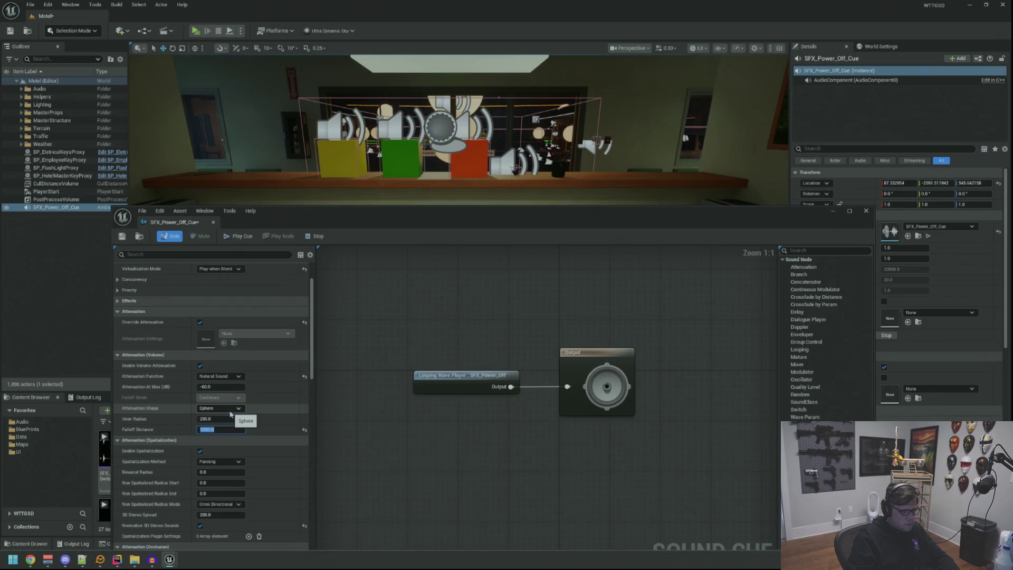
{"action": "scroll", "coordinate": [265, 381], "scroll_direction": "up", "scroll_amount": 5}
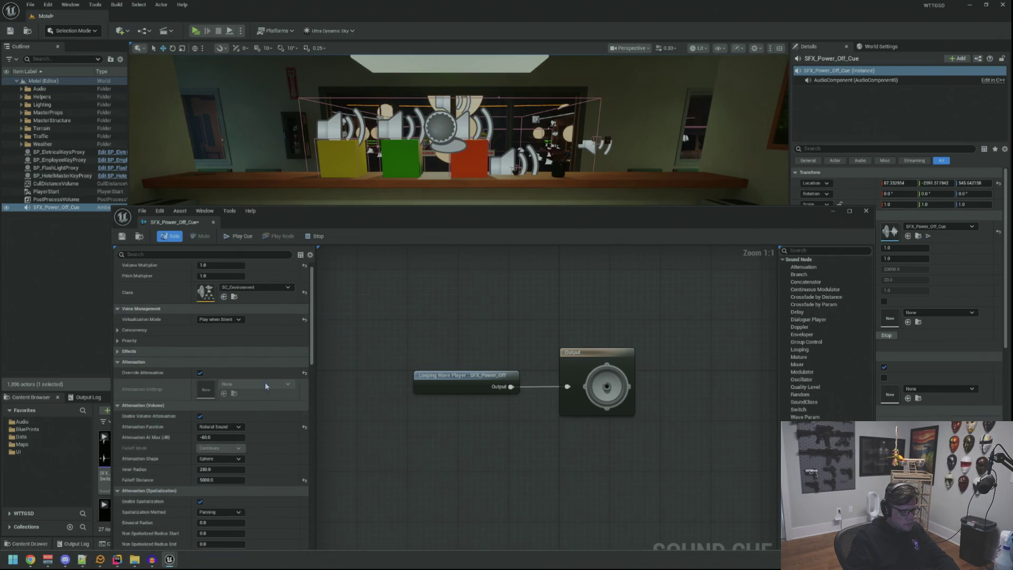
{"action": "left_click", "coordinate": [229, 278]}
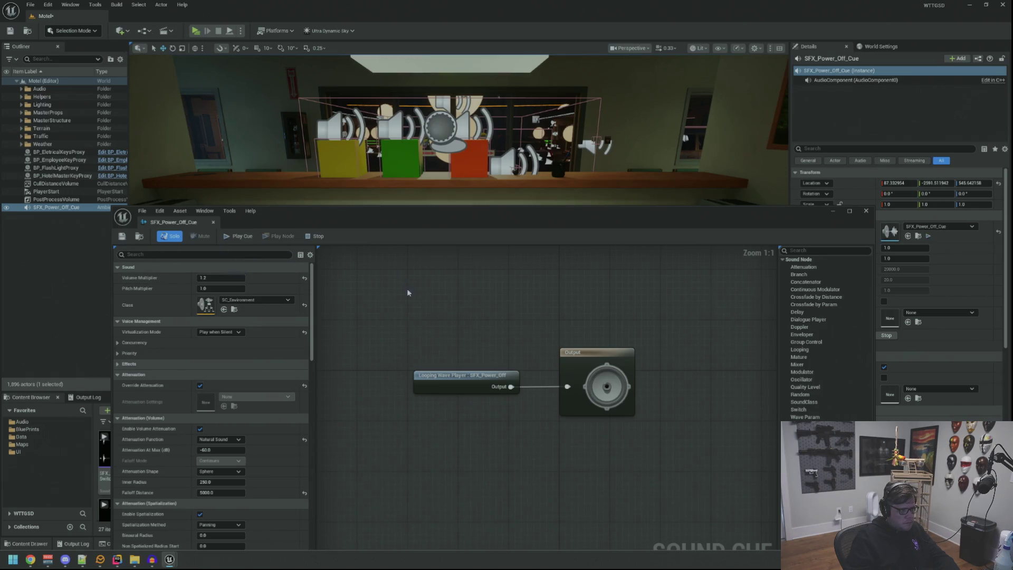
- Untick Enable Spatialization and close the Sound Cue editor
{"action": "scroll", "coordinate": [343, 345], "scroll_direction": "down", "scroll_amount": 5}
{"action": "scroll", "coordinate": [343, 345], "scroll_direction": "up", "scroll_amount": 3}
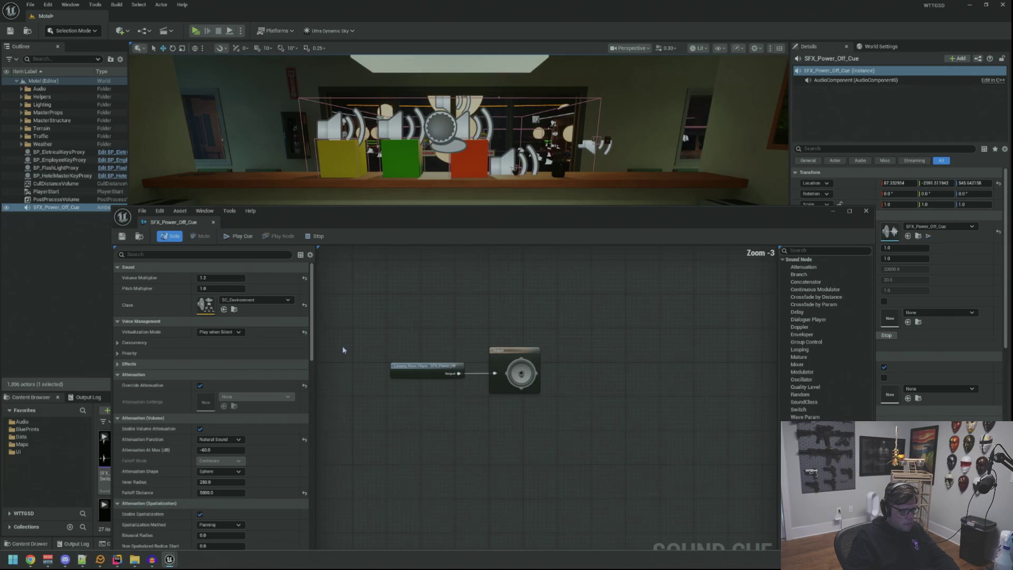
{"action": "scroll", "coordinate": [254, 346], "scroll_direction": "down", "scroll_amount": 2}
{"action": "left_click", "coordinate": [135, 324]}
{"action": "left_click", "coordinate": [135, 325]}
{"action": "left_click", "coordinate": [136, 324]}
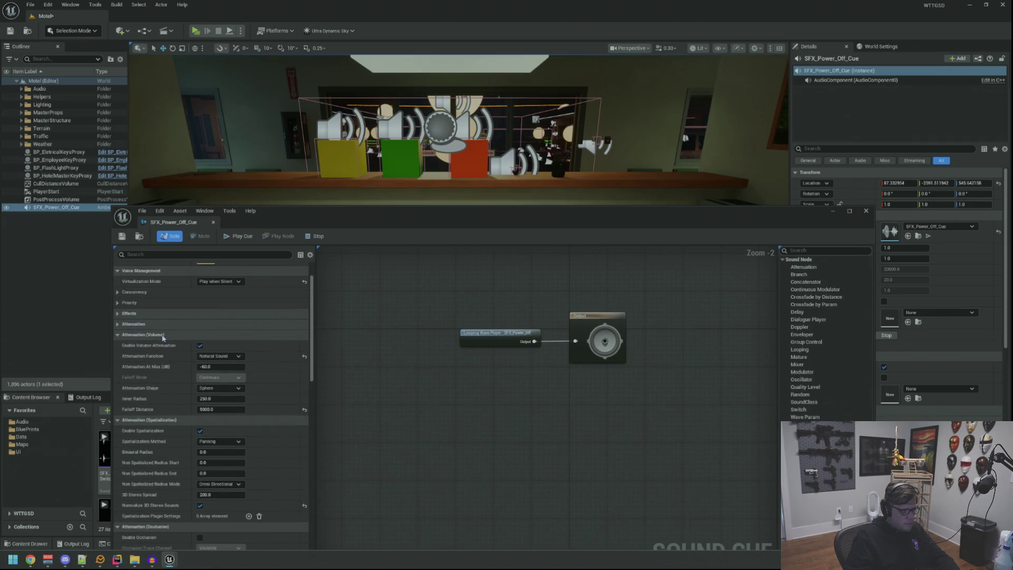
{"action": "scroll", "coordinate": [162, 338], "scroll_direction": "down", "scroll_amount": 1}
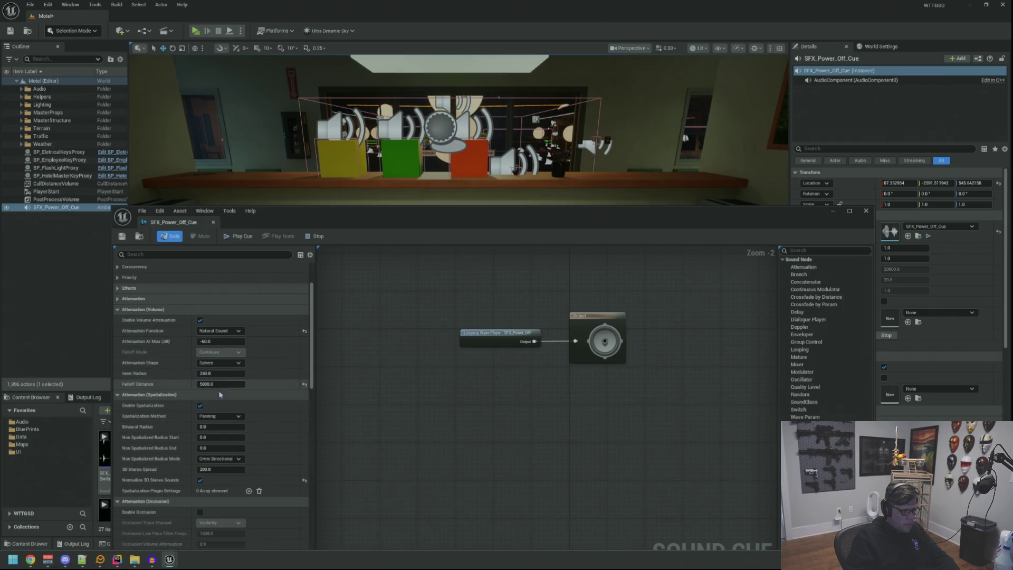
{"action": "scroll", "coordinate": [218, 393], "scroll_direction": "down", "scroll_amount": 5}
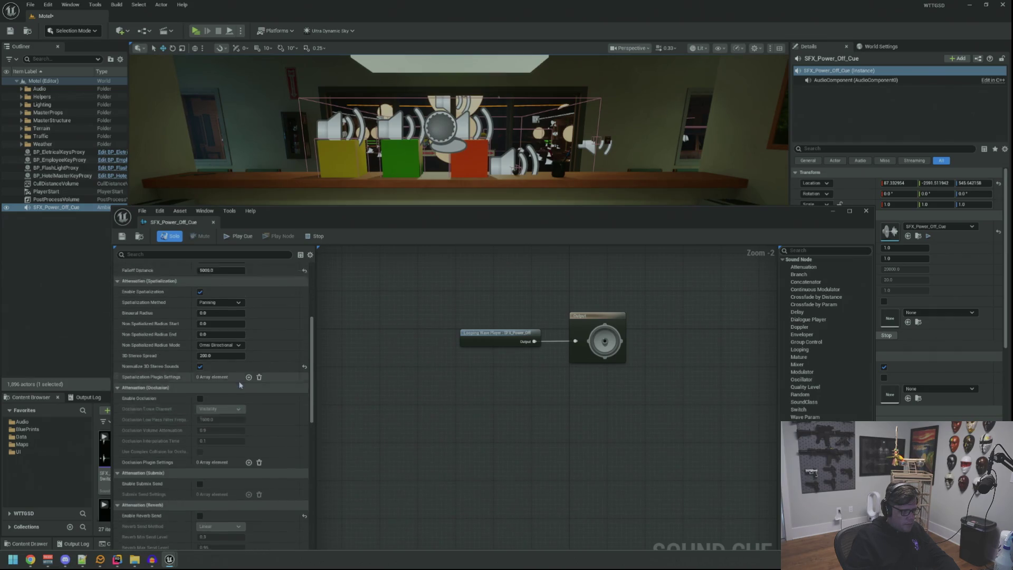
{"action": "scroll", "coordinate": [240, 385], "scroll_direction": "up", "scroll_amount": 1}
{"action": "left_click", "coordinate": [200, 318]}
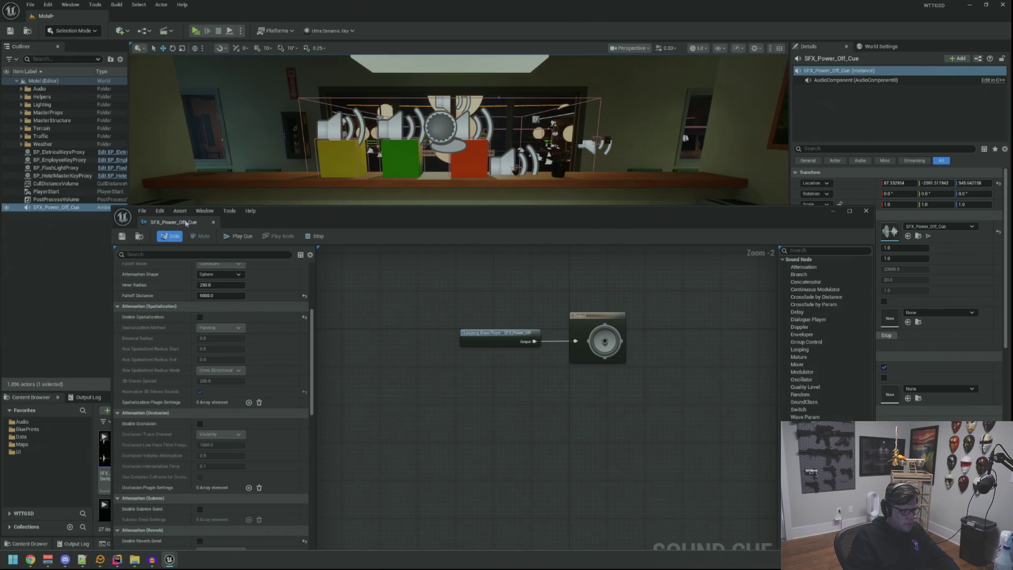
{"action": "left_click", "coordinate": [214, 221]}
{"action": "left_click", "coordinate": [199, 219]}
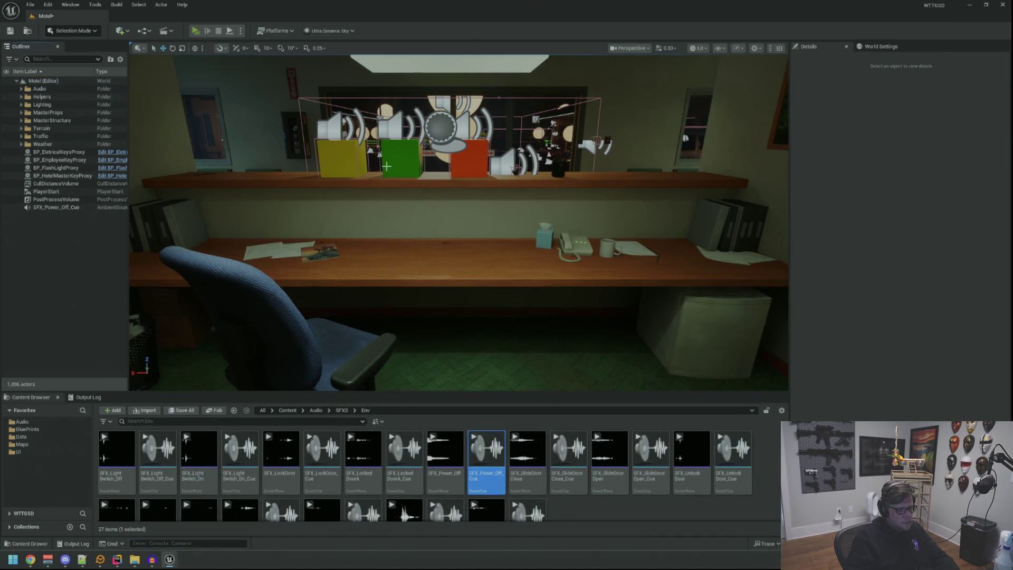
- Start a play preview and walk through the Private door and office out to the parking lot
{"action": "key", "text": "alt+p"}
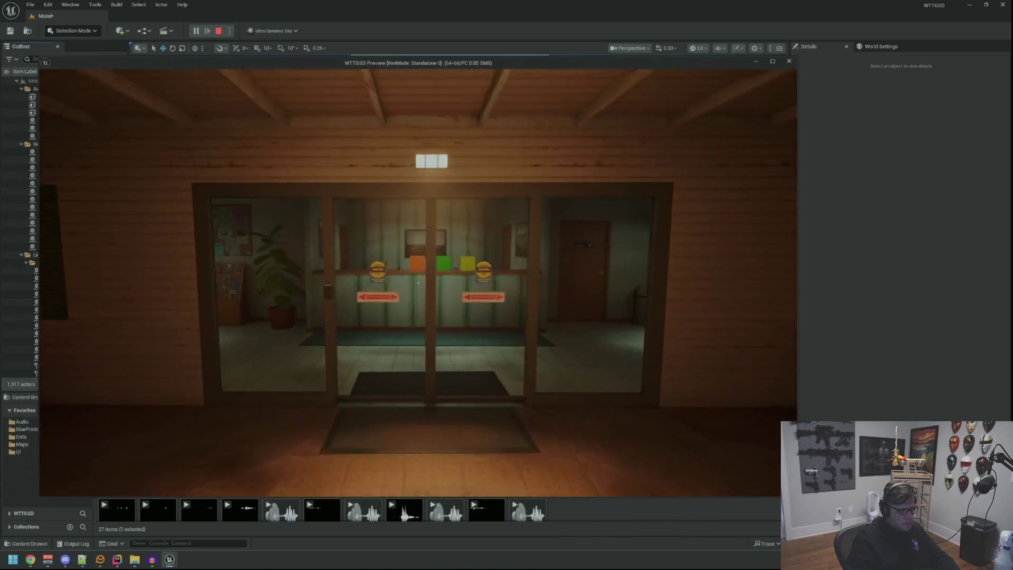
{"action": "key", "text": "w"}
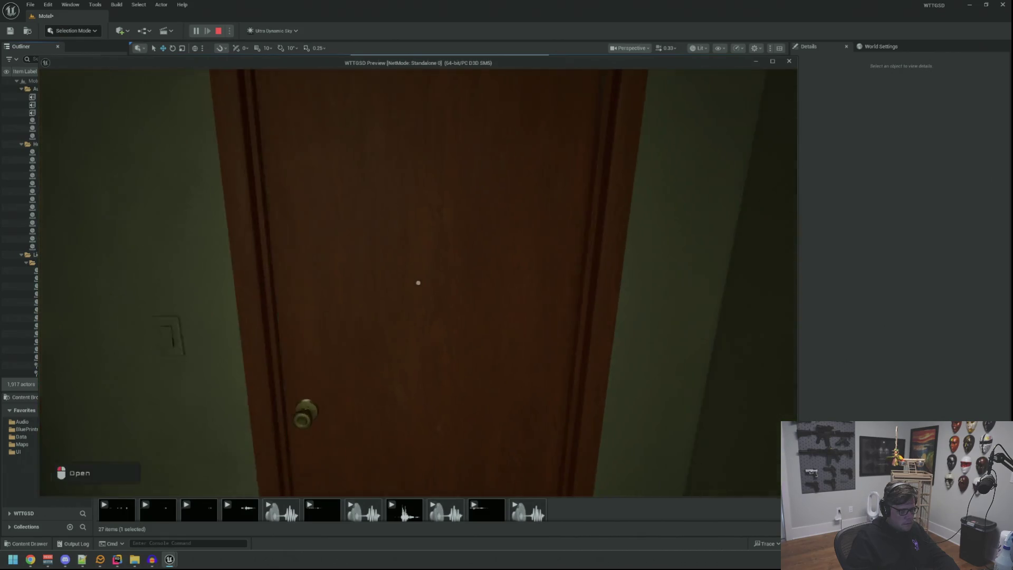
{"action": "left_click", "coordinate": [418, 283]}
{"action": "key", "text": "w"}
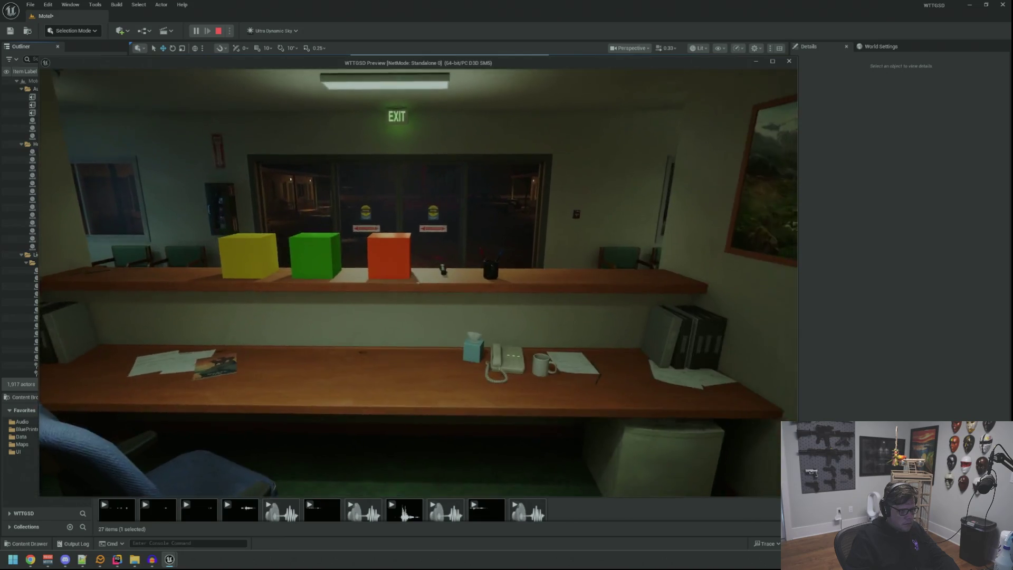
{"action": "key", "text": "w"}
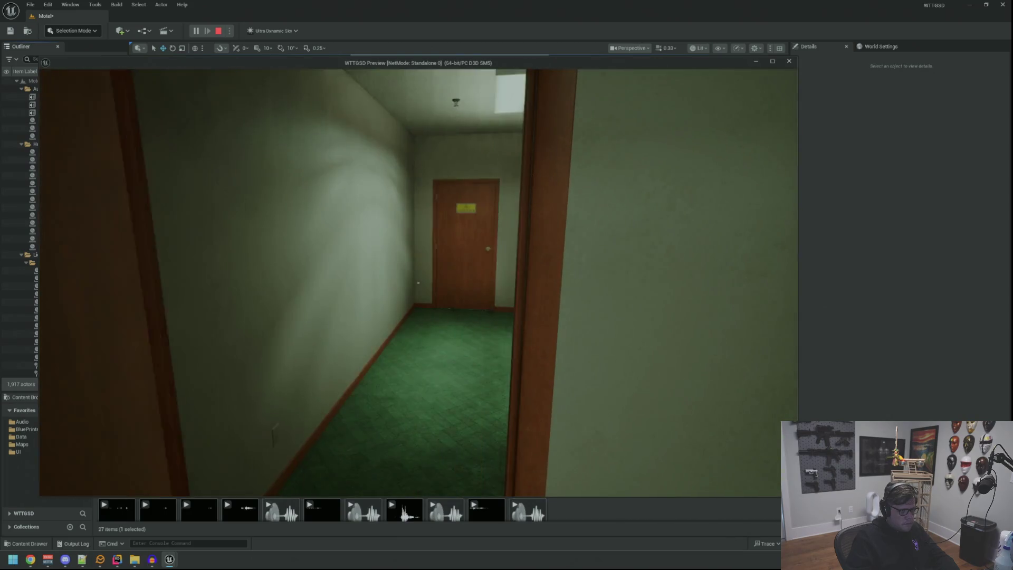
{"action": "key", "text": "w"}
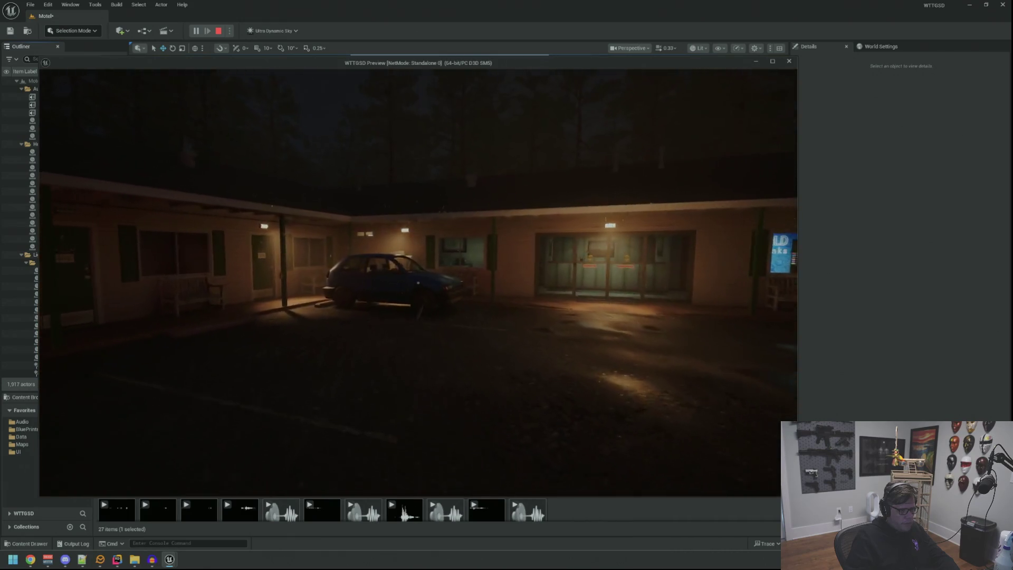
{"action": "key", "text": "w"}
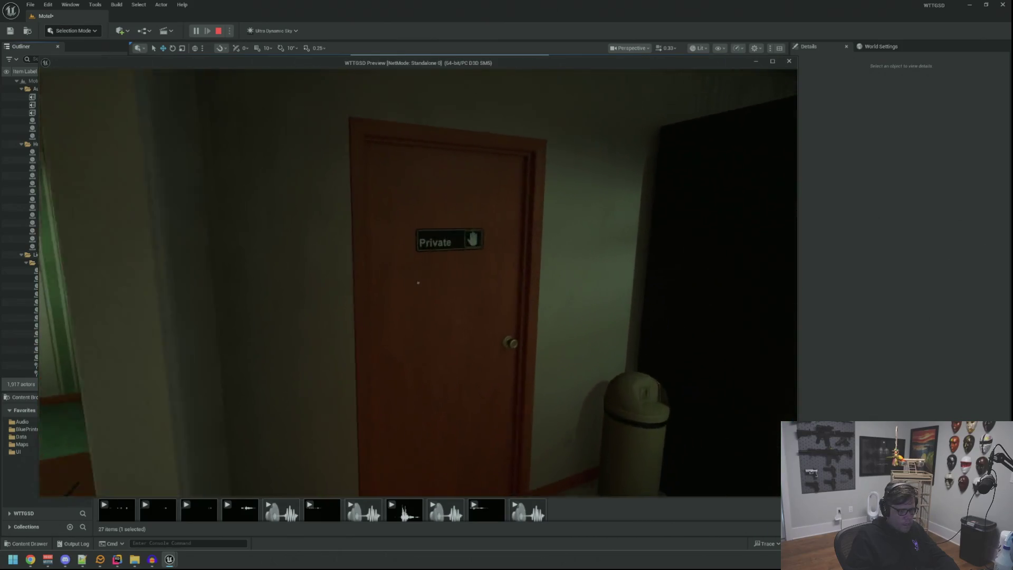
- Re-enter the office through the Private door and cross the storage room to the Electrical Room door
{"action": "left_click", "coordinate": [418, 283]}
{"action": "key", "text": "w"}
{"action": "key", "text": "s"}
{"action": "key", "text": "w"}
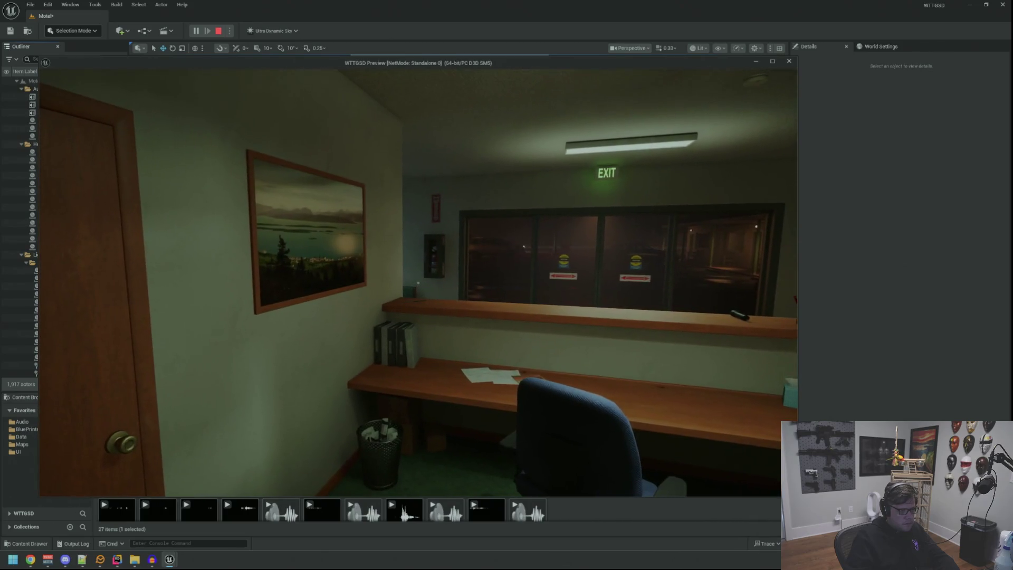
{"action": "key", "text": "w"}
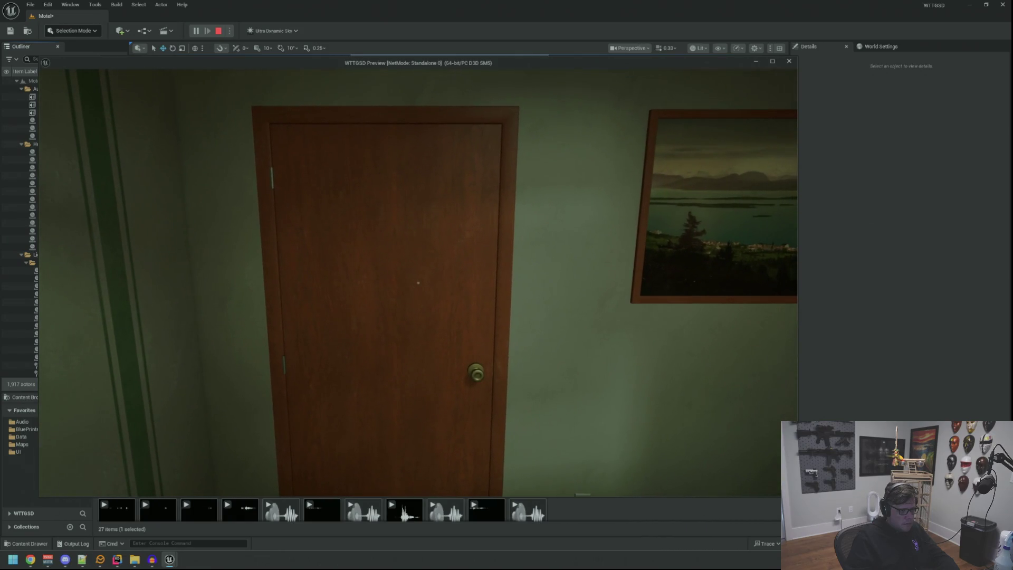
{"action": "key", "text": "e"}
{"action": "key", "text": "w"}
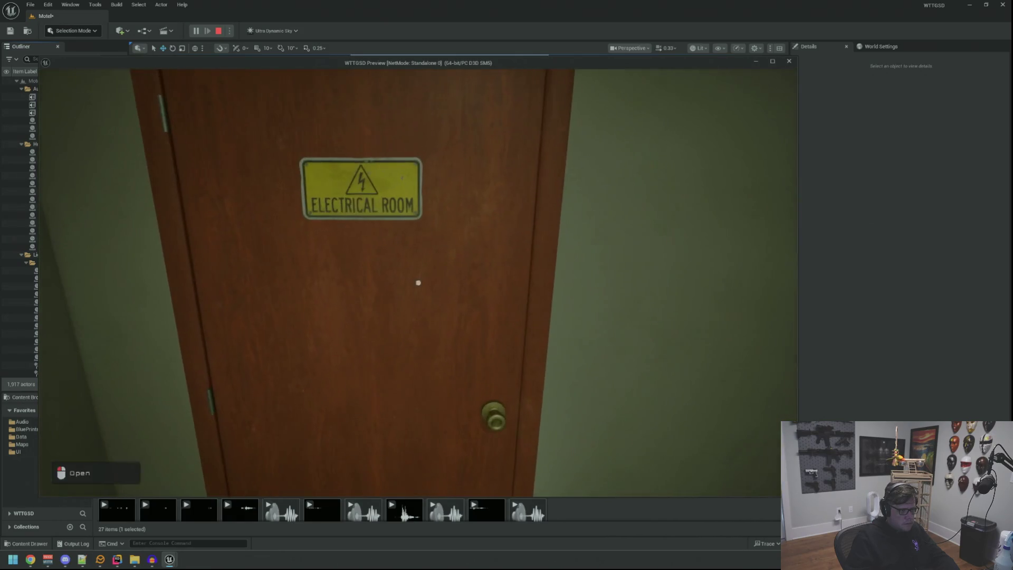
- Open the Electrical Room door, walk in toward the breaker panel, then end the preview
{"action": "key", "text": "e"}
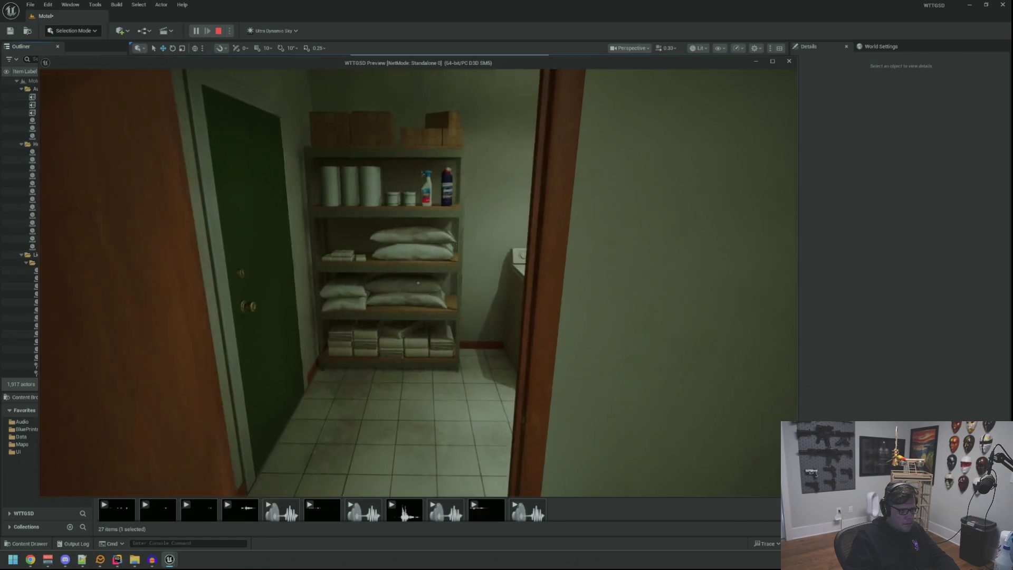
{"action": "key", "text": "w"}
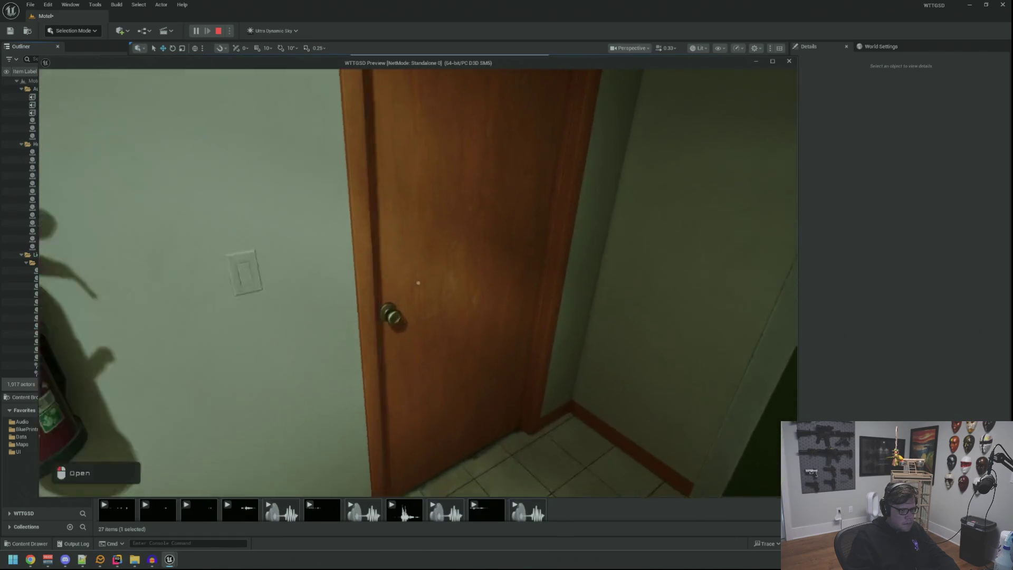
{"action": "key", "text": "w"}
{"action": "key", "text": "shift+F1"}
{"action": "left_click", "coordinate": [540, 292]}
{"action": "key", "text": "Escape"}
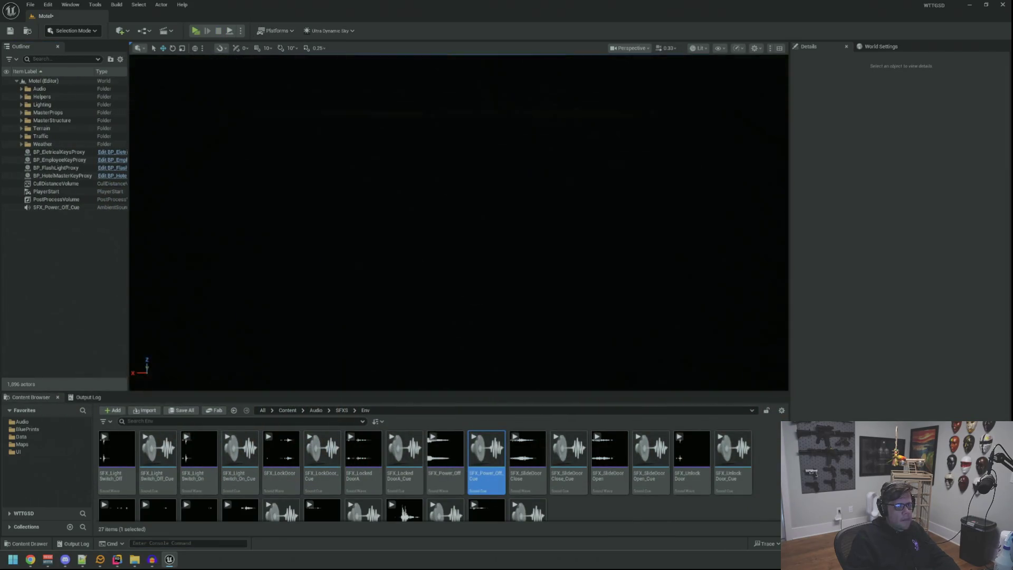
- Delete the SFX_Power_Off_Cue actor from the level and jump the view to the lobby doors
{"action": "scroll", "coordinate": [510, 256], "scroll_direction": "up", "scroll_amount": 3}
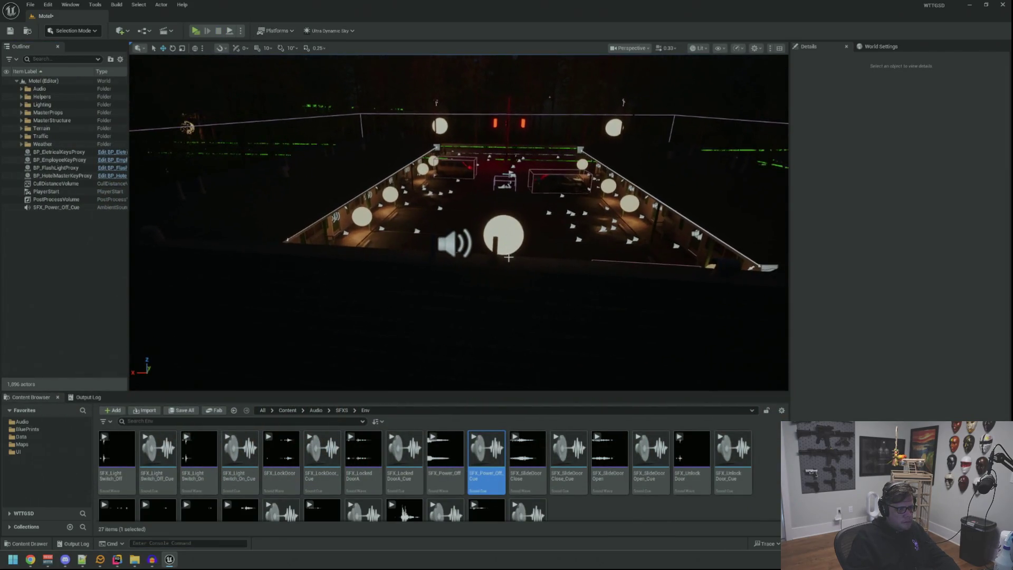
{"action": "left_click", "coordinate": [454, 243]}
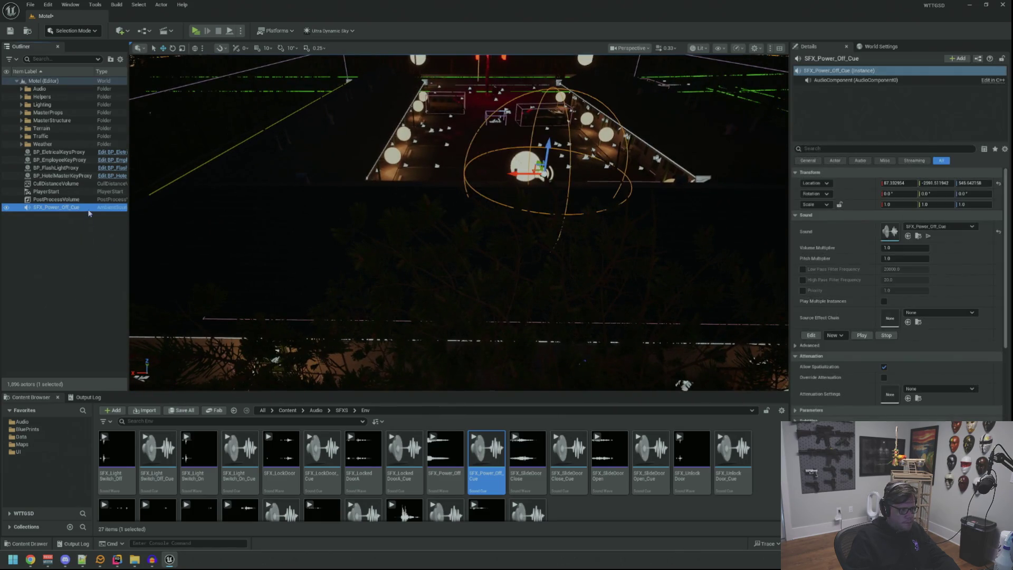
{"action": "key", "text": "Delete"}
{"action": "scroll", "coordinate": [459, 222], "scroll_direction": "up", "scroll_amount": 5}
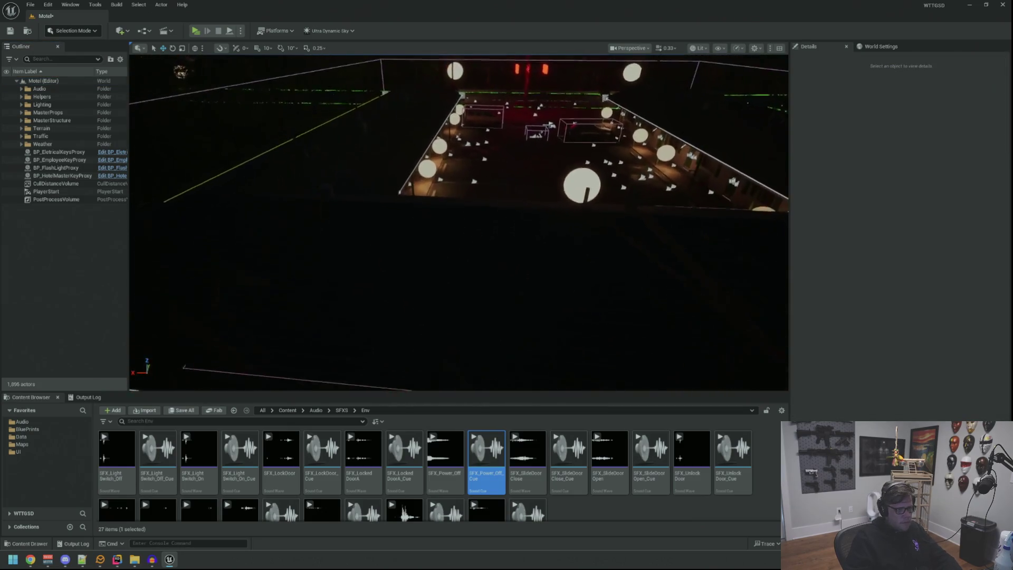
{"action": "key", "text": "1"}
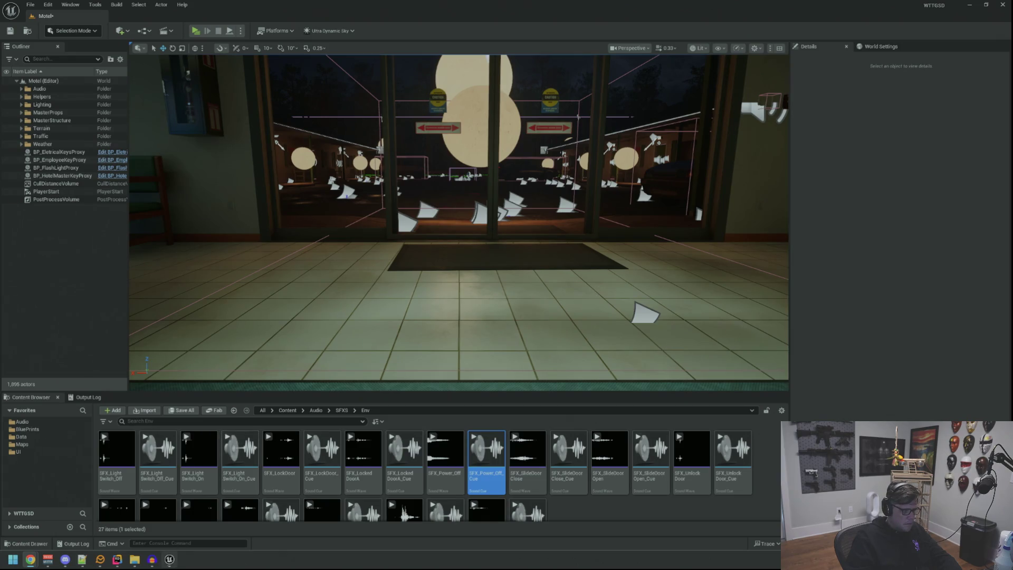
- Check the Power Off project in Audacity, close the Explorer folders, and fly into the lobby
{"action": "left_click", "coordinate": [152, 560]}
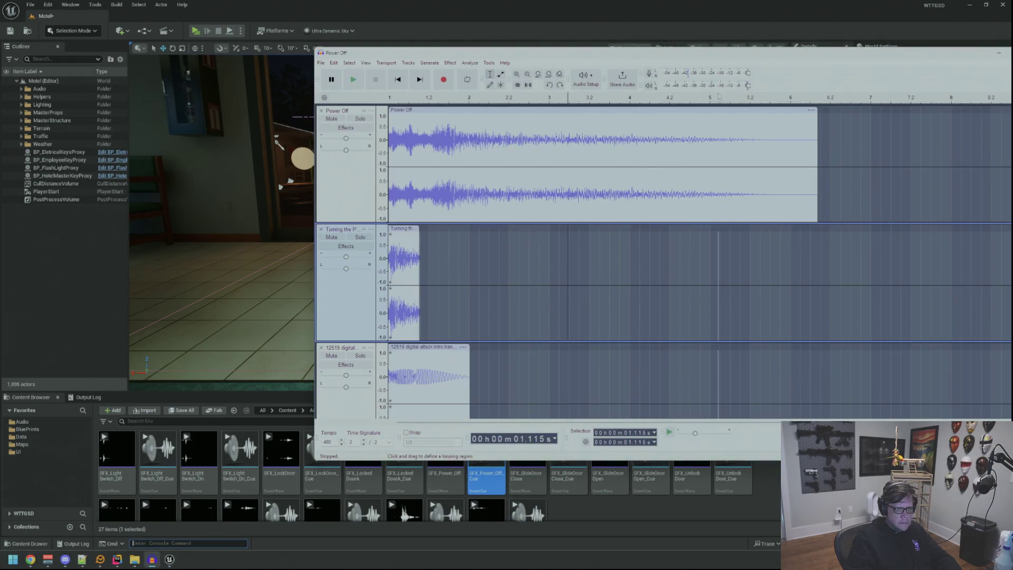
{"action": "left_click_drag", "start_coordinate": [992, 58], "coordinate": [799, 63]}
{"action": "left_click", "coordinate": [805, 59]}
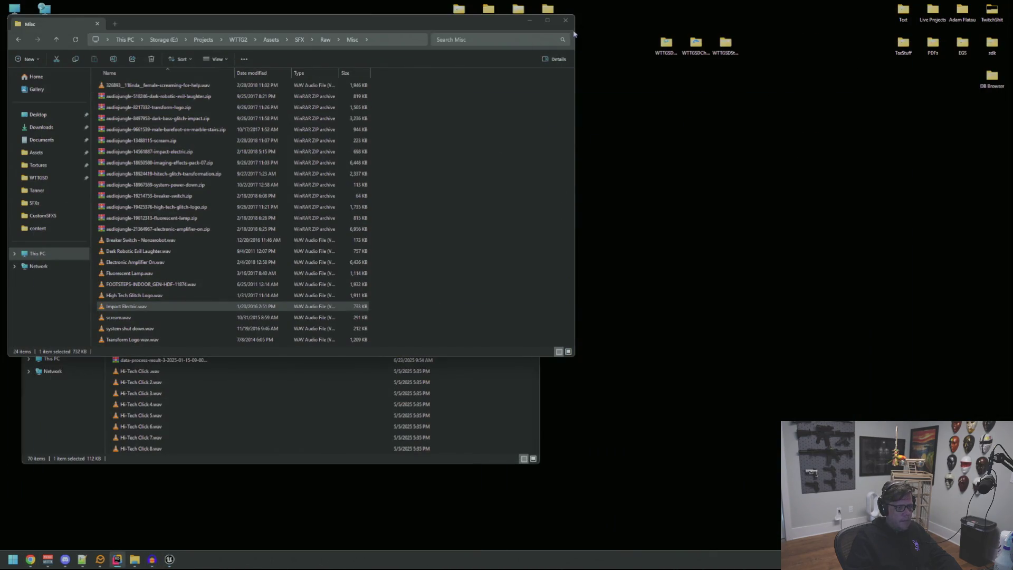
{"action": "left_click", "coordinate": [565, 20]}
{"action": "left_click", "coordinate": [532, 125]}
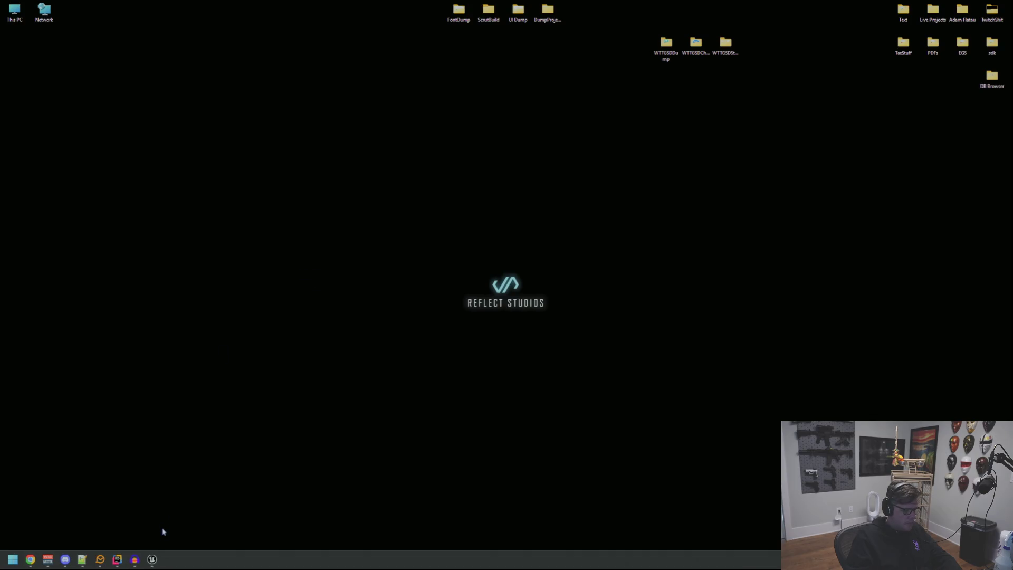
{"action": "left_click", "coordinate": [152, 560]}
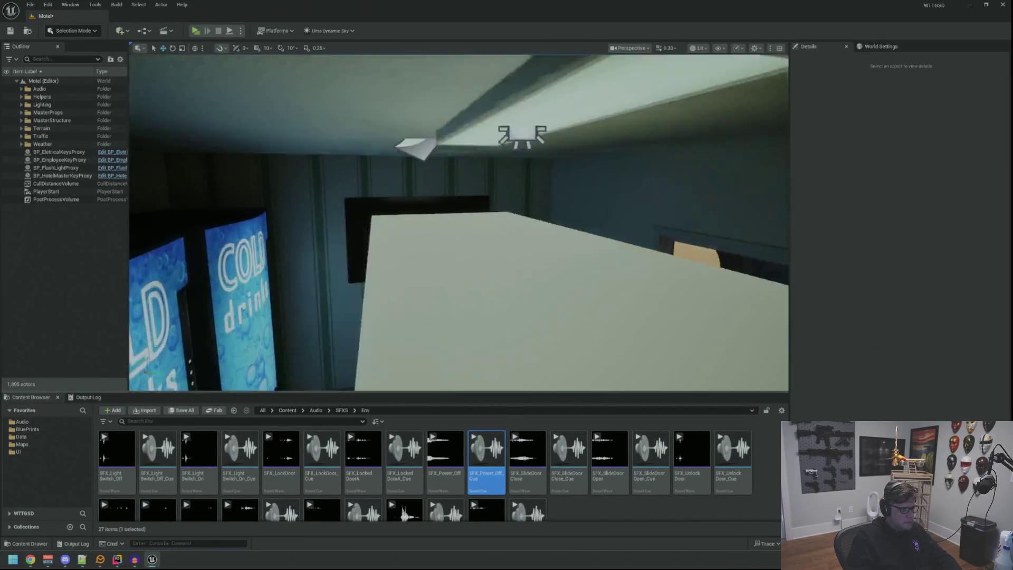
{"action": "left_click_drag", "start_coordinate": [459, 221], "coordinate": [110, 388]}
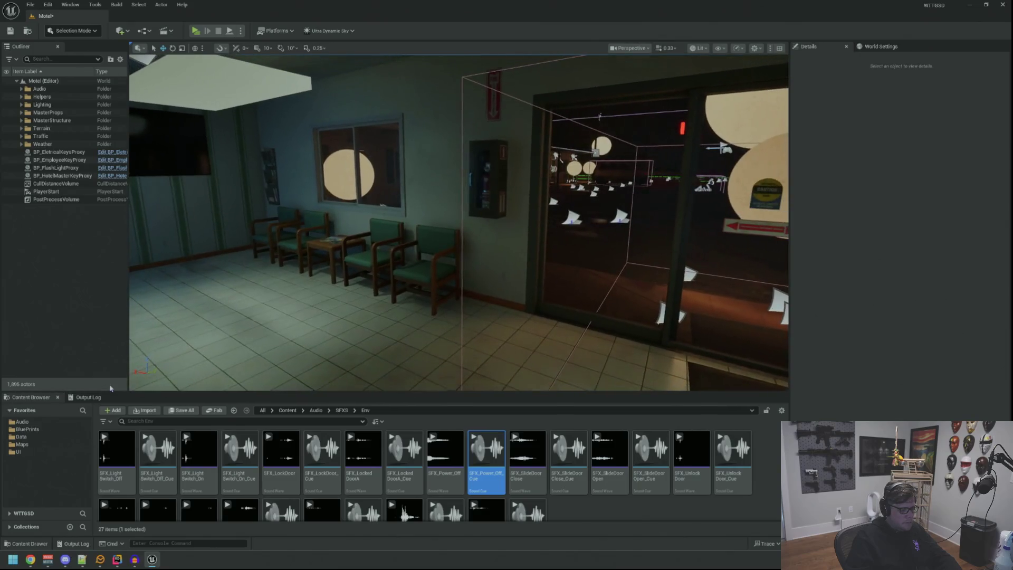
- In BluePrints > Helpers, add an Actor-based Blueprint Class called BP_PowerTripAudio and open it
{"action": "left_click", "coordinate": [28, 429]}
{"action": "left_click", "coordinate": [367, 440]}
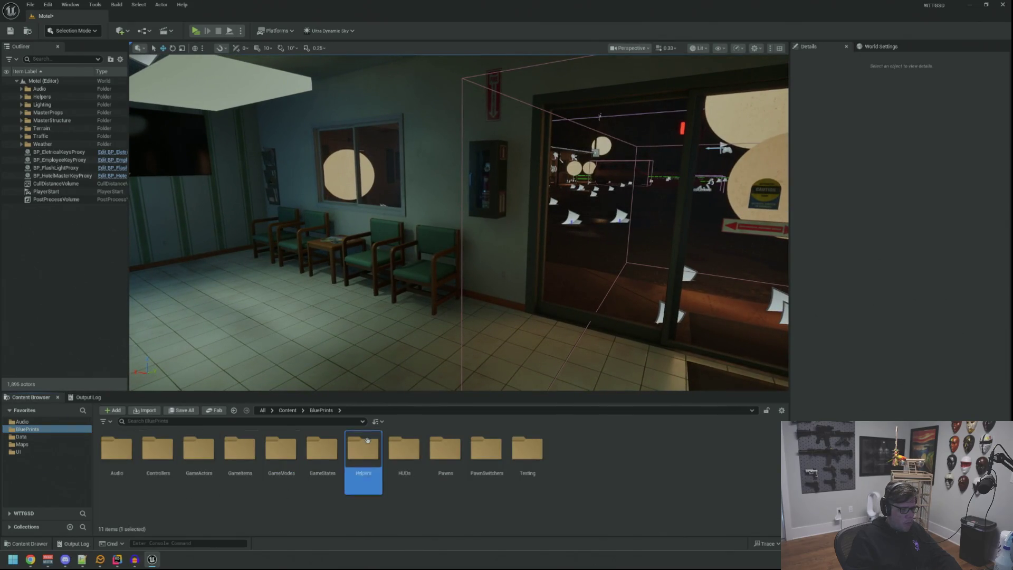
{"action": "double_click", "coordinate": [368, 439]}
{"action": "right_click", "coordinate": [435, 481]}
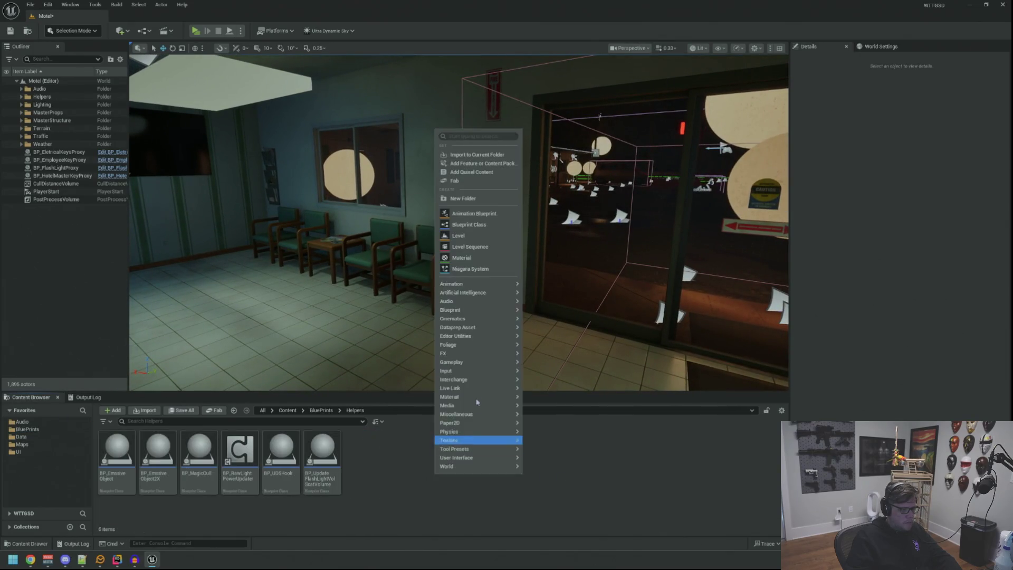
{"action": "left_click", "coordinate": [495, 224]}
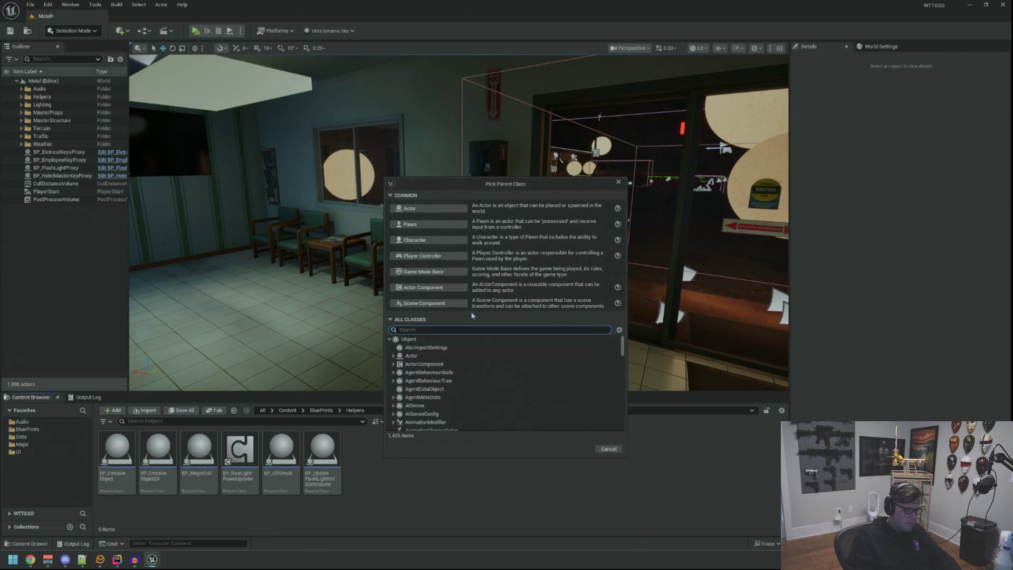
{"action": "left_click", "coordinate": [472, 356]}
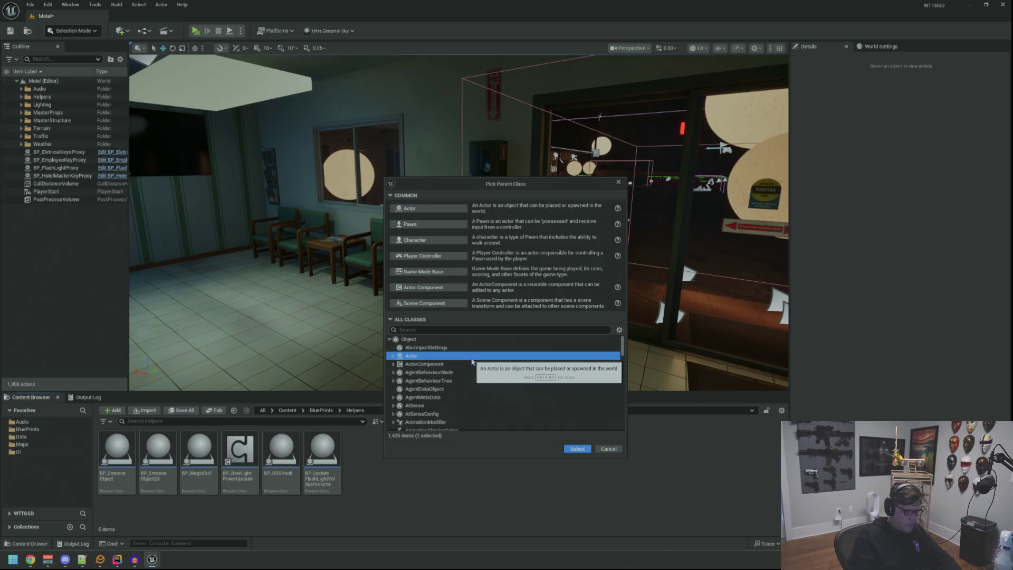
{"action": "left_click", "coordinate": [569, 448]}
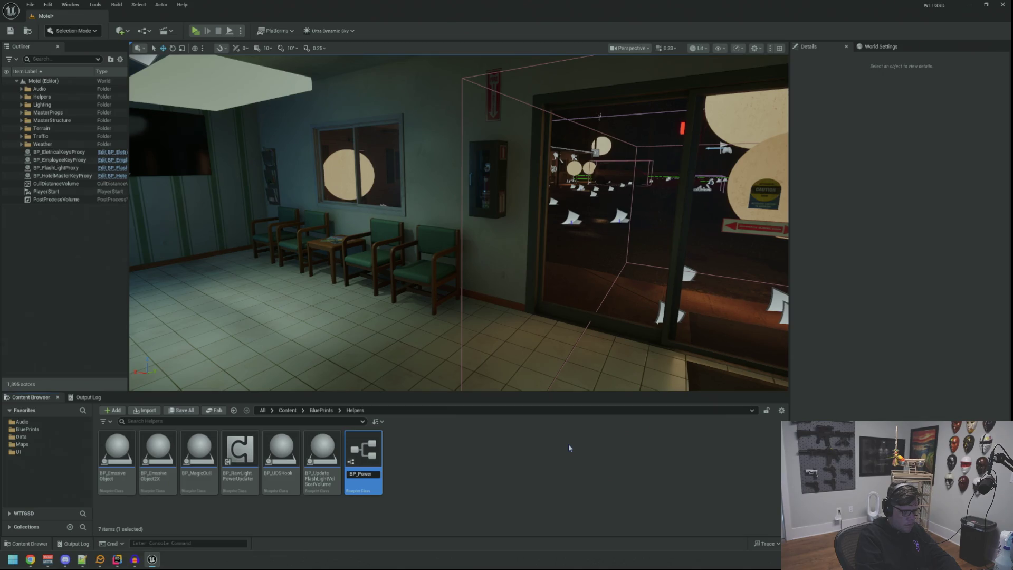
{"action": "type", "text": "o"}
{"action": "key", "text": "Return"}
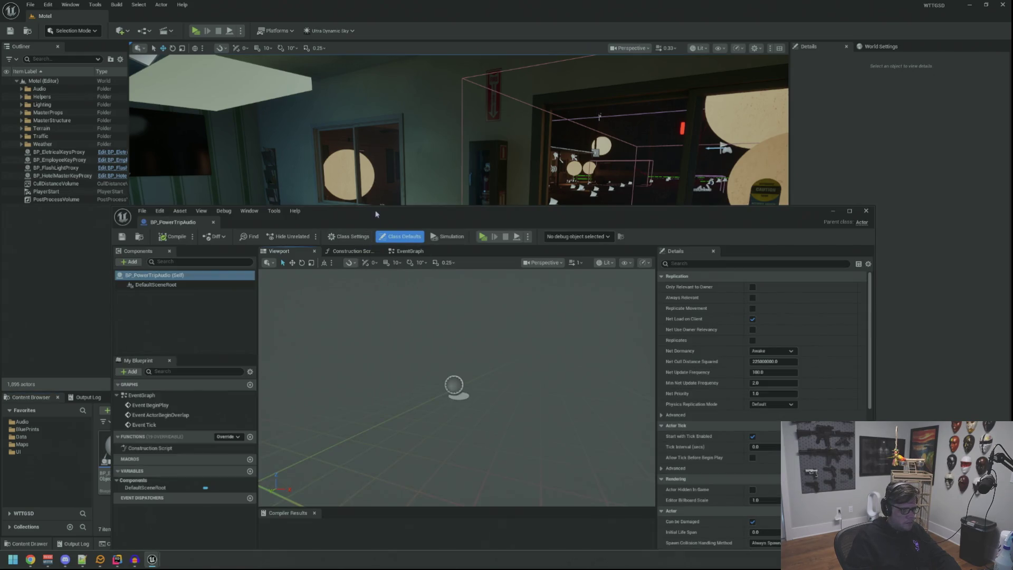
{"action": "left_click_drag", "start_coordinate": [188, 210], "coordinate": [188, 11]}
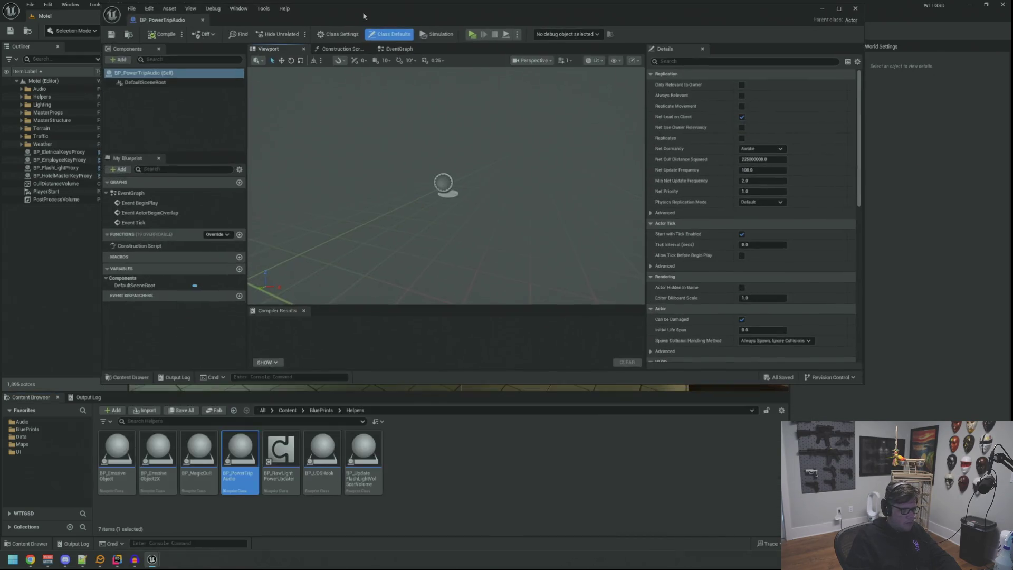
- Add an Audio component under the root and name it AC_PowerOut
{"action": "left_click", "coordinate": [159, 82]}
{"action": "mouse_move", "coordinate": [395, 154]}
{"action": "left_mouse_down"}
{"action": "mouse_move", "coordinate": [418, 170]}
{"action": "mouse_move", "coordinate": [384, 153]}
{"action": "left_mouse_up"}
{"action": "left_click", "coordinate": [119, 60]}
{"action": "type", "text": "A"}
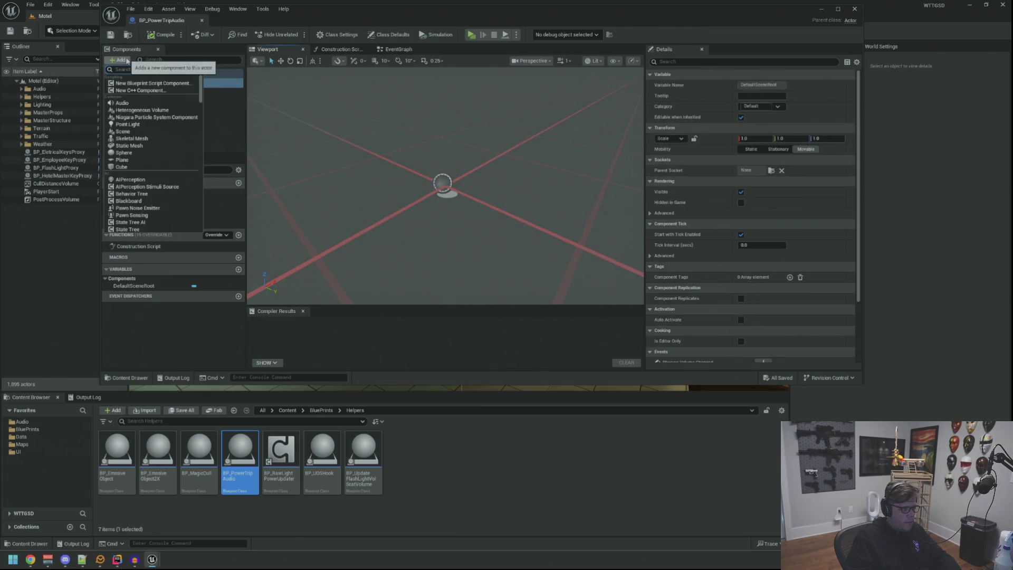
{"action": "type", "text": "udio"}
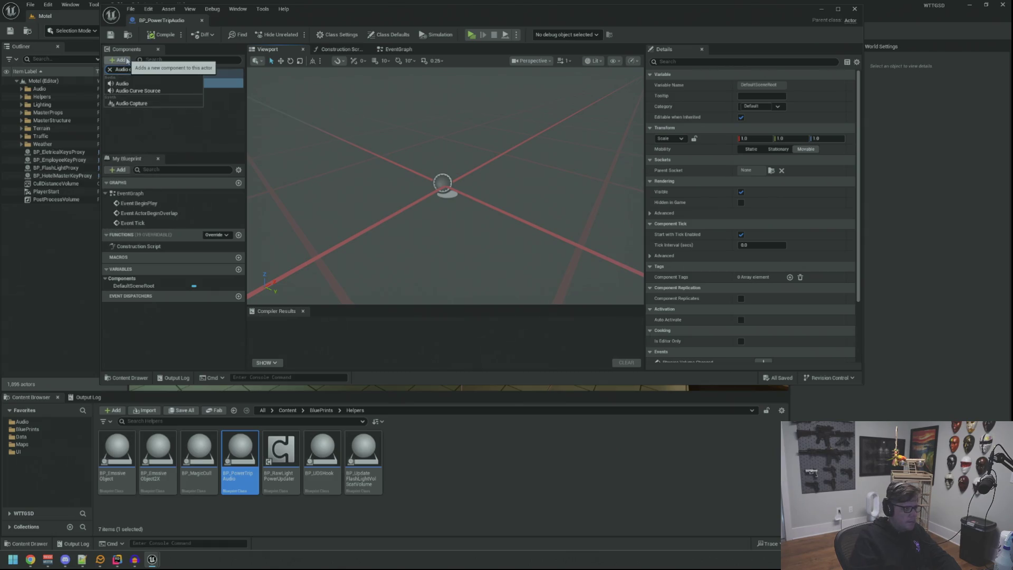
{"action": "left_click", "coordinate": [135, 83]}
{"action": "type", "text": "A_P"}
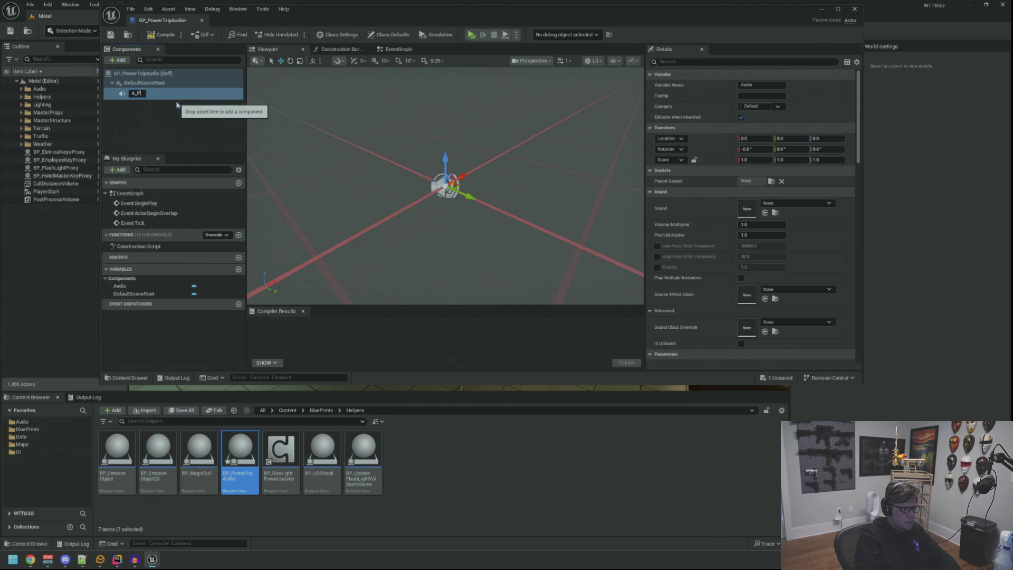
{"action": "key", "text": "Return"}
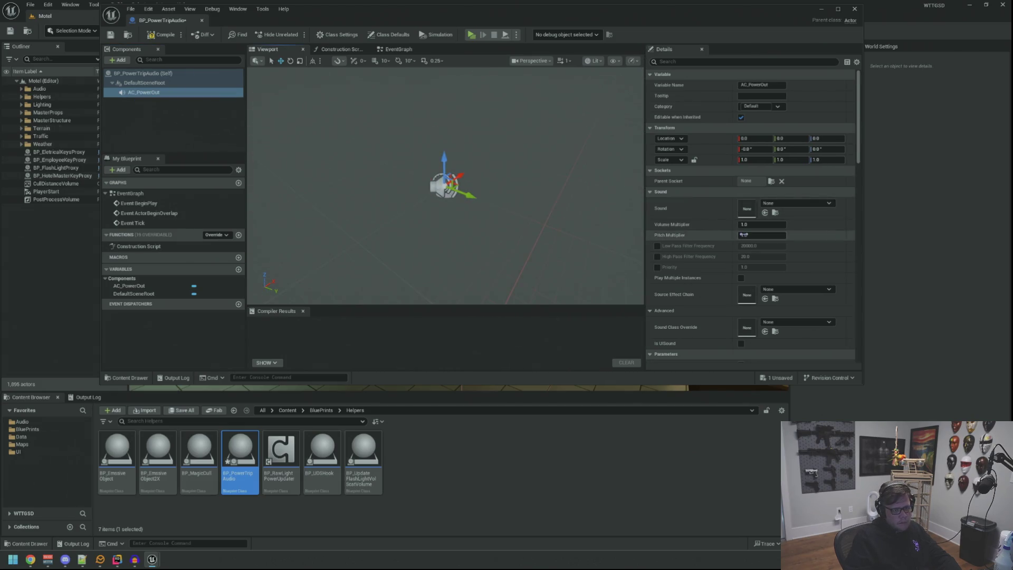
- Assign SFX_Power_Off_Cue as AC_PowerOut's sound with Auto Activate turned off
{"action": "left_click", "coordinate": [784, 205]}
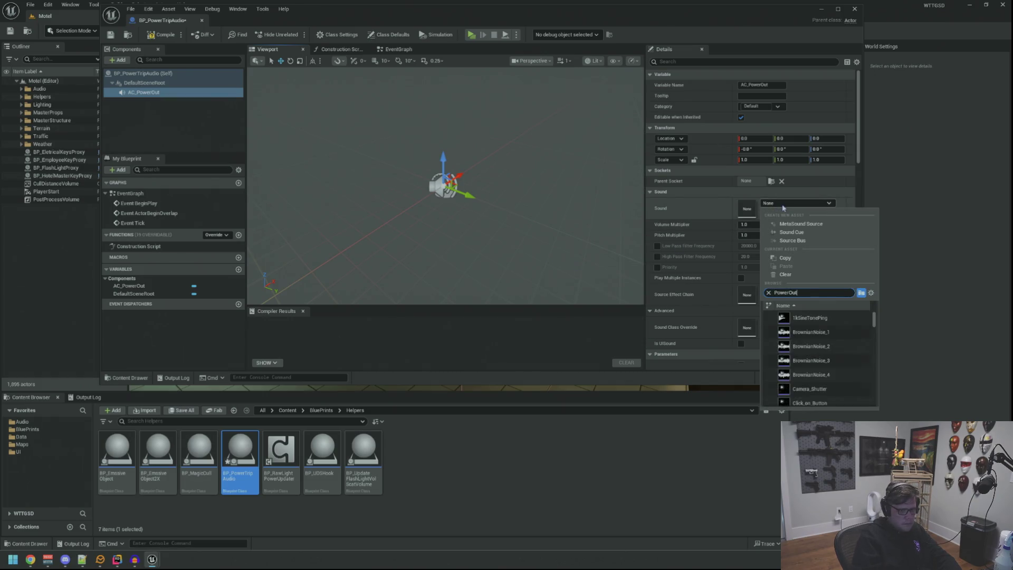
{"action": "type", "text": "ower"}
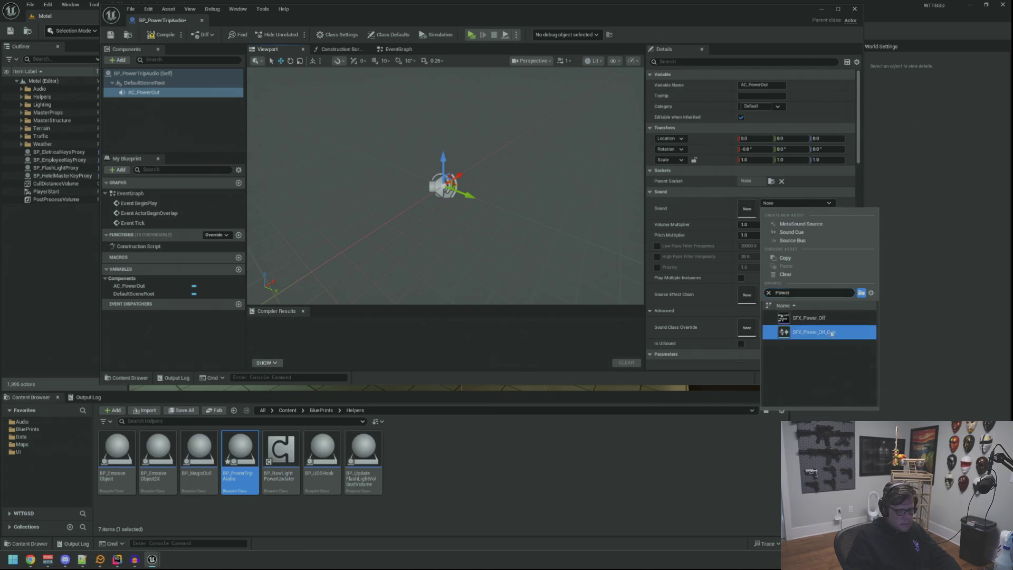
{"action": "left_click", "coordinate": [814, 332]}
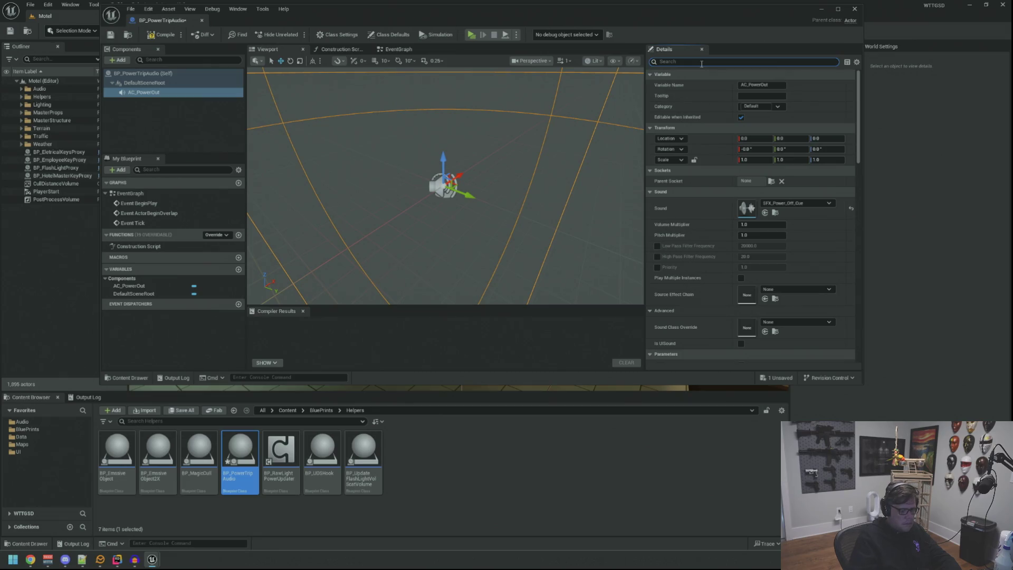
{"action": "left_click", "coordinate": [701, 64]}
{"action": "type", "text": "audo"}
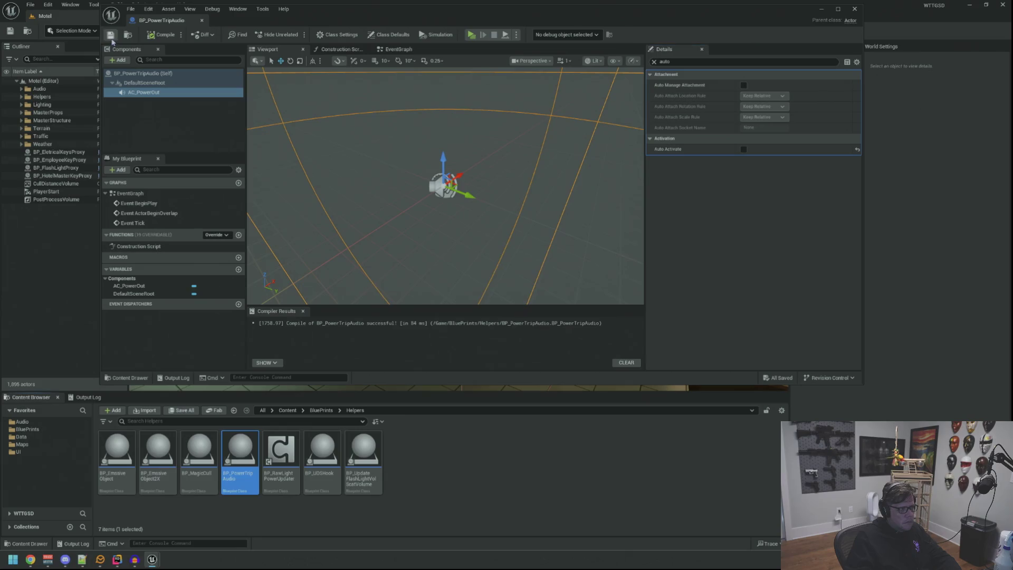
{"action": "left_click", "coordinate": [167, 123]}
{"action": "left_click", "coordinate": [397, 50]}
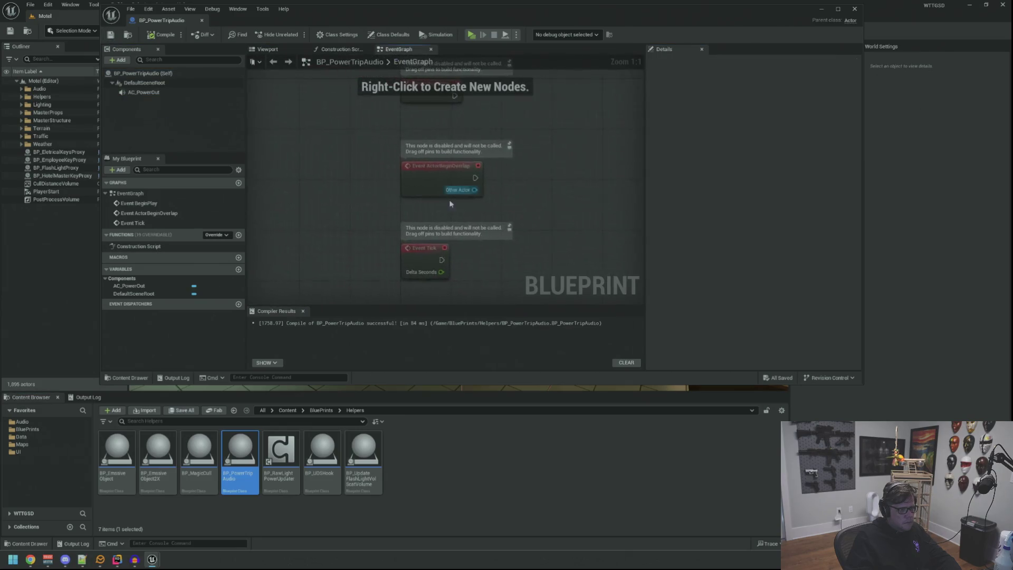
- Delete the unused events and place a Listen for Gameplay Messages node beside Event BeginPlay
{"action": "key", "text": "Delete"}
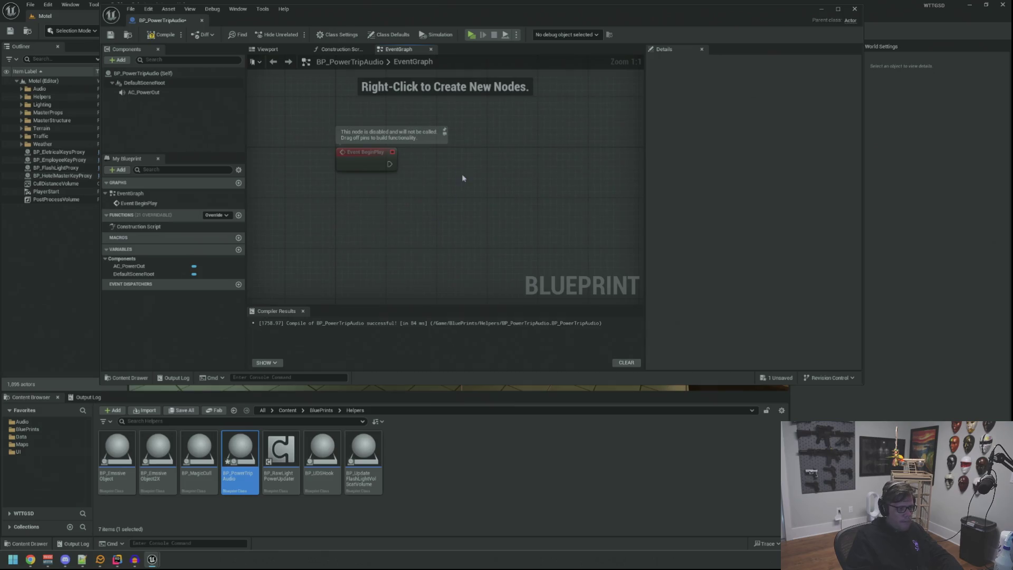
{"action": "right_click", "coordinate": [462, 177]}
{"action": "type", "text": "listen for gamepla"}
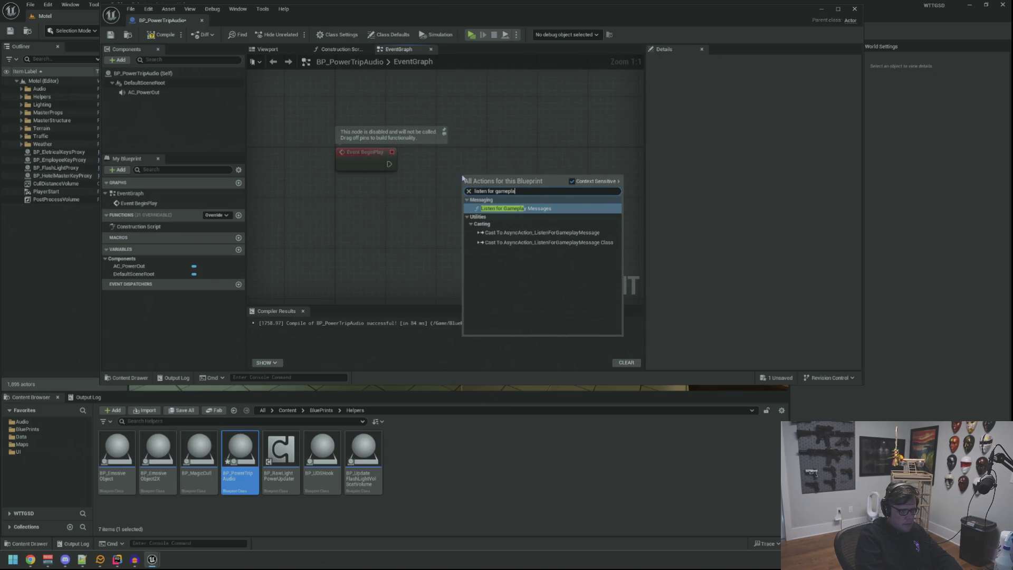
{"action": "type", "text": "y"}
{"action": "key", "text": "Return"}
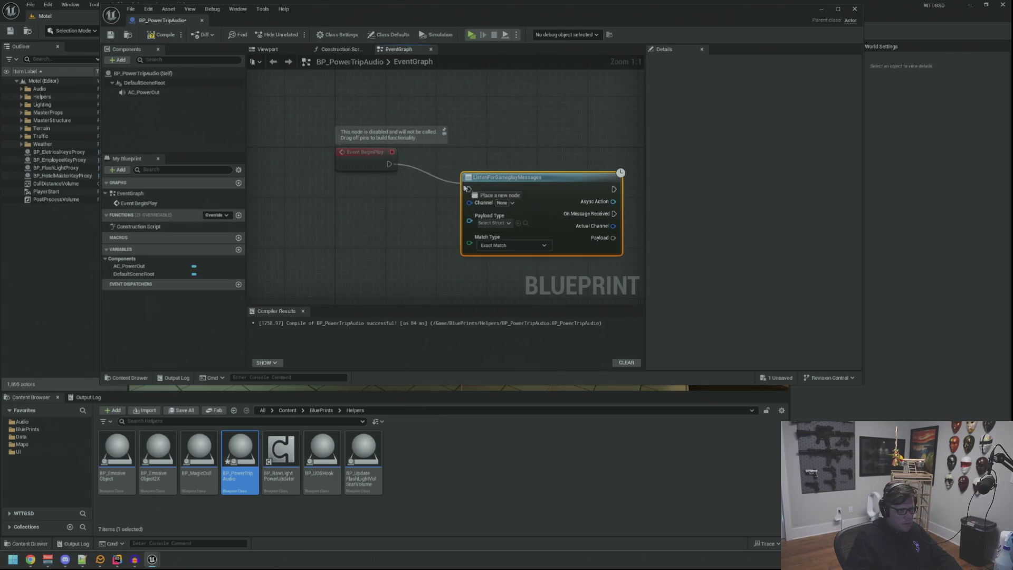
{"action": "mouse_move", "coordinate": [492, 183]}
{"action": "left_mouse_down"}
{"action": "mouse_move", "coordinate": [479, 139]}
{"action": "mouse_move", "coordinate": [474, 158]}
{"action": "left_mouse_up"}
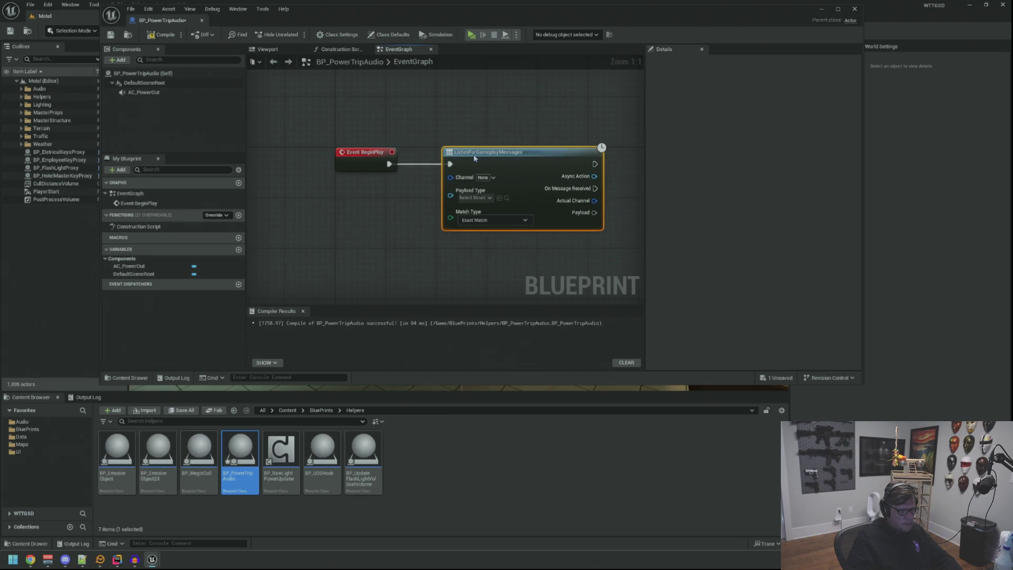
- Set the listener's channel to GamePlayMessage.Channel.Power and payload to Update Power Status Pay Load
{"action": "left_click", "coordinate": [493, 178]}
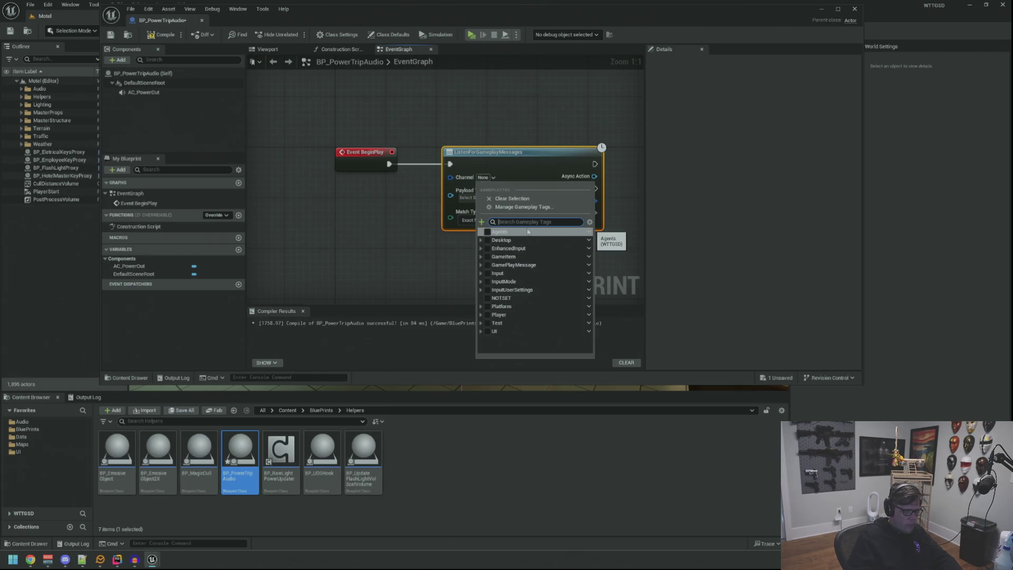
{"action": "left_click", "coordinate": [481, 265]}
{"action": "left_click", "coordinate": [491, 274]}
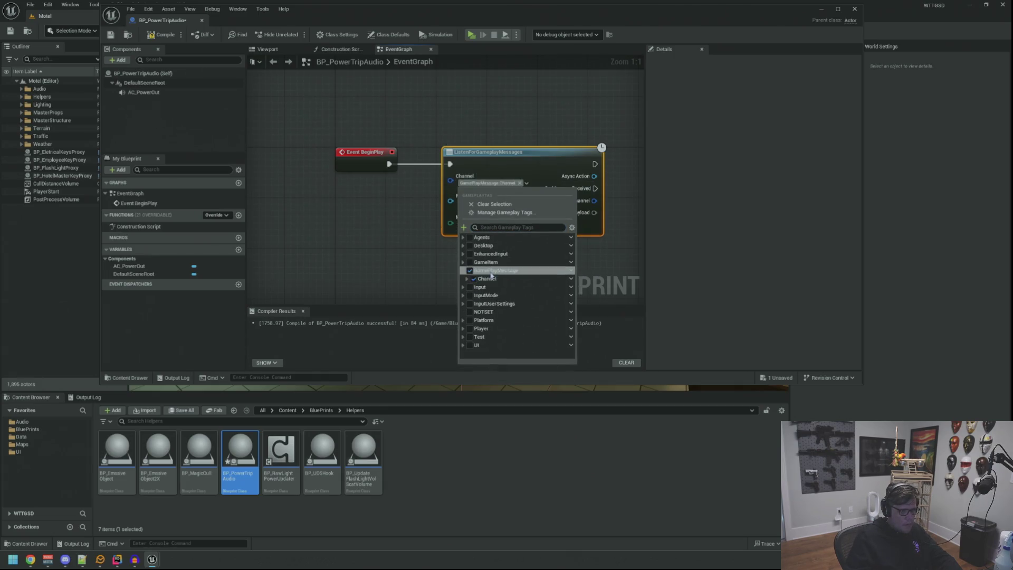
{"action": "left_click", "coordinate": [488, 278]}
{"action": "left_click", "coordinate": [467, 279]}
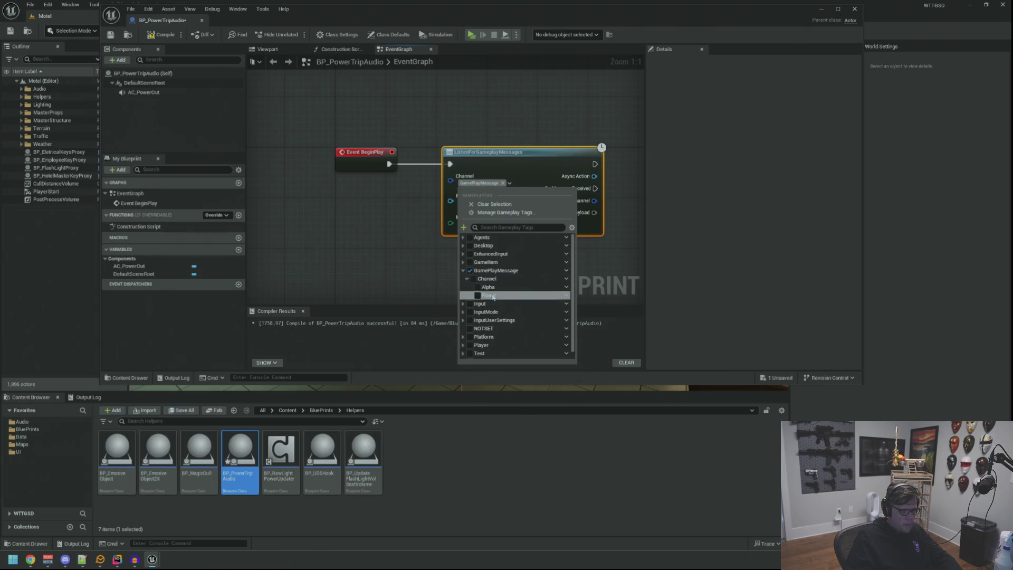
{"action": "left_click", "coordinate": [494, 296]}
{"action": "left_click", "coordinate": [473, 204]}
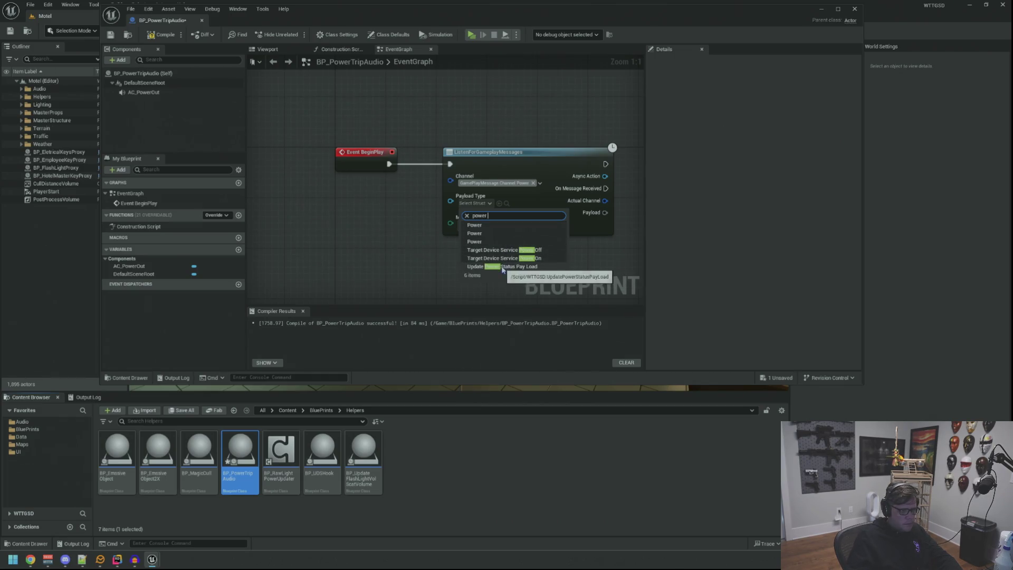
{"action": "left_click", "coordinate": [506, 267]}
{"action": "mouse_move", "coordinate": [557, 275]}
{"action": "left_mouse_down"}
{"action": "mouse_move", "coordinate": [386, 248]}
{"action": "mouse_move", "coordinate": [369, 226]}
{"action": "left_mouse_up"}
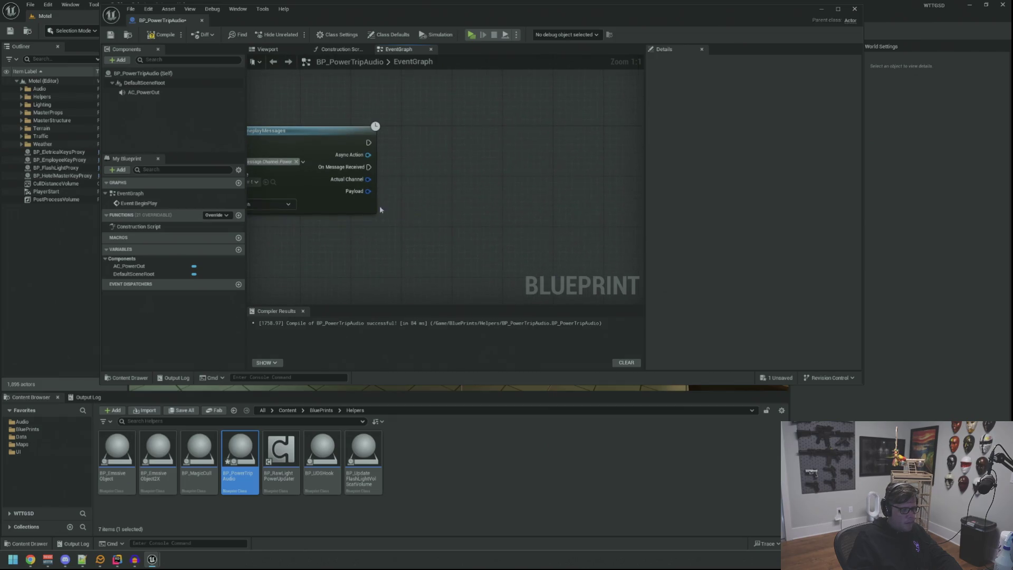
- Add a Break node for the power status payload to expose Has Power
{"action": "mouse_move", "coordinate": [368, 191]}
{"action": "left_mouse_down"}
{"action": "mouse_move", "coordinate": [428, 217]}
{"action": "mouse_move", "coordinate": [304, 227]}
{"action": "left_mouse_up"}
{"action": "type", "text": "break"}
{"action": "left_click", "coordinate": [479, 253]}
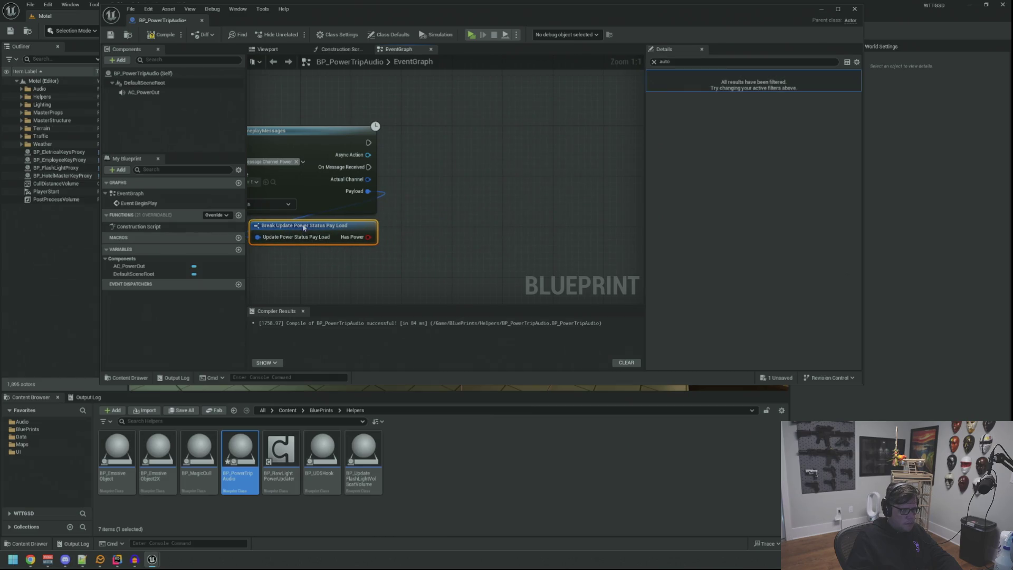
- Add a Branch on Has Power that runs whenever a power message is received
{"action": "left_click_drag", "start_coordinate": [368, 236], "coordinate": [476, 180]}
{"action": "type", "text": "switc"}
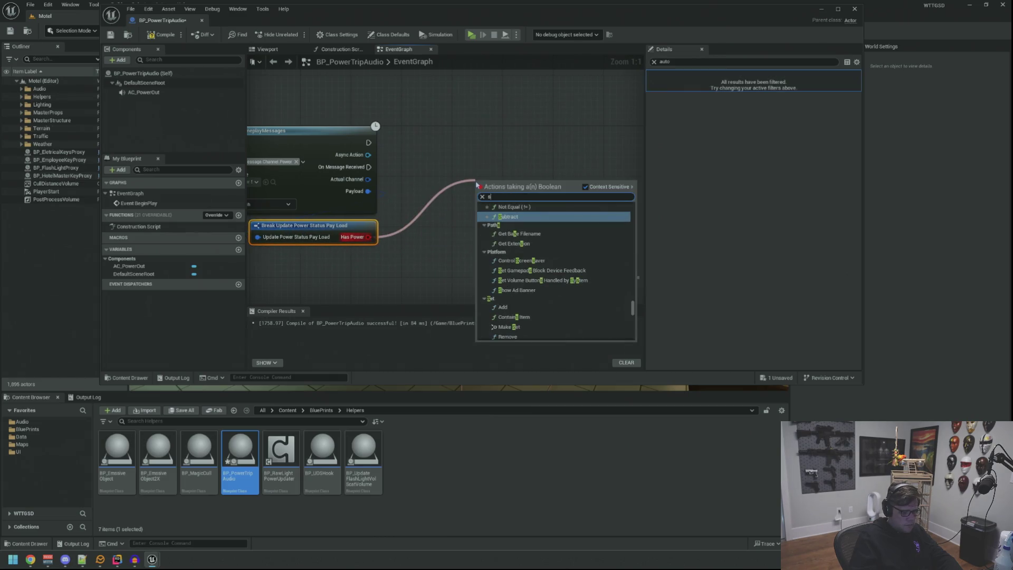
{"action": "key", "text": "BackSpace"}
{"action": "key", "text": "BackSpace"}
{"action": "key", "text": "BackSpace"}
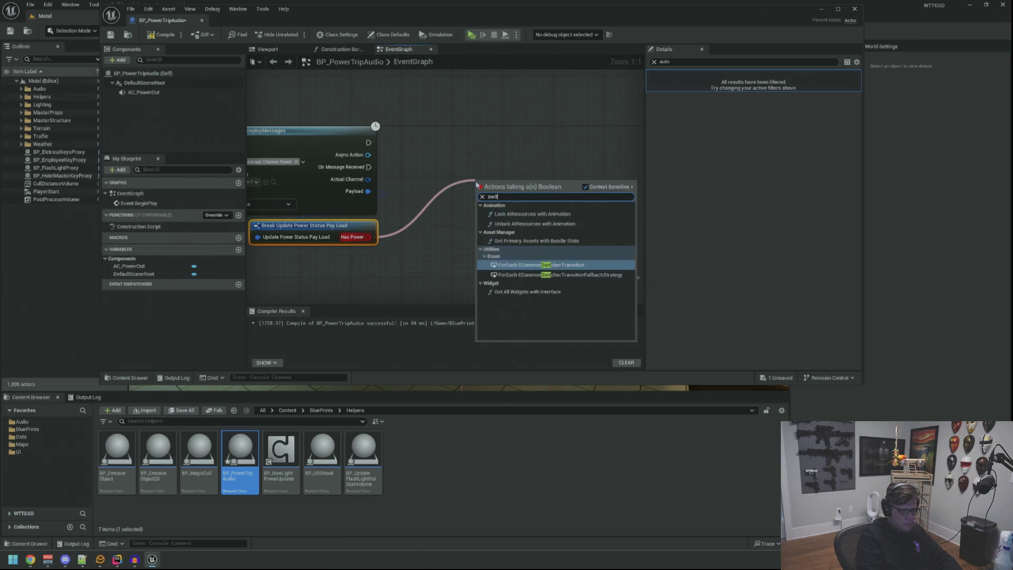
{"action": "type", "text": "switch"}
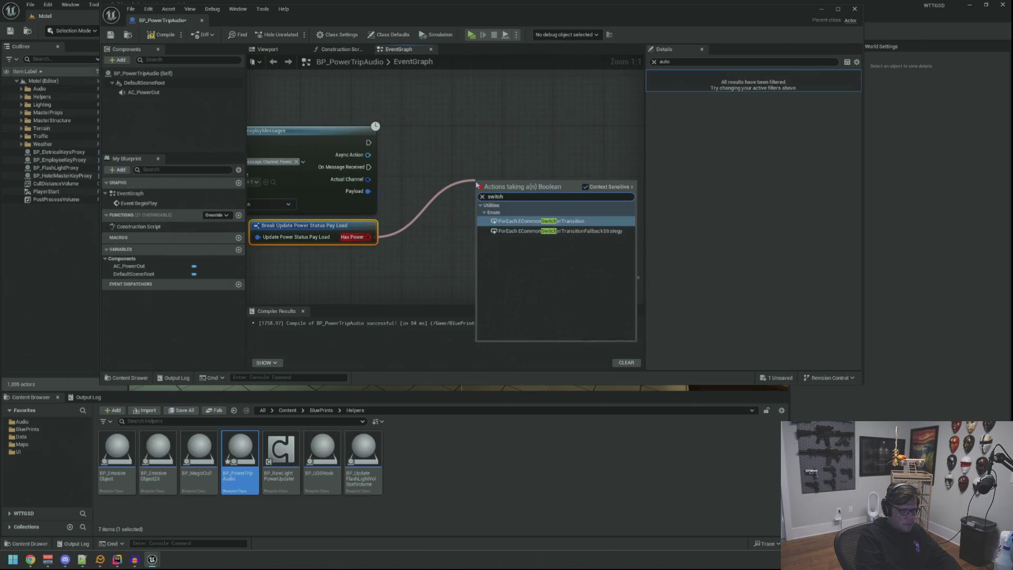
{"action": "left_click", "coordinate": [481, 168]}
{"action": "mouse_move", "coordinate": [369, 237]}
{"action": "left_mouse_down"}
{"action": "mouse_move", "coordinate": [484, 210]}
{"action": "mouse_move", "coordinate": [504, 178]}
{"action": "left_mouse_up"}
{"action": "type", "text": "swi"}
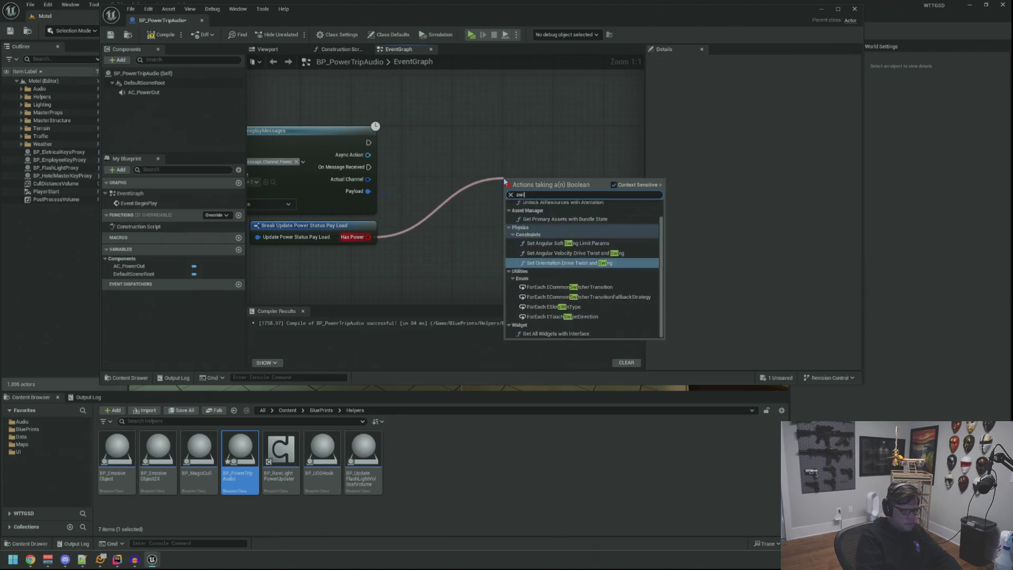
{"action": "type", "text": "tch"}
{"action": "left_click", "coordinate": [476, 185]}
{"action": "mouse_move", "coordinate": [400, 232]}
{"action": "left_mouse_down"}
{"action": "mouse_move", "coordinate": [452, 232]}
{"action": "mouse_move", "coordinate": [534, 206]}
{"action": "left_mouse_up"}
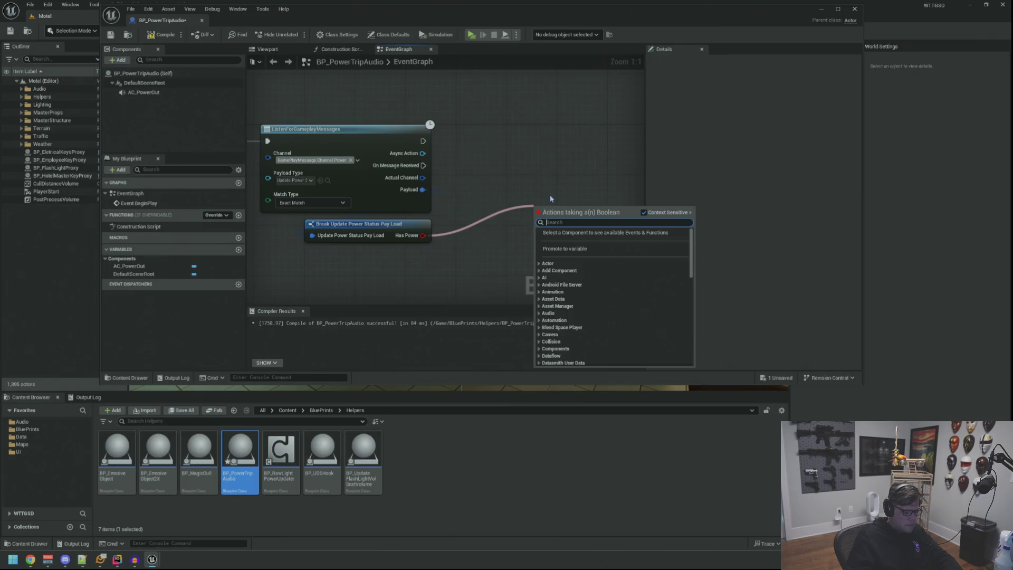
{"action": "type", "text": "branch"}
{"action": "key", "text": "Return"}
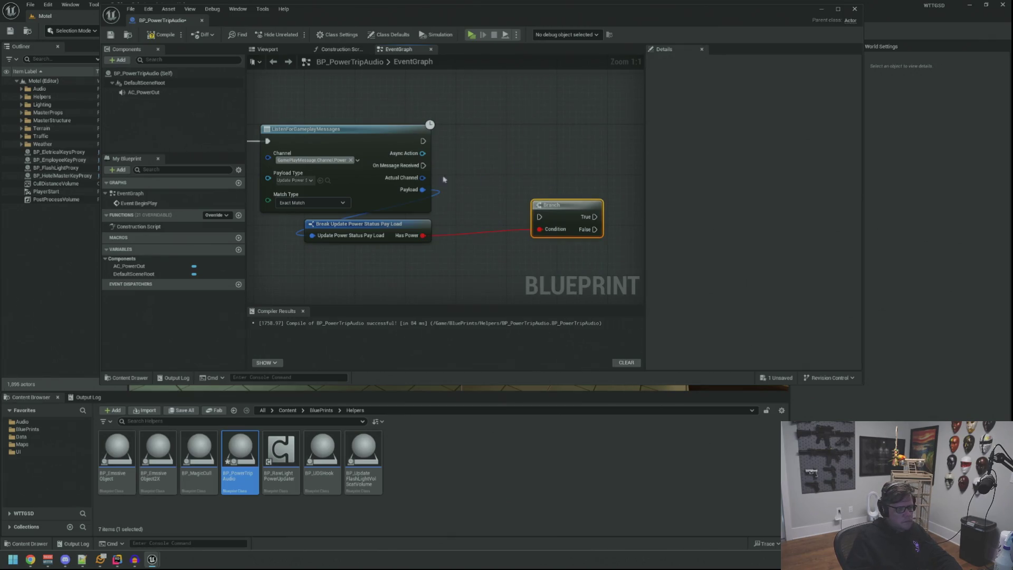
{"action": "mouse_move", "coordinate": [433, 172]}
{"action": "left_mouse_down"}
{"action": "mouse_move", "coordinate": [538, 217]}
{"action": "mouse_move", "coordinate": [540, 158]}
{"action": "mouse_move", "coordinate": [524, 159]}
{"action": "left_mouse_up"}
- Play AC_PowerOut on the Branch's False path, arrange the nodes, and return to the Motel level
{"action": "left_click_drag", "start_coordinate": [510, 217], "coordinate": [471, 219]}
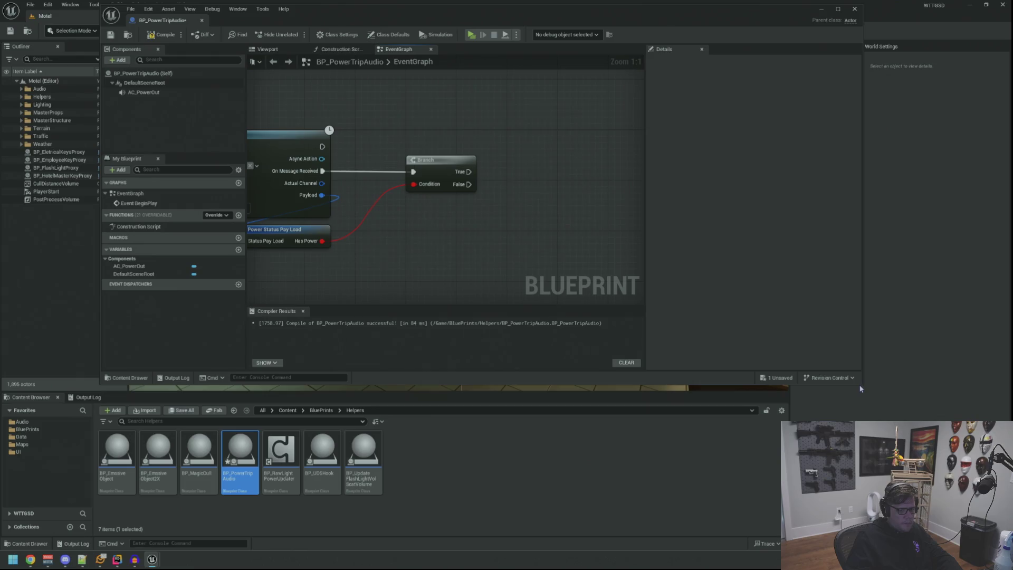
{"action": "left_click_drag", "start_coordinate": [859, 383], "coordinate": [860, 400]}
{"action": "mouse_move", "coordinate": [144, 92]}
{"action": "left_mouse_down"}
{"action": "mouse_move", "coordinate": [444, 262]}
{"action": "mouse_move", "coordinate": [478, 259]}
{"action": "mouse_move", "coordinate": [538, 214]}
{"action": "left_mouse_up"}
{"action": "type", "text": "play"}
{"action": "key", "text": "Return"}
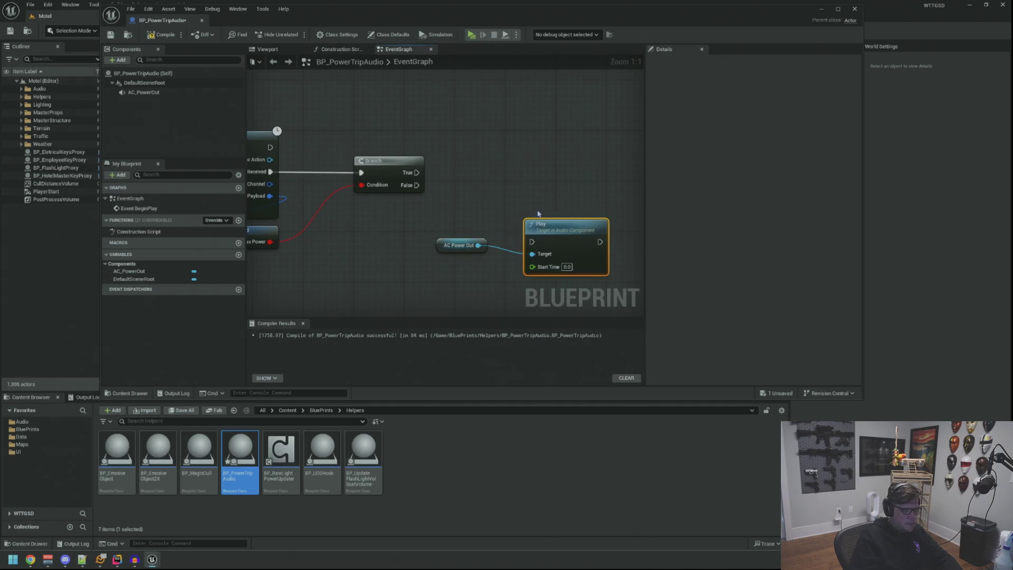
{"action": "left_click_drag", "start_coordinate": [411, 186], "coordinate": [533, 243]}
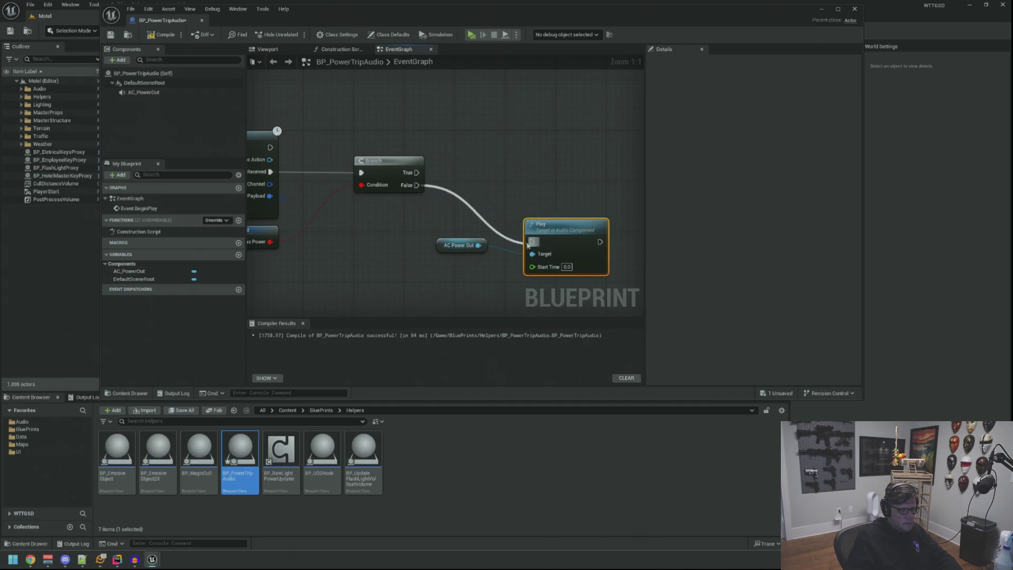
{"action": "mouse_move", "coordinate": [442, 246]}
{"action": "left_mouse_down"}
{"action": "mouse_move", "coordinate": [528, 210]}
{"action": "mouse_move", "coordinate": [554, 232]}
{"action": "mouse_move", "coordinate": [457, 220]}
{"action": "mouse_move", "coordinate": [471, 219]}
{"action": "left_mouse_up"}
{"action": "left_click", "coordinate": [477, 170]}
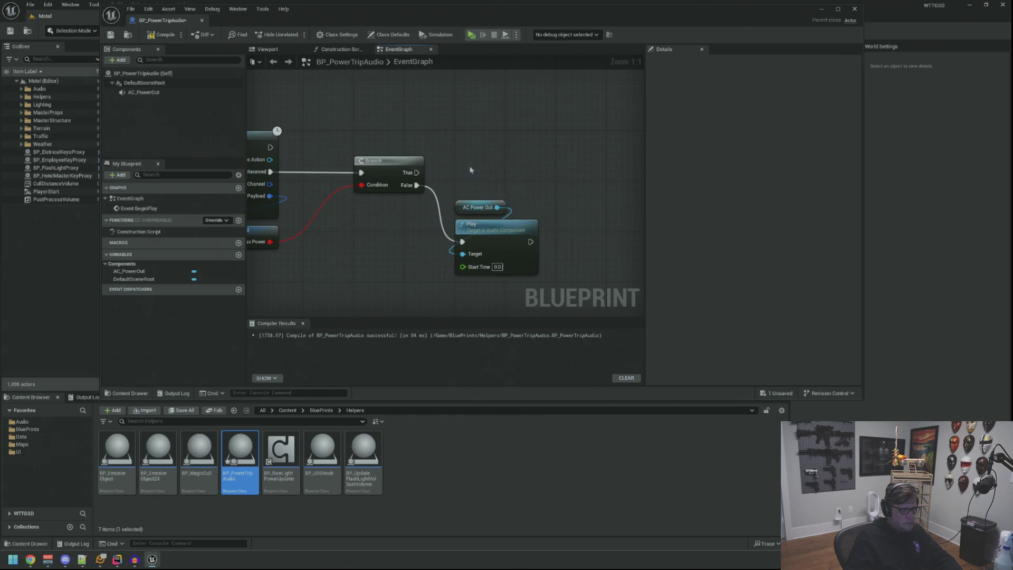
{"action": "left_click", "coordinate": [127, 34]}
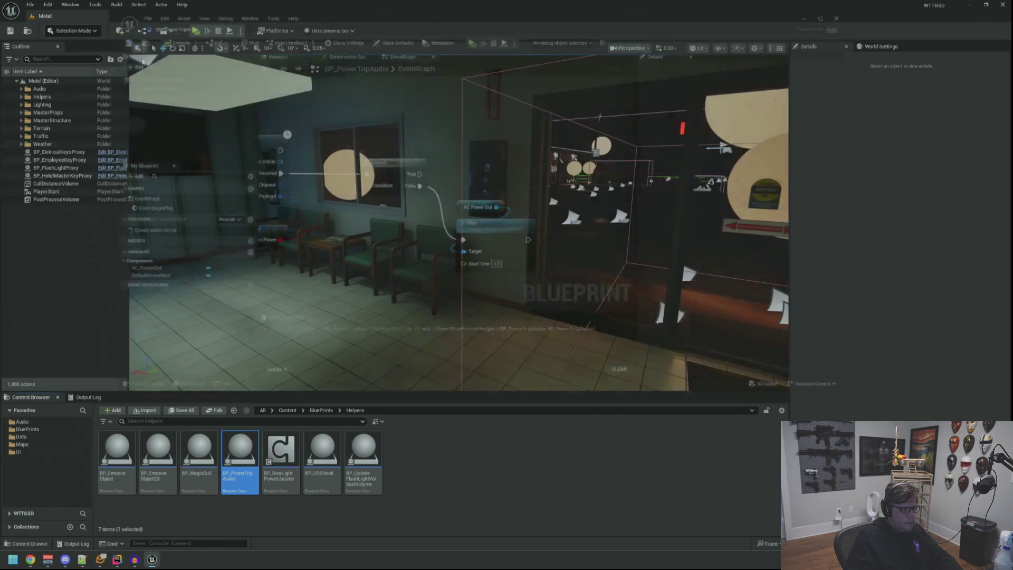
- Browse the Lighting and Weather Outliner folders, ending with the Helpers folder expanded
{"action": "left_click", "coordinate": [20, 98]}
{"action": "left_click", "coordinate": [22, 97]}
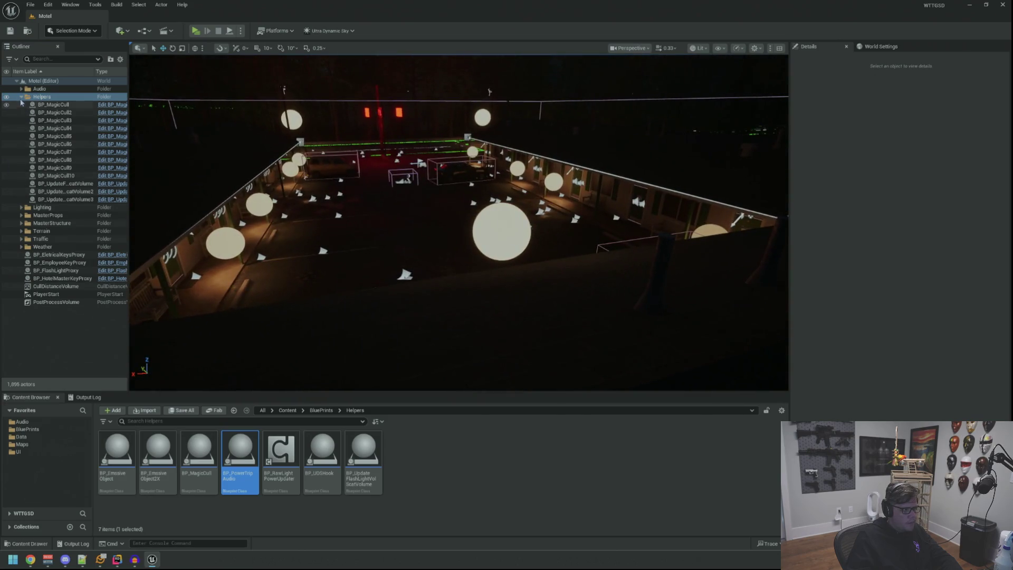
{"action": "left_click", "coordinate": [21, 97]}
{"action": "left_click", "coordinate": [21, 104]}
{"action": "left_click", "coordinate": [68, 285]}
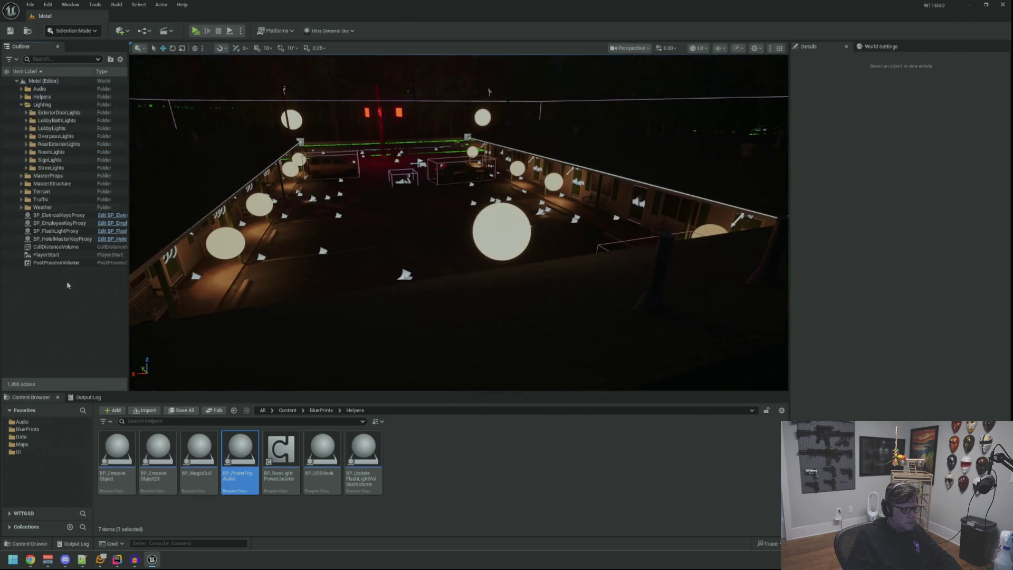
{"action": "left_click", "coordinate": [21, 104]}
{"action": "left_click", "coordinate": [64, 221]}
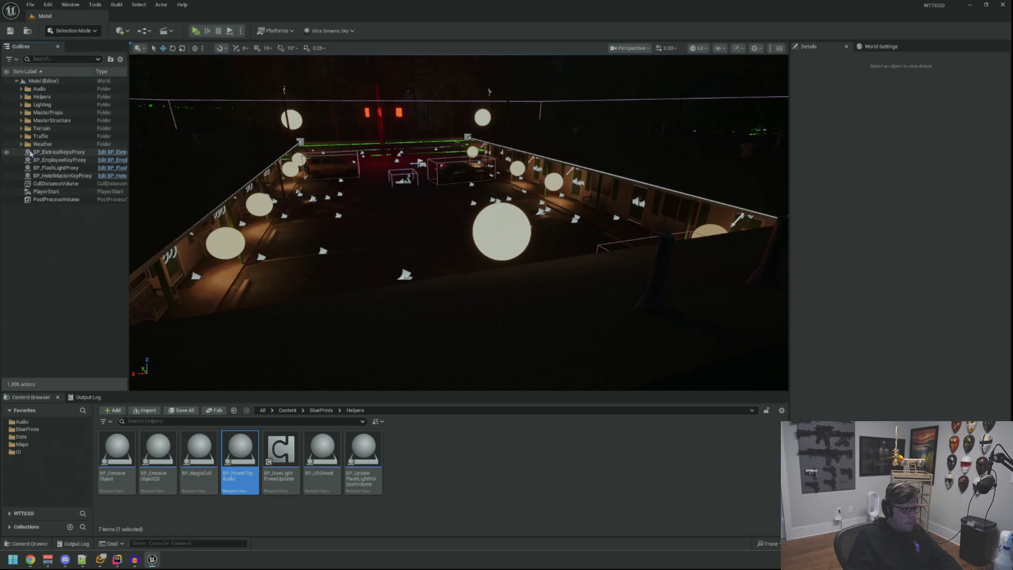
{"action": "left_click", "coordinate": [21, 145]}
{"action": "left_click", "coordinate": [22, 144]}
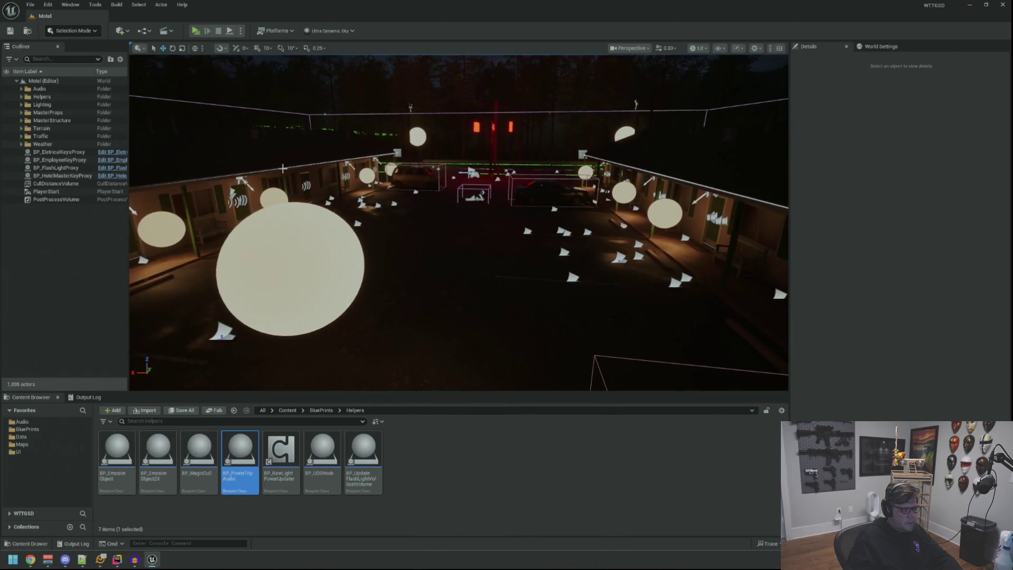
{"action": "left_click", "coordinate": [62, 100]}
{"action": "left_click", "coordinate": [21, 97]}
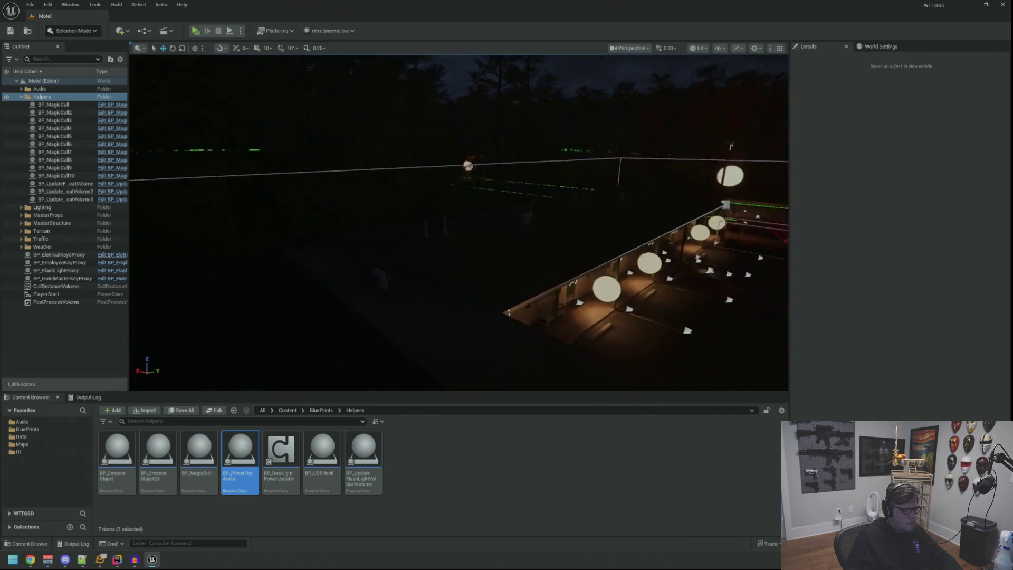
- Place a BP_PowerTripAudio actor in the Motel level near the walkway
{"action": "mouse_move", "coordinate": [240, 454]}
{"action": "left_mouse_down"}
{"action": "mouse_move", "coordinate": [71, 128]}
{"action": "mouse_move", "coordinate": [46, 104]}
{"action": "left_mouse_up"}
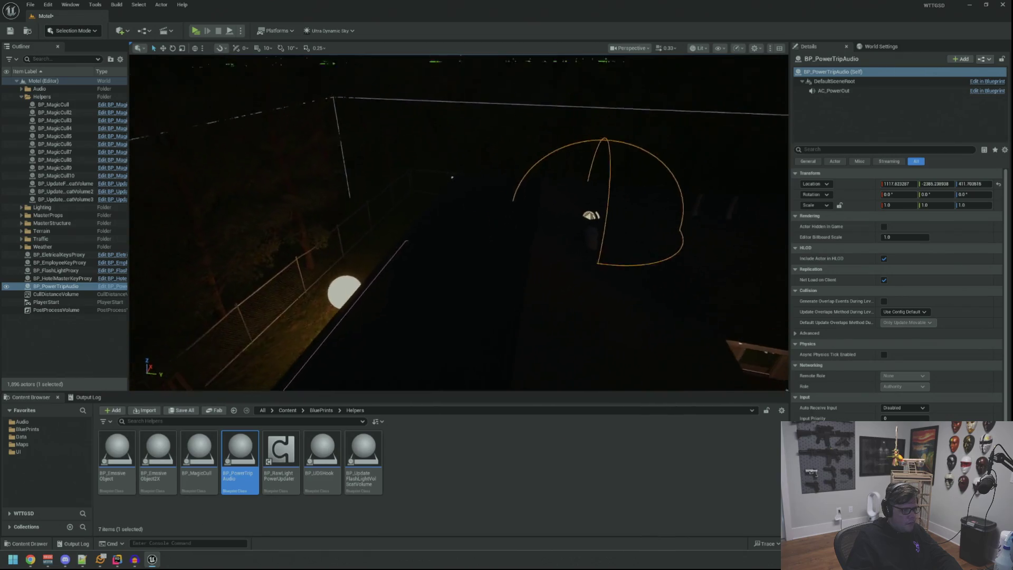
{"action": "mouse_move", "coordinate": [480, 211]}
{"action": "left_mouse_down"}
{"action": "mouse_move", "coordinate": [688, 265]}
{"action": "mouse_move", "coordinate": [378, 259]}
{"action": "mouse_move", "coordinate": [464, 259]}
{"action": "mouse_move", "coordinate": [453, 204]}
{"action": "mouse_move", "coordinate": [448, 220]}
{"action": "mouse_move", "coordinate": [448, 174]}
{"action": "mouse_move", "coordinate": [447, 204]}
{"action": "left_mouse_up"}
{"action": "scroll", "coordinate": [459, 246], "scroll_direction": "up", "scroll_amount": 2}
{"action": "mouse_move", "coordinate": [475, 238]}
{"action": "left_mouse_down"}
{"action": "mouse_move", "coordinate": [507, 235]}
{"action": "mouse_move", "coordinate": [558, 197]}
{"action": "mouse_move", "coordinate": [517, 197]}
{"action": "mouse_move", "coordinate": [475, 221]}
{"action": "left_mouse_up"}
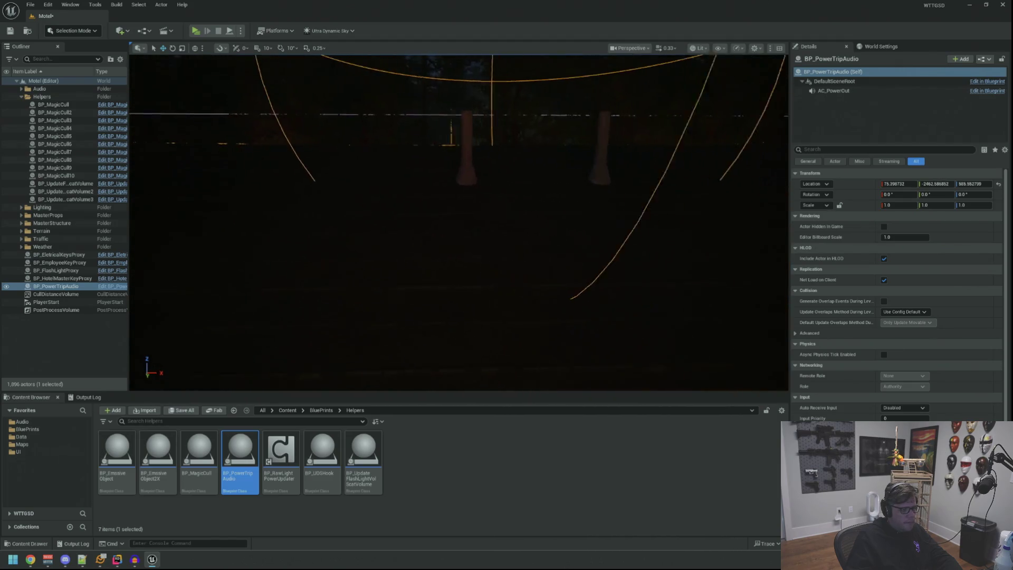
{"action": "scroll", "coordinate": [343, 142], "scroll_direction": "down", "scroll_amount": 5}
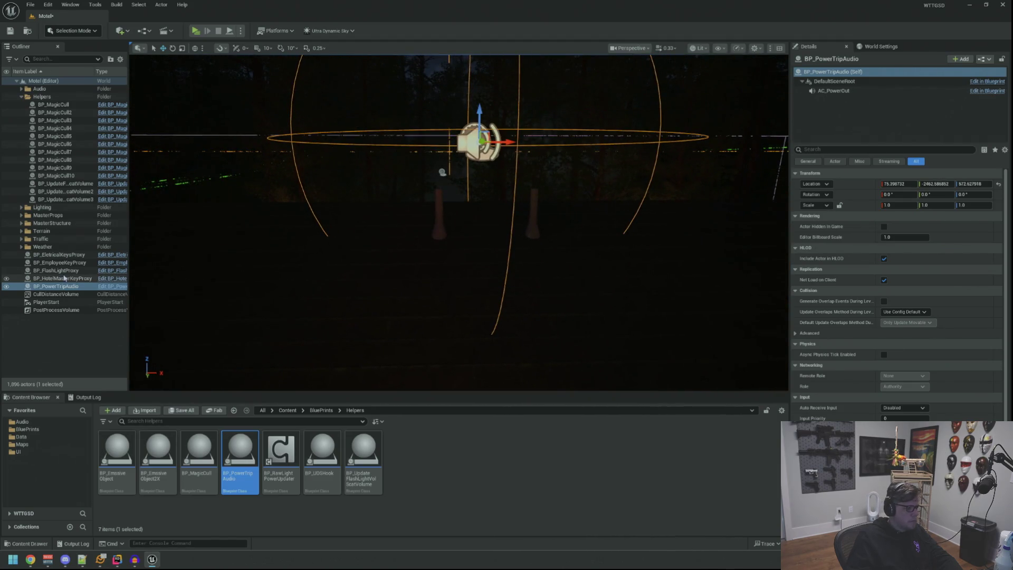
- File BP_PowerTripAudio into an Outliner folder, save the level, and start a play preview
{"action": "left_click_drag", "start_coordinate": [62, 287], "coordinate": [38, 88]}
{"action": "key", "text": "ctrl+s"}
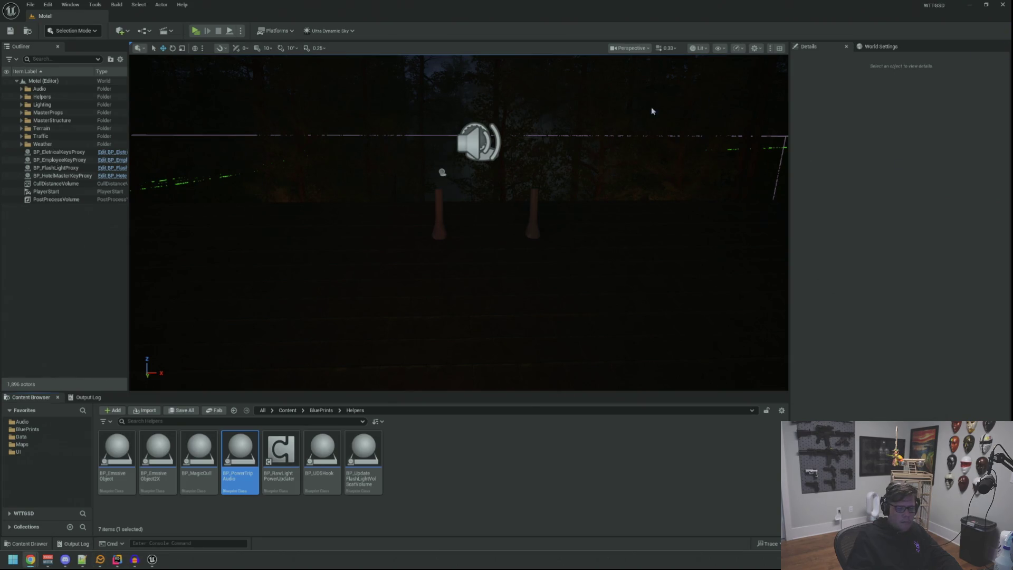
{"action": "scroll", "coordinate": [704, 99], "scroll_direction": "down", "scroll_amount": 3}
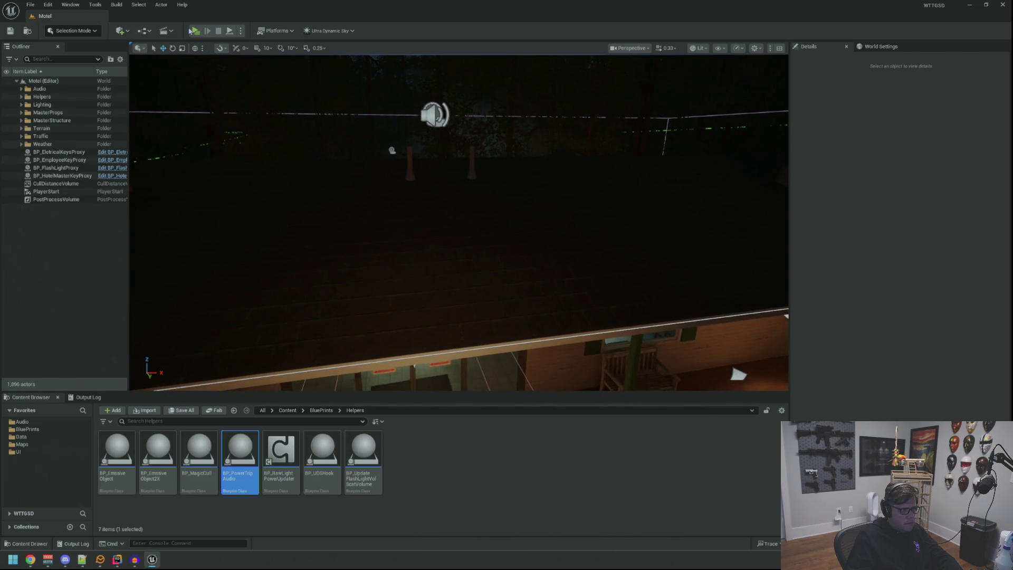
{"action": "key", "text": "alt+p"}
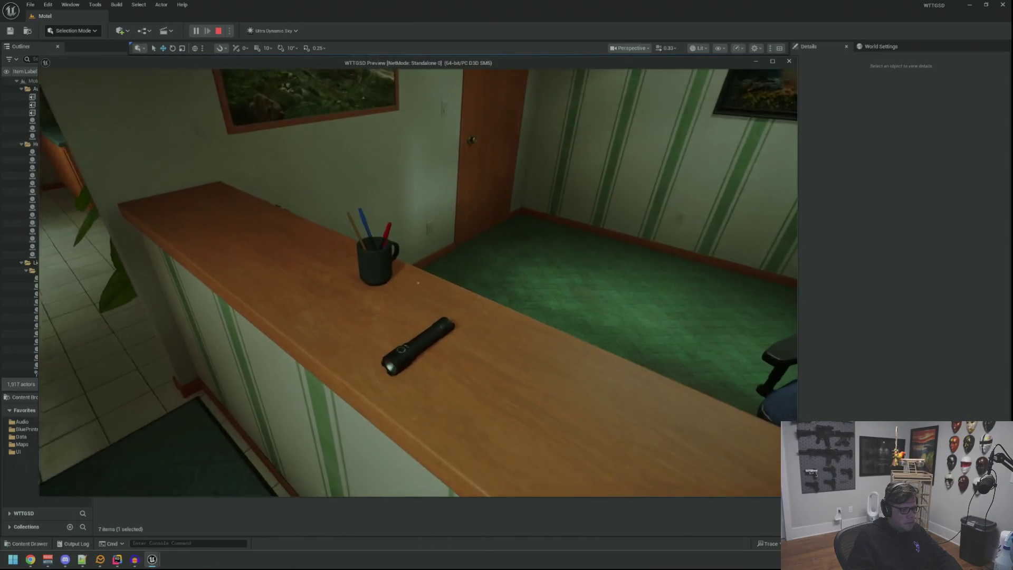
- Rerun the TripPower console command to hear the power-off sound, then stop the preview
{"action": "key", "text": "Up"}
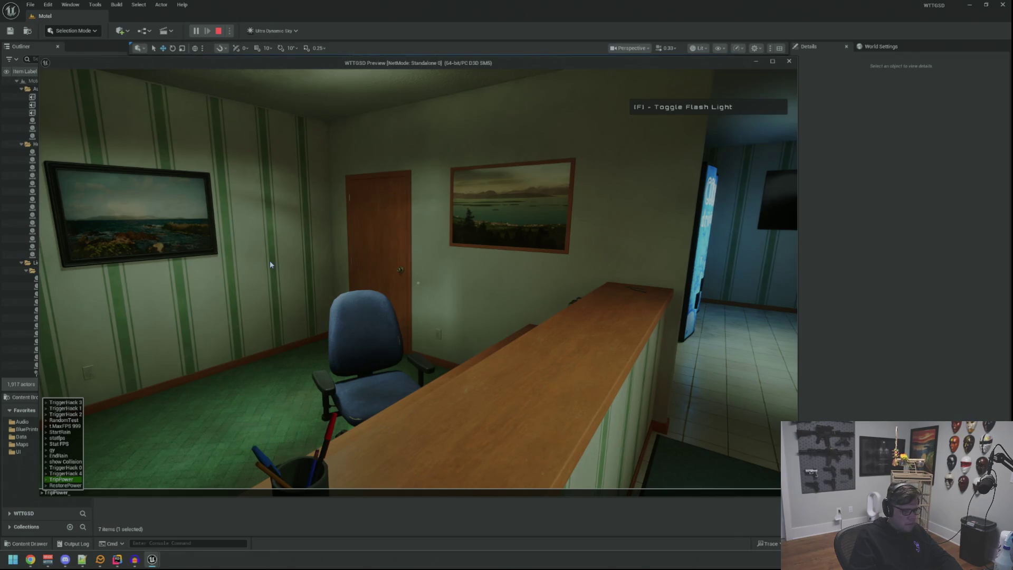
{"action": "key", "text": "Return"}
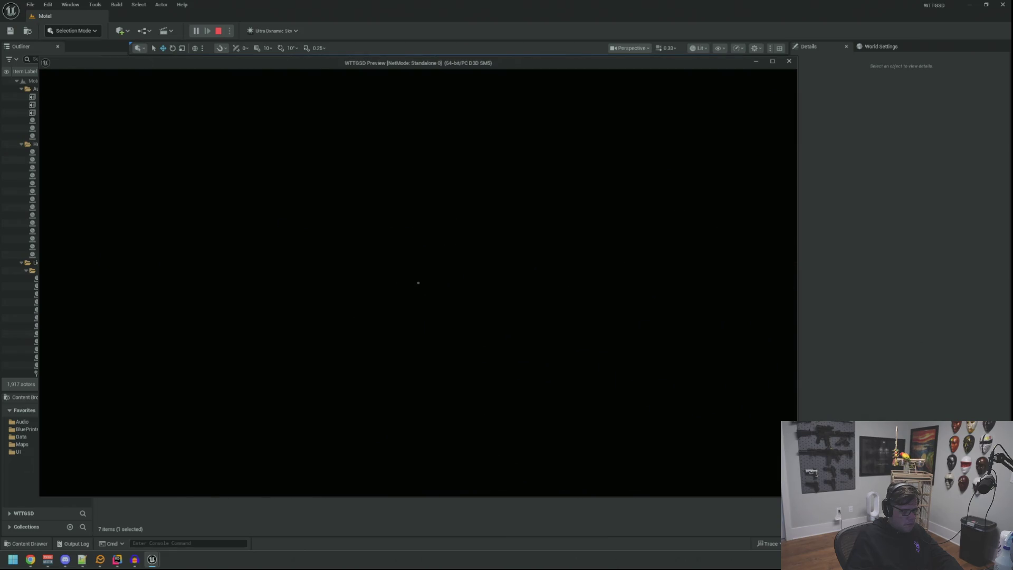
{"action": "key", "text": "Escape"}
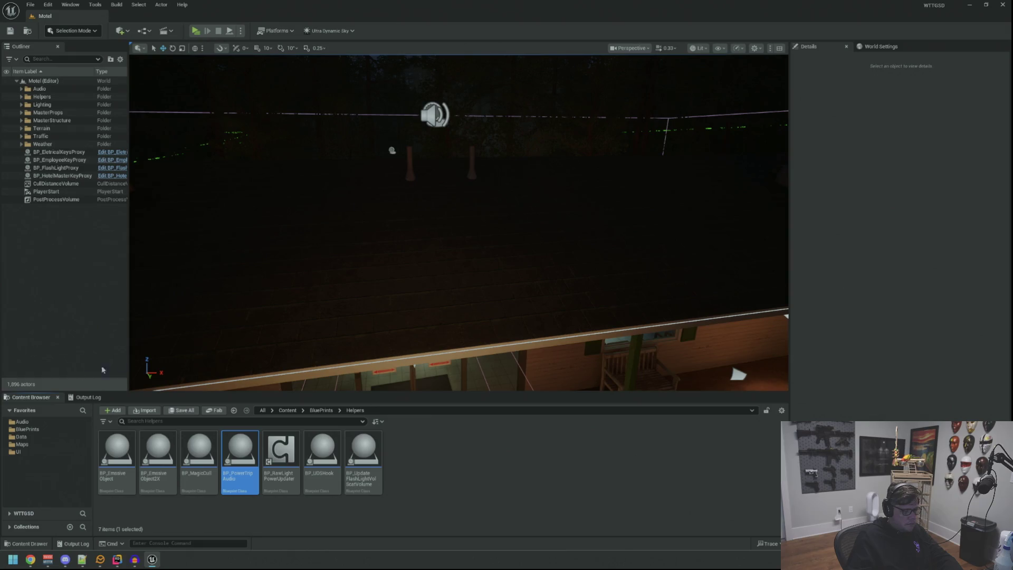
- Navigate to Audio > SFXS > Env and preview a wooden door sound
{"action": "left_click", "coordinate": [48, 423]}
{"action": "double_click", "coordinate": [117, 449]}
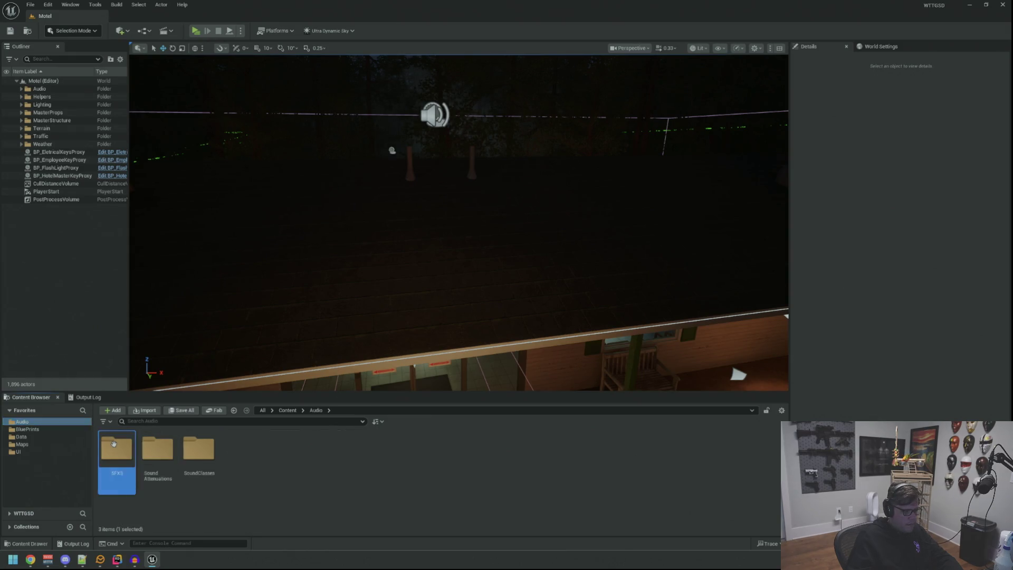
{"action": "double_click", "coordinate": [372, 445]}
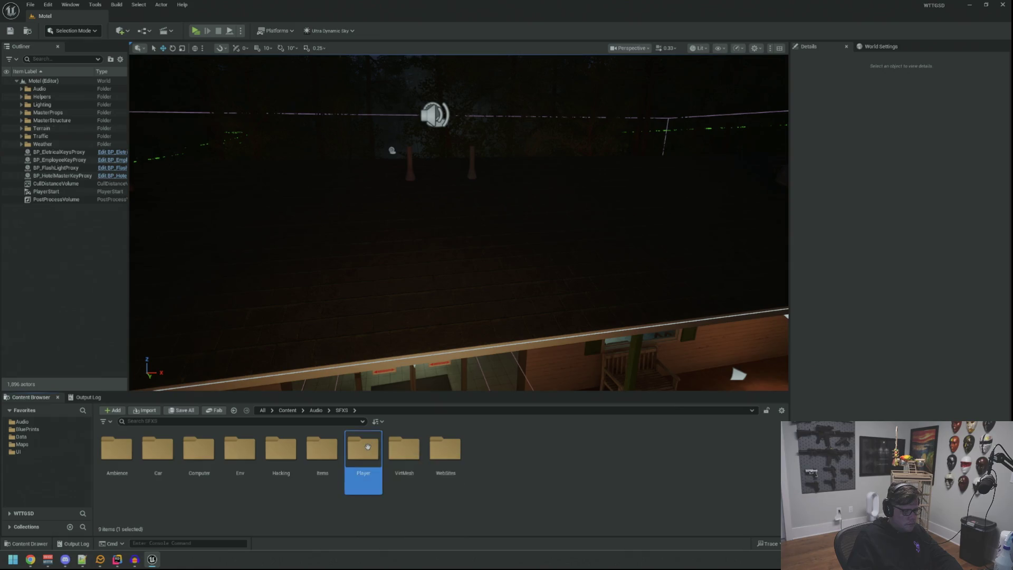
{"action": "left_click", "coordinate": [342, 410]}
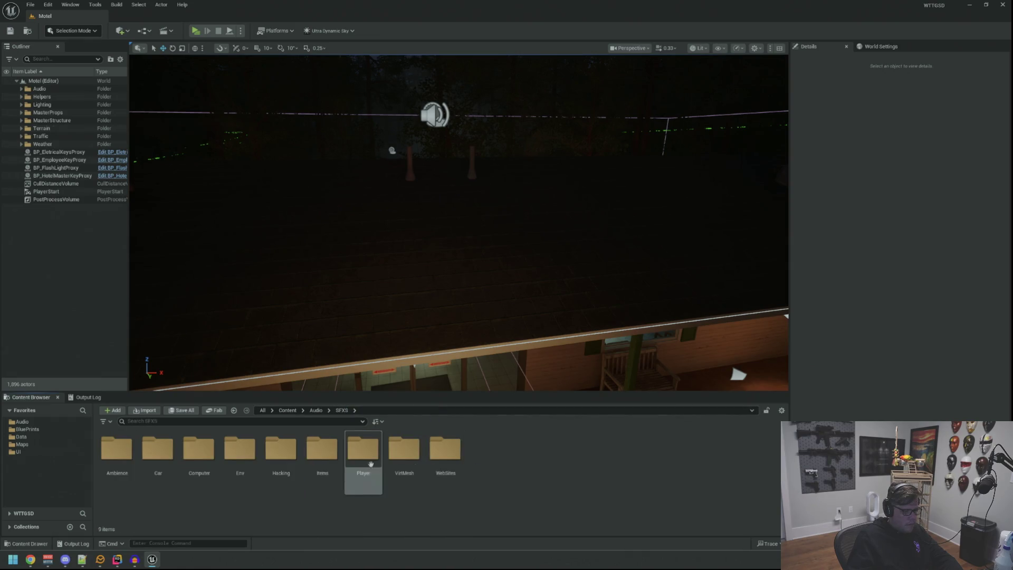
{"action": "double_click", "coordinate": [240, 448]}
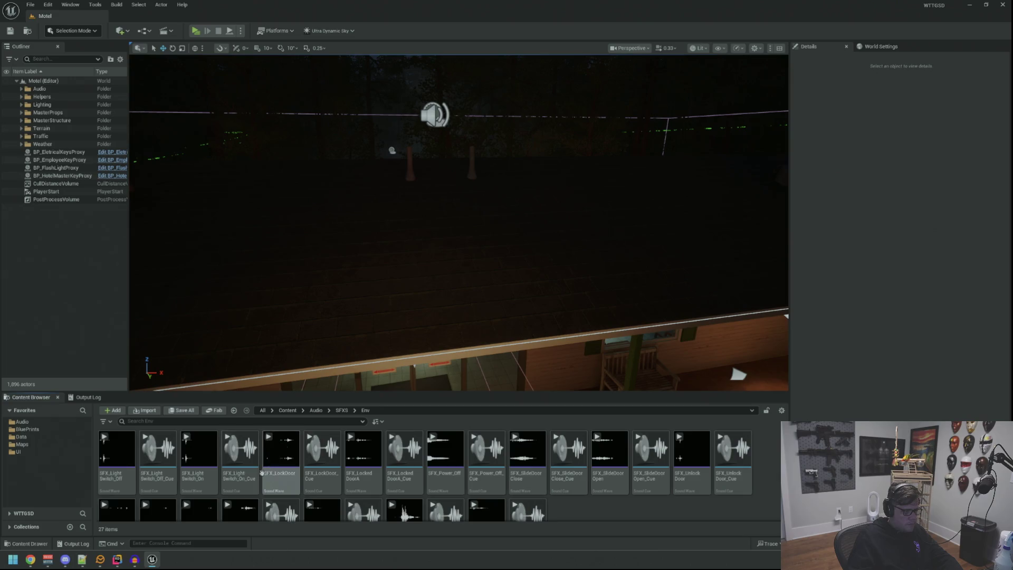
{"action": "scroll", "coordinate": [422, 475], "scroll_direction": "down", "scroll_amount": 1}
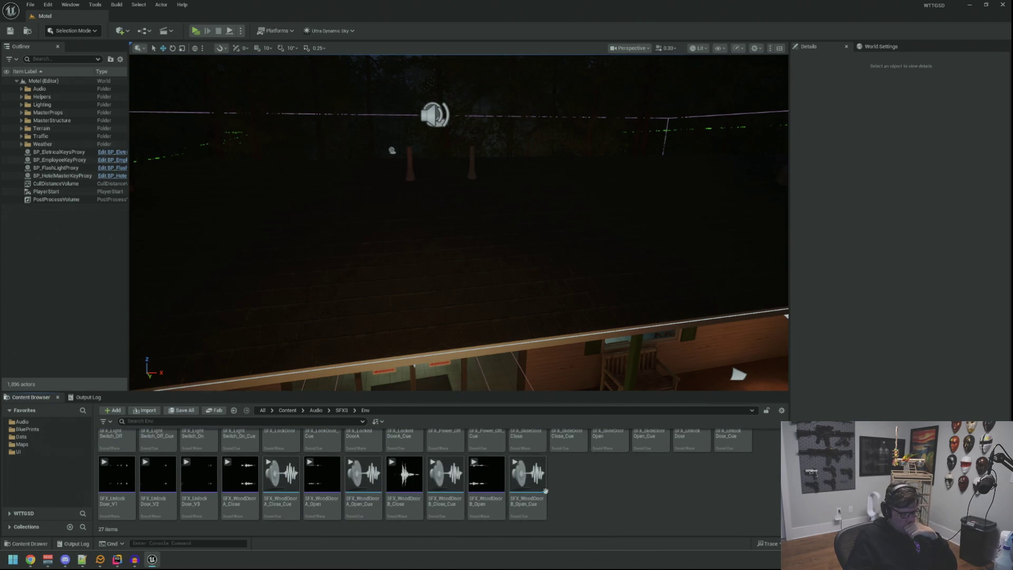
{"action": "left_click", "coordinate": [363, 475]}
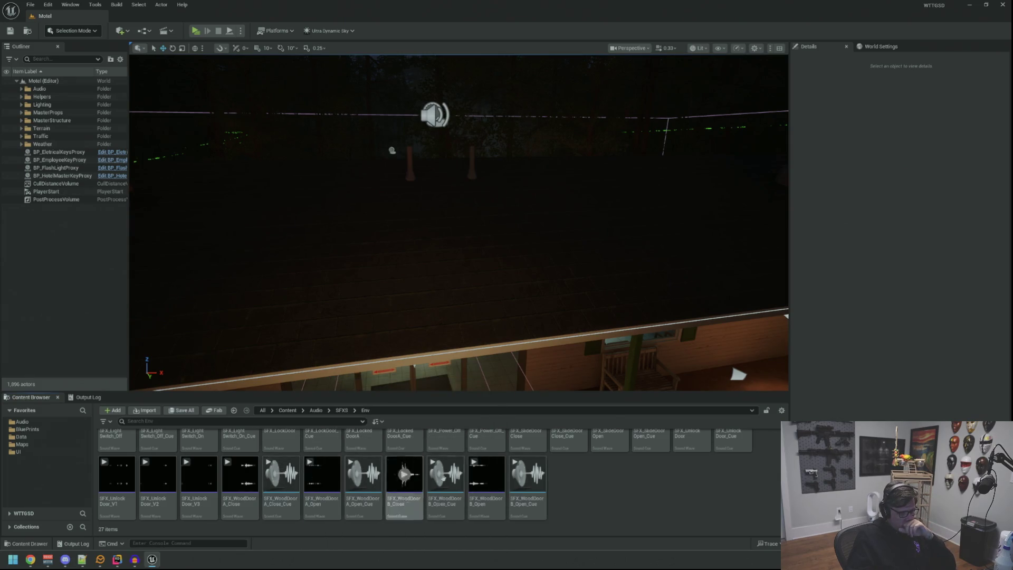
{"action": "scroll", "coordinate": [421, 483], "scroll_direction": "up", "scroll_amount": 1}
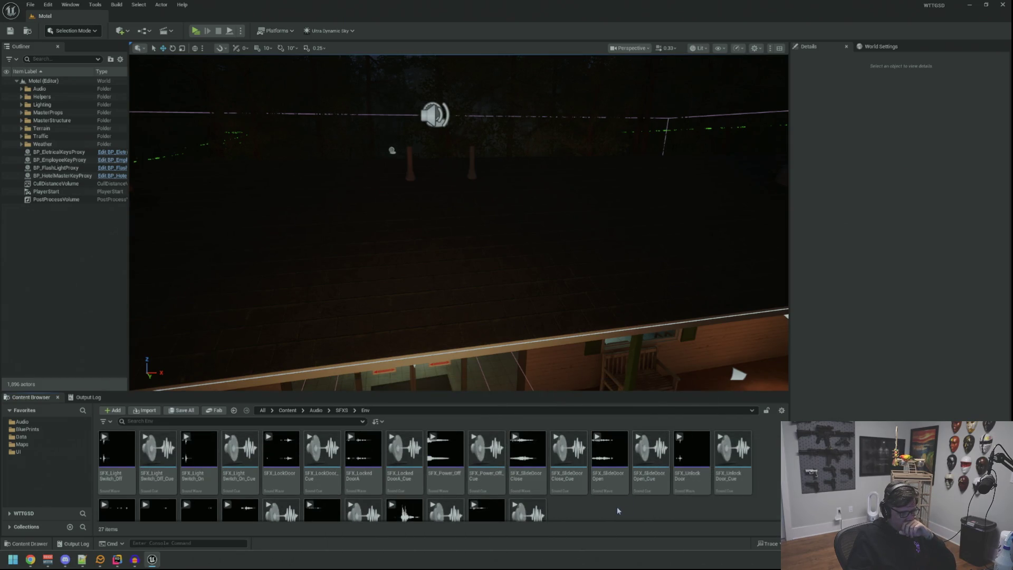
- Open SFX_Power_Off_Cue and leave its wave player's Looping turned off
{"action": "double_click", "coordinate": [480, 482]}
{"action": "left_click", "coordinate": [475, 211]}
{"action": "left_click", "coordinate": [191, 97]}
{"action": "left_click", "coordinate": [192, 98]}
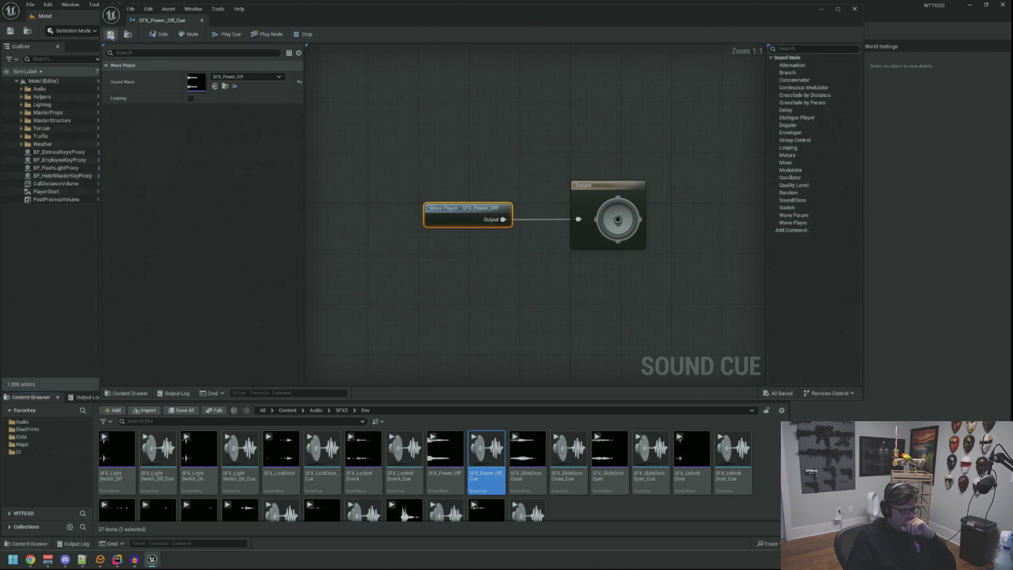
{"action": "left_click", "coordinate": [57, 263]}
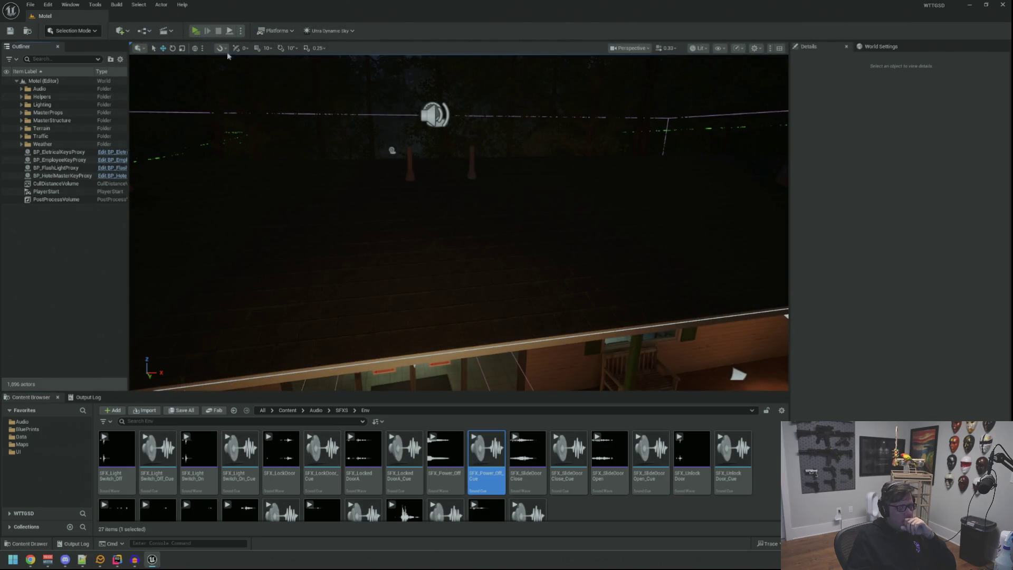
- Start a play preview, run TripPower, walk toward the door, then run RestorePower
{"action": "key", "text": "alt+p"}
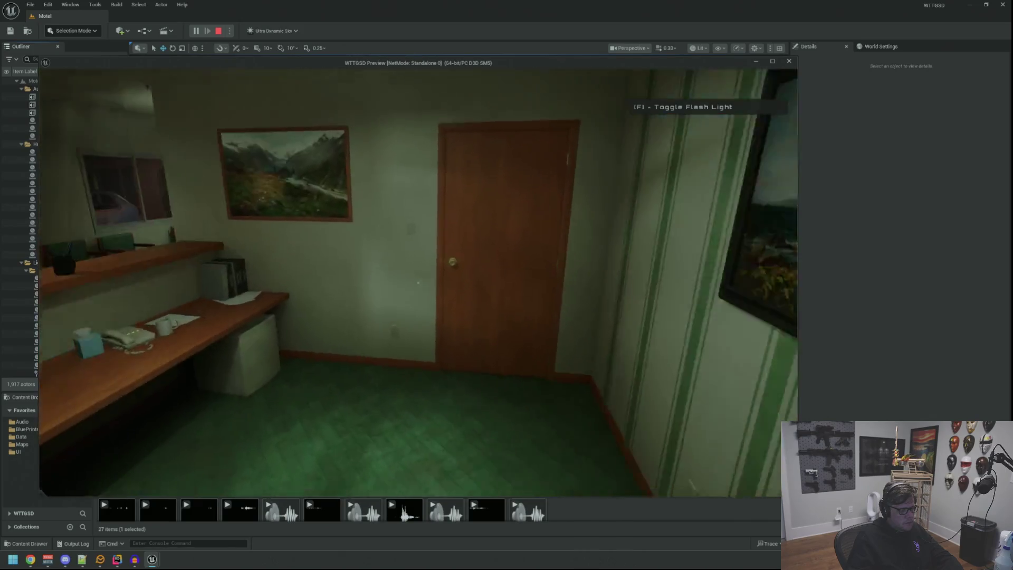
{"action": "key", "text": "grave"}
{"action": "key", "text": "Up"}
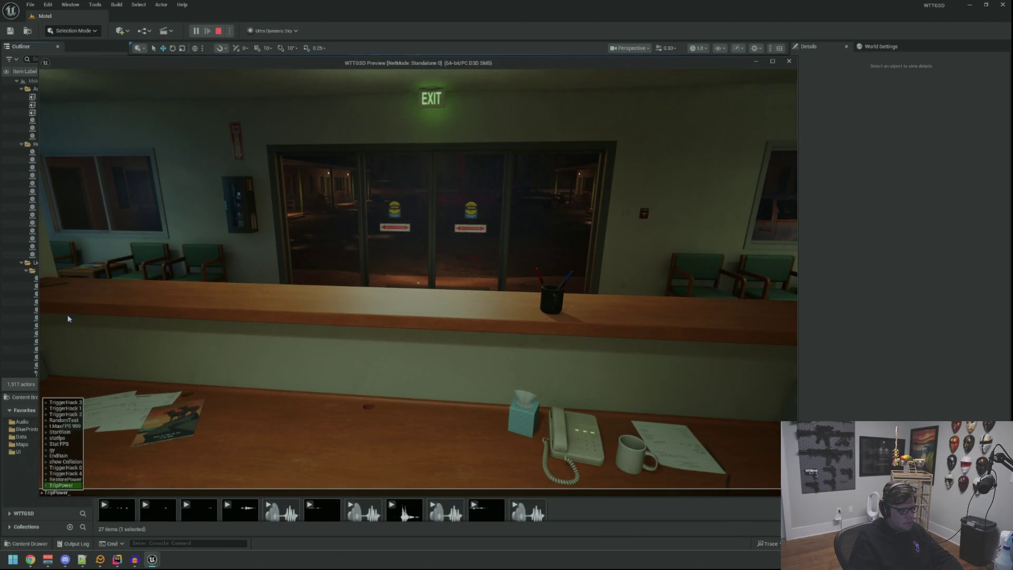
{"action": "key", "text": "Return"}
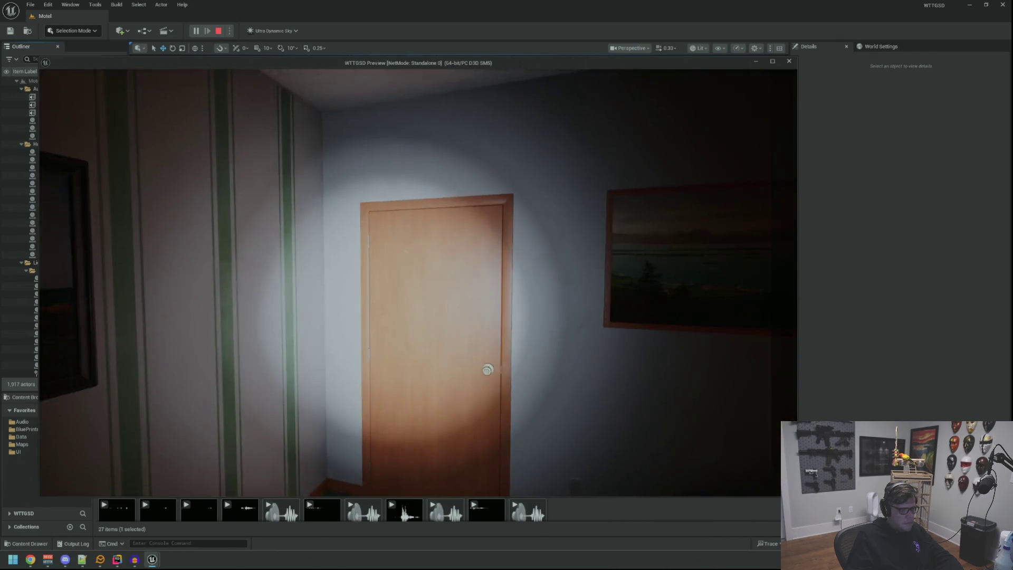
{"action": "key", "text": "w"}
{"action": "key", "text": "grave"}
{"action": "type", "text": "restorep"}
{"action": "key", "text": "Return"}
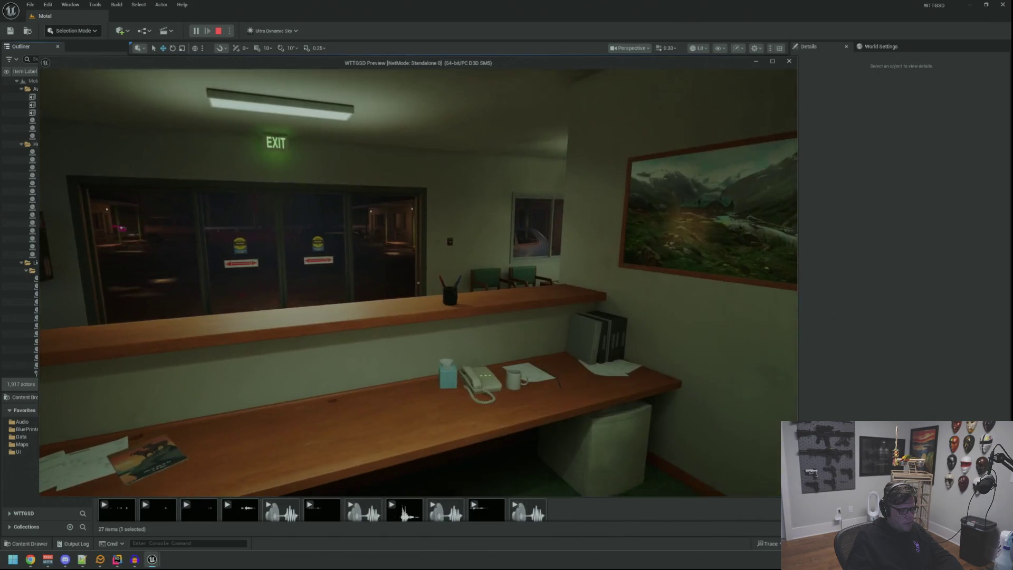
- Alternate TripPower and RestorePower from console history several times, ending dark, then stop playing
{"action": "key", "text": "grave"}
{"action": "key", "text": "Up"}
{"action": "key", "text": "Up"}
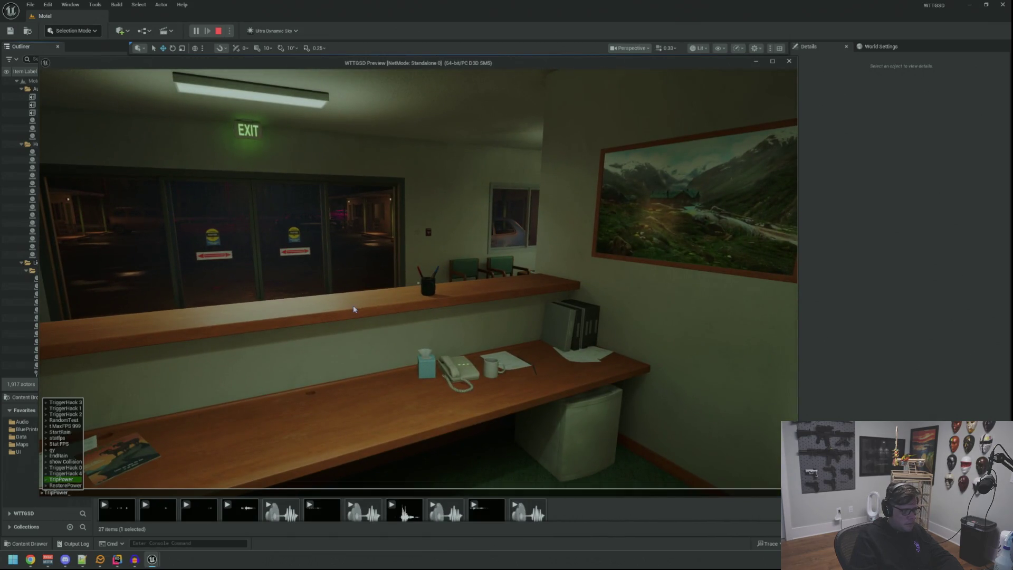
{"action": "key", "text": "Return"}
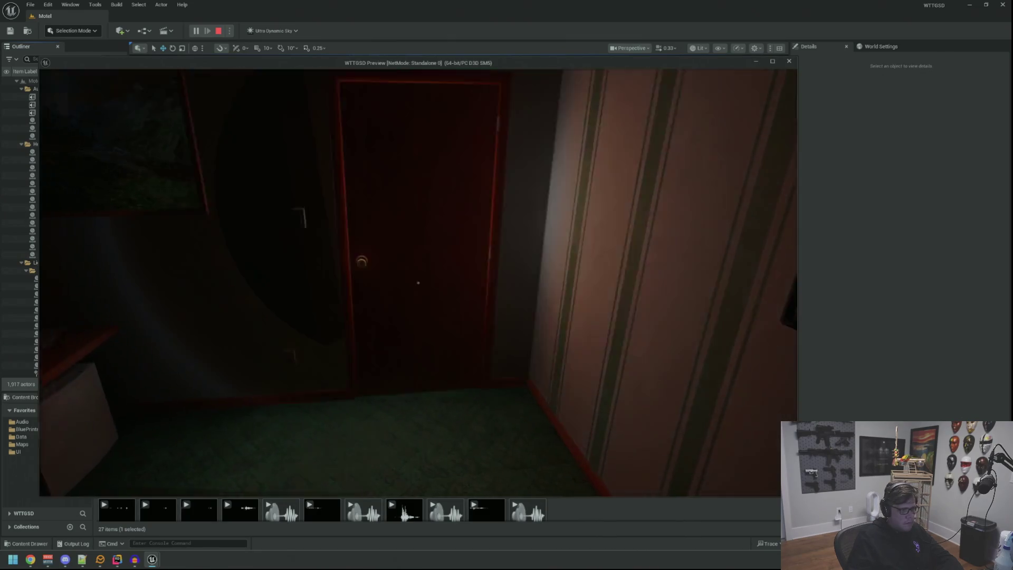
{"action": "key", "text": "Up"}
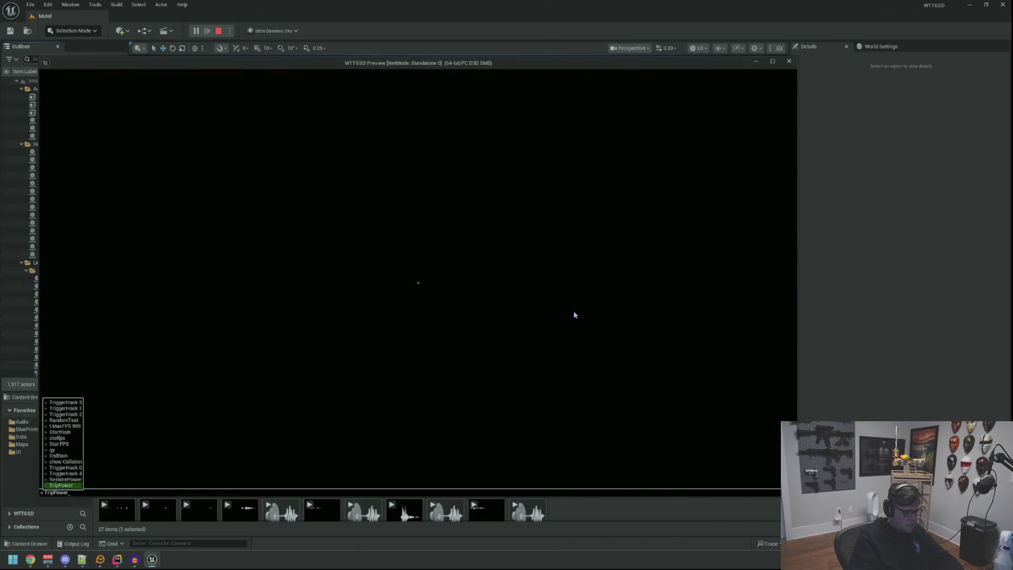
{"action": "key", "text": "Return"}
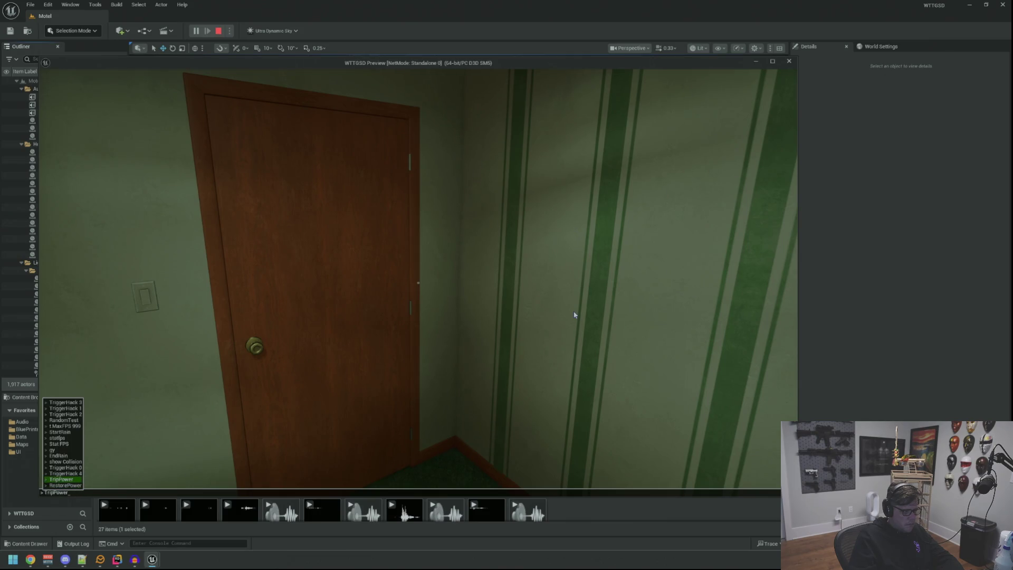
{"action": "key", "text": "Return"}
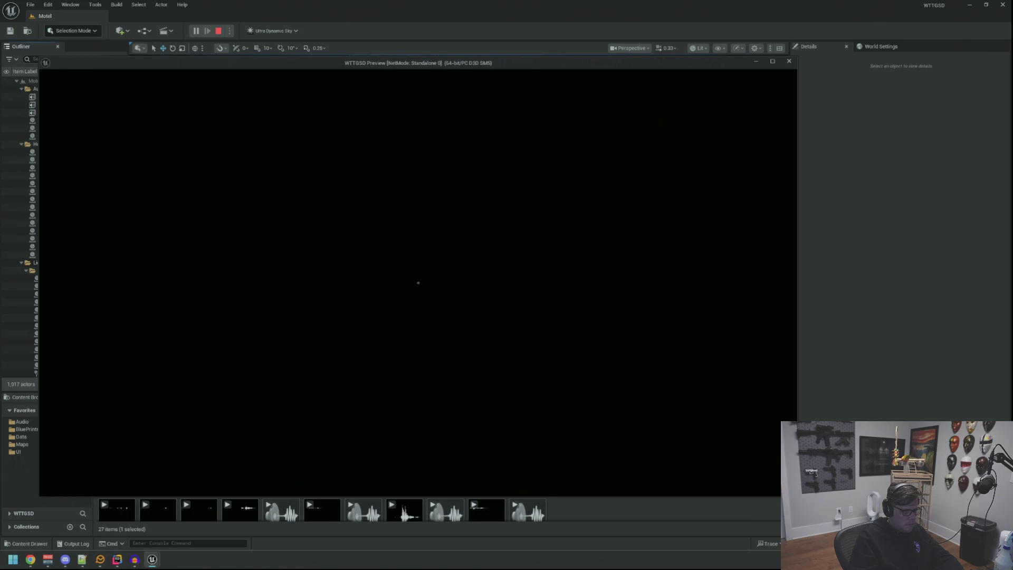
{"action": "key", "text": "grave"}
{"action": "key", "text": "Up"}
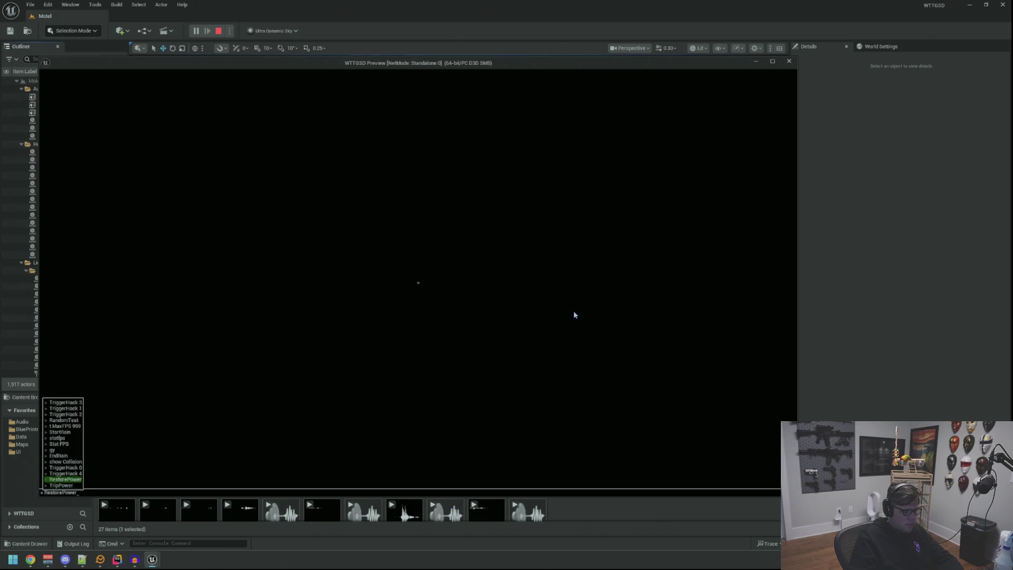
{"action": "key", "text": "Return"}
{"action": "key", "text": "grave"}
{"action": "key", "text": "Up"}
{"action": "key", "text": "Up"}
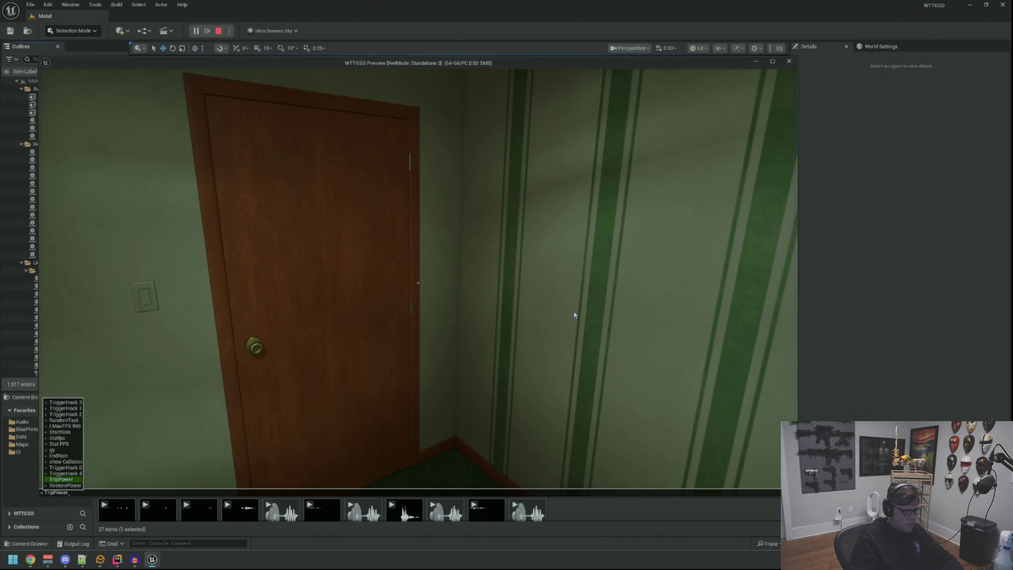
{"action": "key", "text": "Return"}
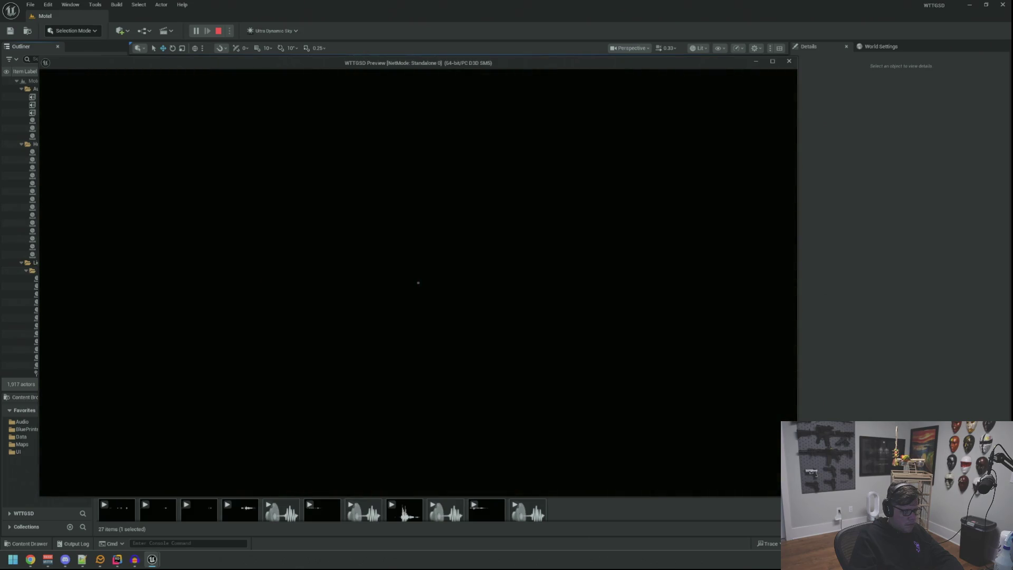
{"action": "key", "text": "Escape"}
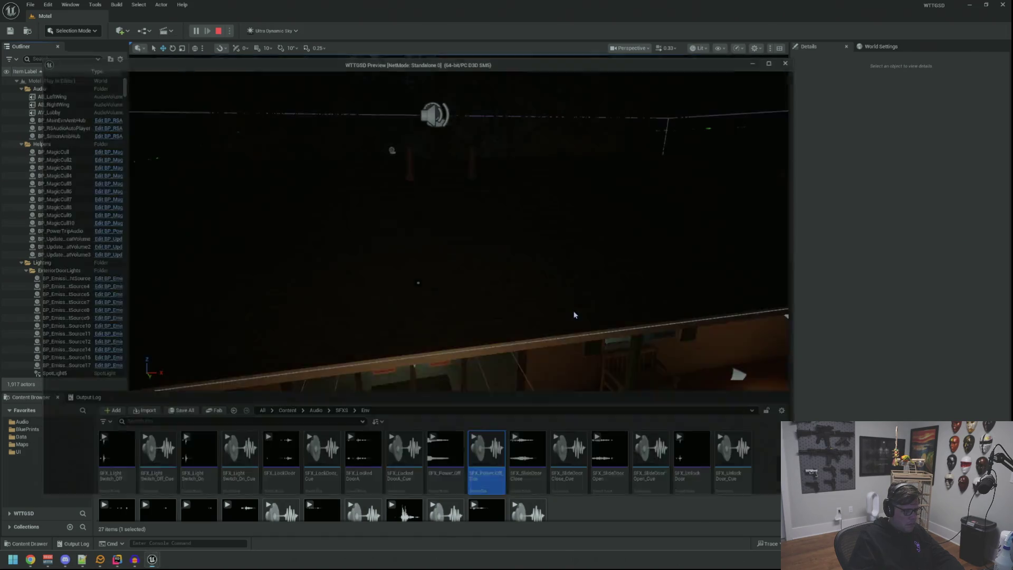
- Drag BP_PowerTripAudio along X to about 871, deselect it, and save the map
{"action": "left_click", "coordinate": [474, 139]}
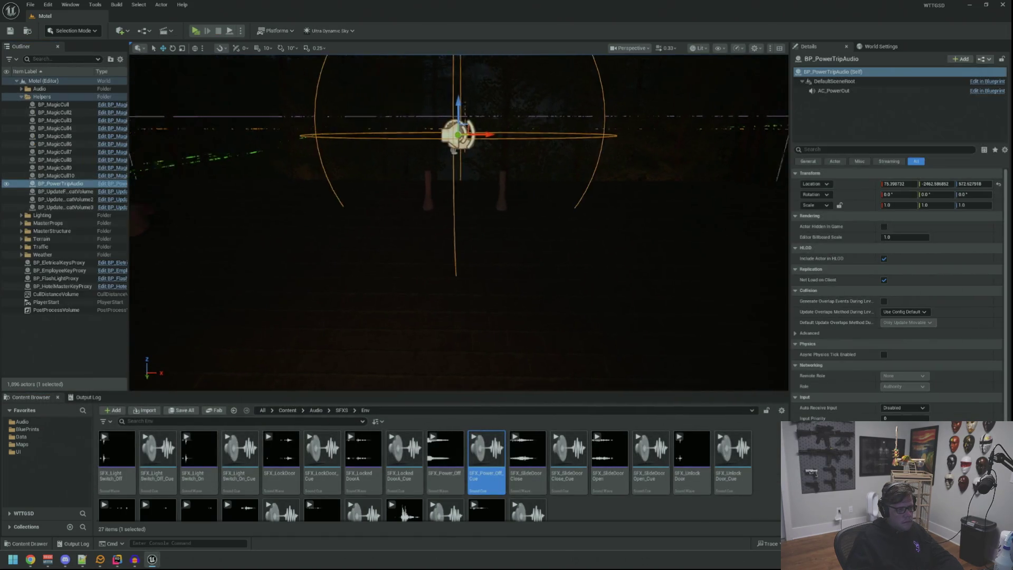
{"action": "mouse_move", "coordinate": [450, 185]}
{"action": "left_mouse_down"}
{"action": "mouse_move", "coordinate": [296, 177]}
{"action": "mouse_move", "coordinate": [349, 166]}
{"action": "mouse_move", "coordinate": [407, 177]}
{"action": "mouse_move", "coordinate": [376, 145]}
{"action": "mouse_move", "coordinate": [285, 156]}
{"action": "mouse_move", "coordinate": [343, 184]}
{"action": "mouse_move", "coordinate": [343, 206]}
{"action": "mouse_move", "coordinate": [515, 185]}
{"action": "mouse_move", "coordinate": [386, 113]}
{"action": "mouse_move", "coordinate": [391, 158]}
{"action": "mouse_move", "coordinate": [360, 107]}
{"action": "left_mouse_up"}
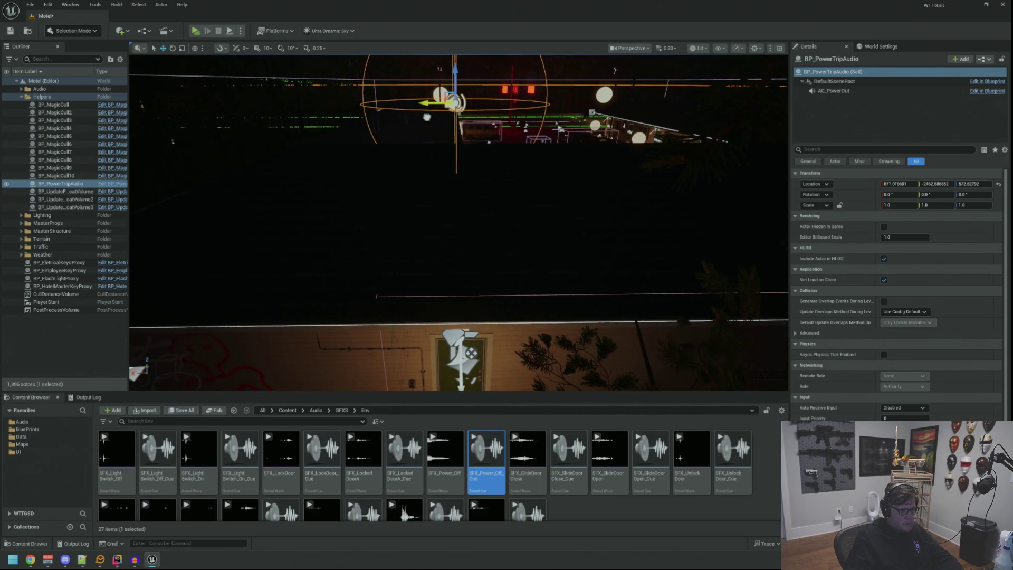
{"action": "left_click", "coordinate": [40, 371]}
{"action": "key", "text": "ctrl+s"}
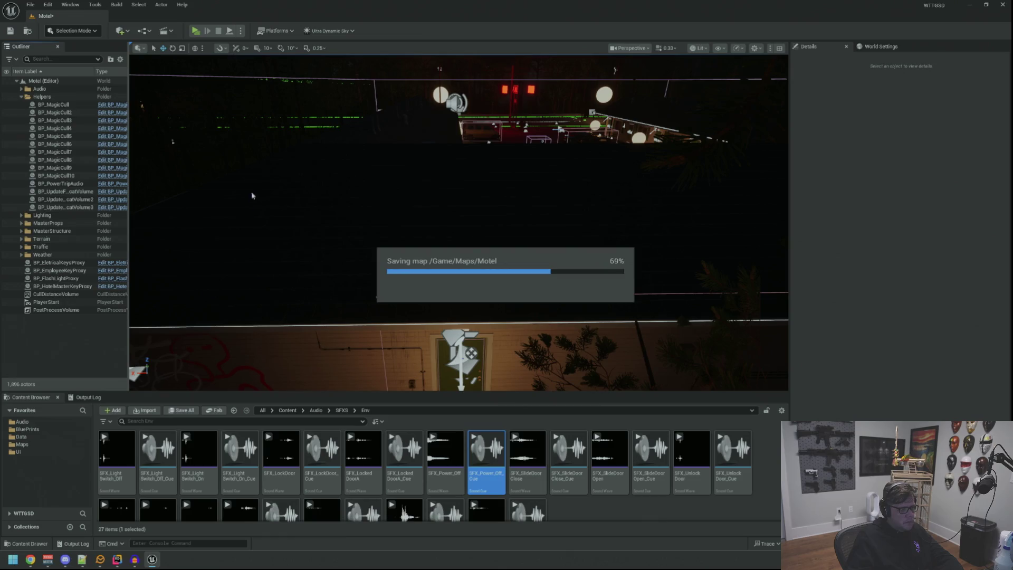
- Start a play preview, walk through the office into the Private room, and run TripPower
{"action": "key", "text": "alt+p"}
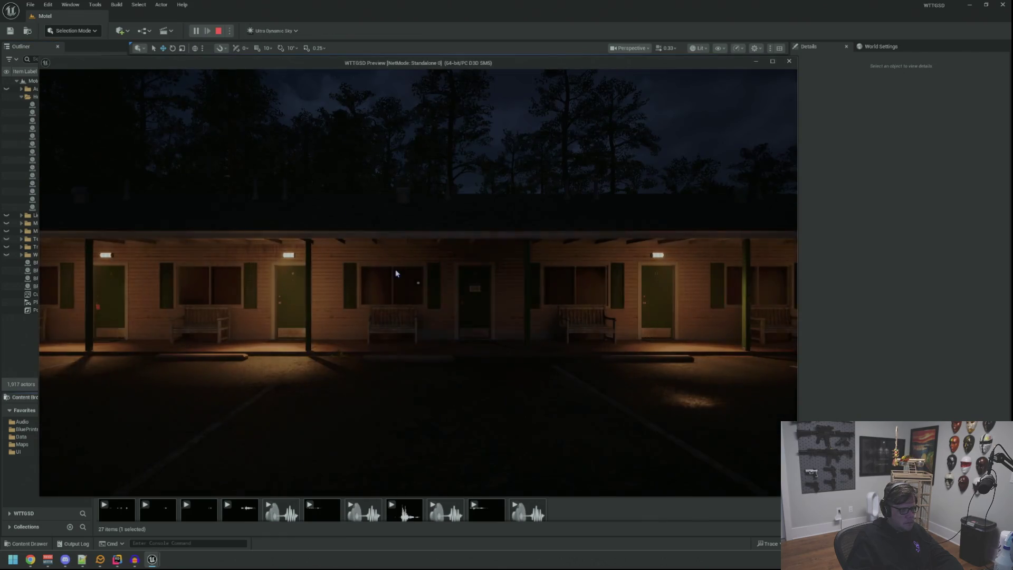
{"action": "key", "text": "w"}
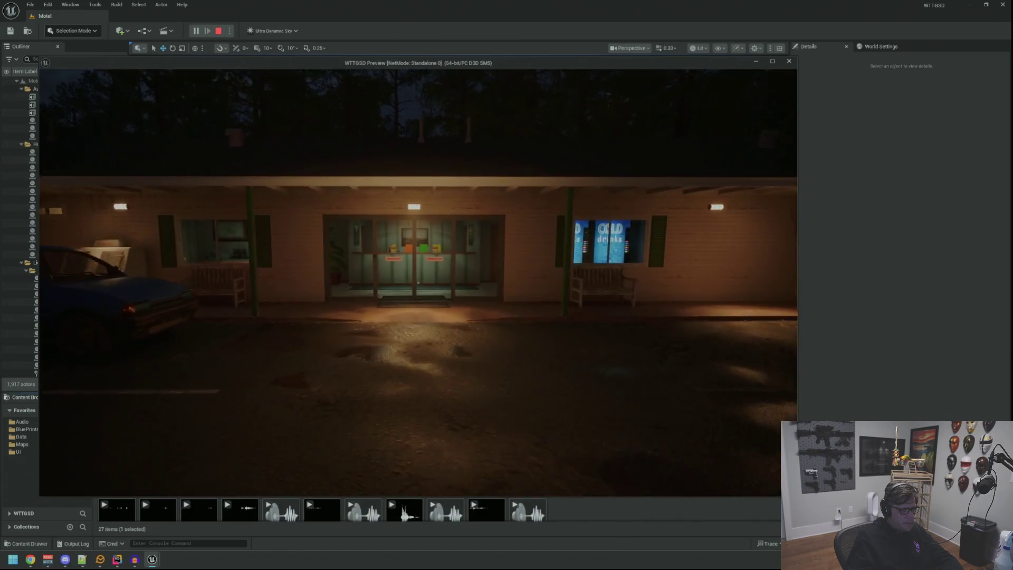
{"action": "key", "text": "w"}
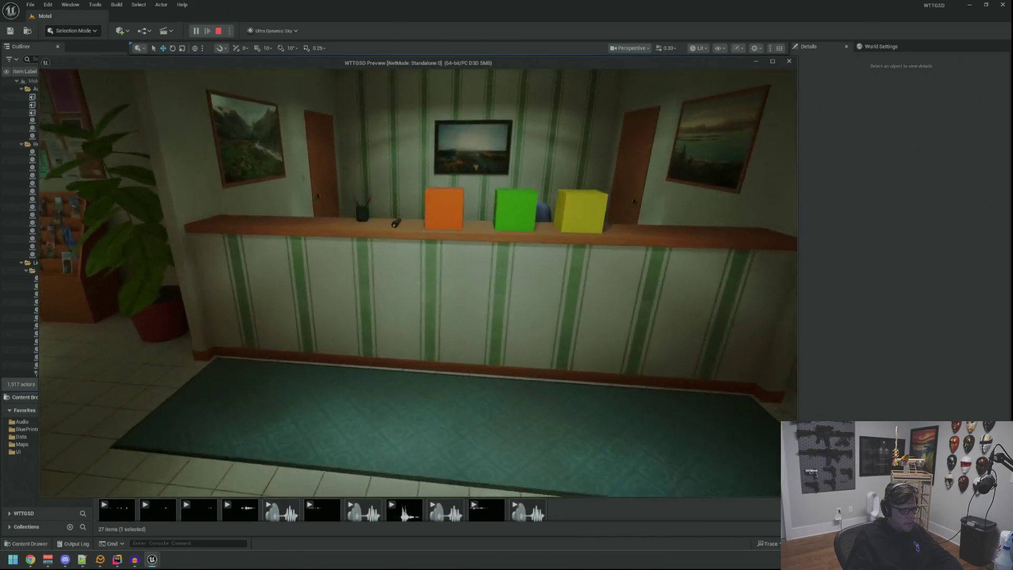
{"action": "key", "text": "w"}
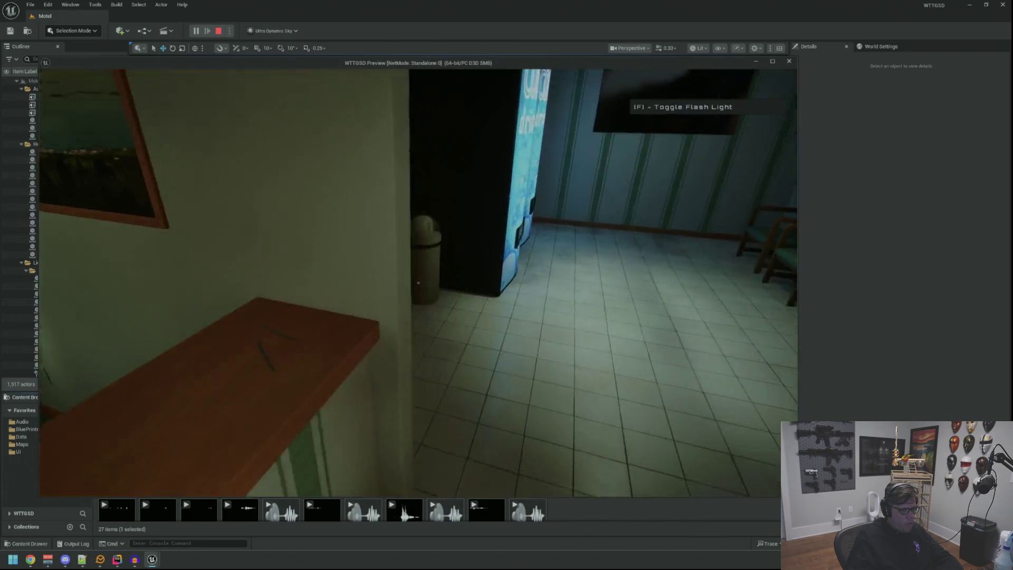
{"action": "key", "text": "w"}
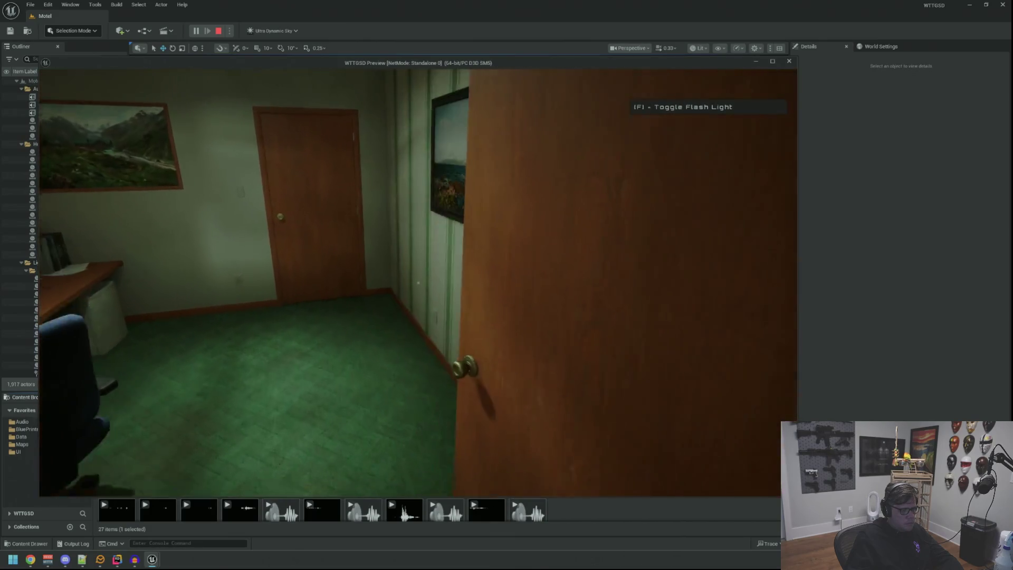
{"action": "key", "text": "grave"}
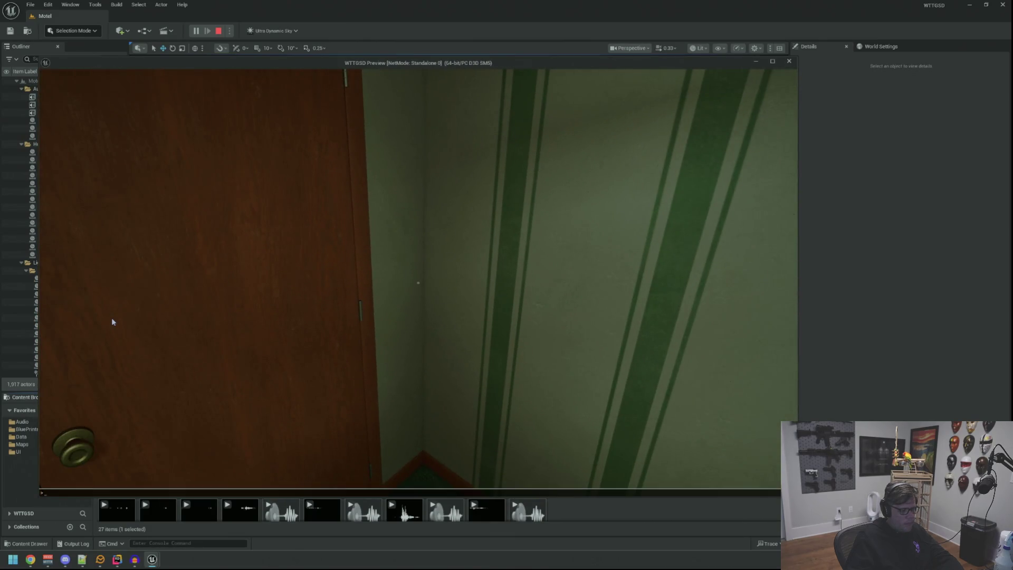
{"action": "key", "text": "Up"}
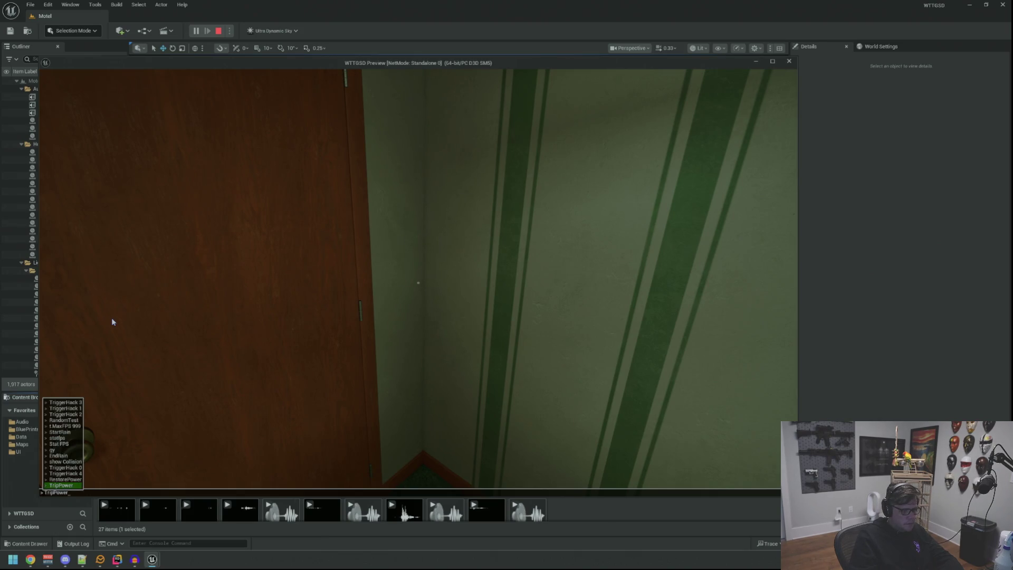
{"action": "key", "text": "Return"}
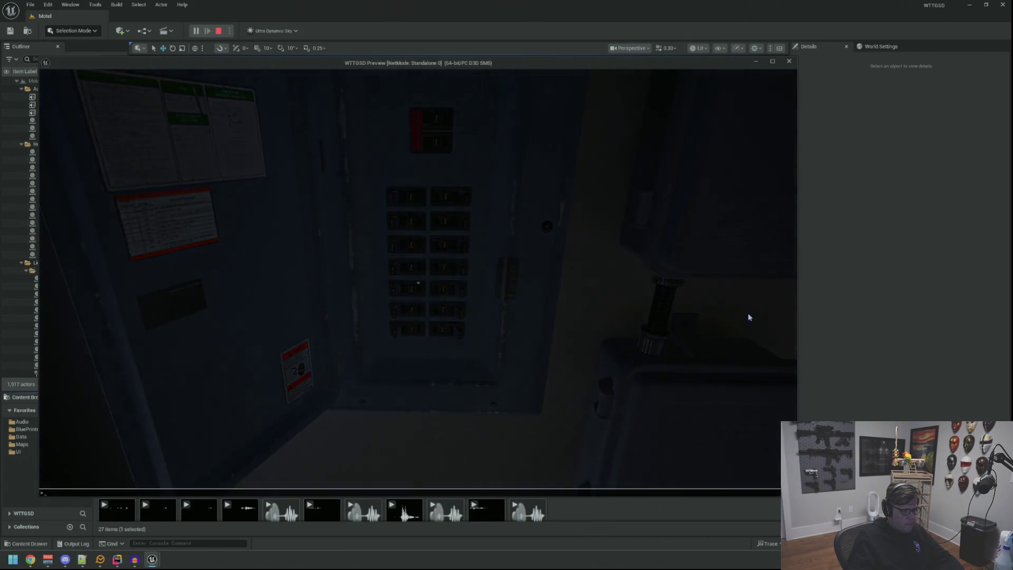
- Run RestorePower, then TripPower again, and stop the preview
{"action": "key", "text": "Return"}
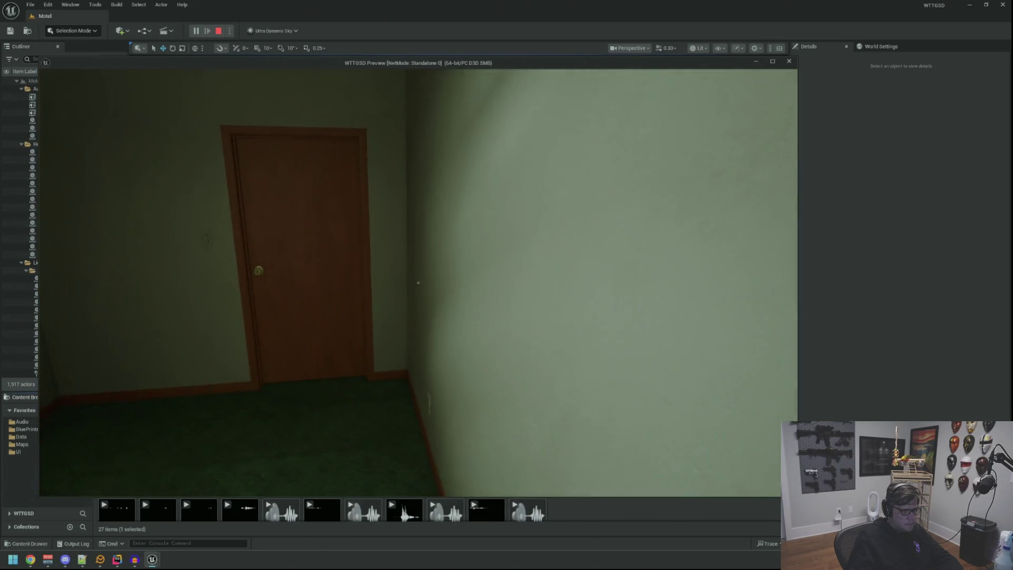
{"action": "key", "text": "grave"}
{"action": "key", "text": "Up"}
{"action": "key", "text": "Up"}
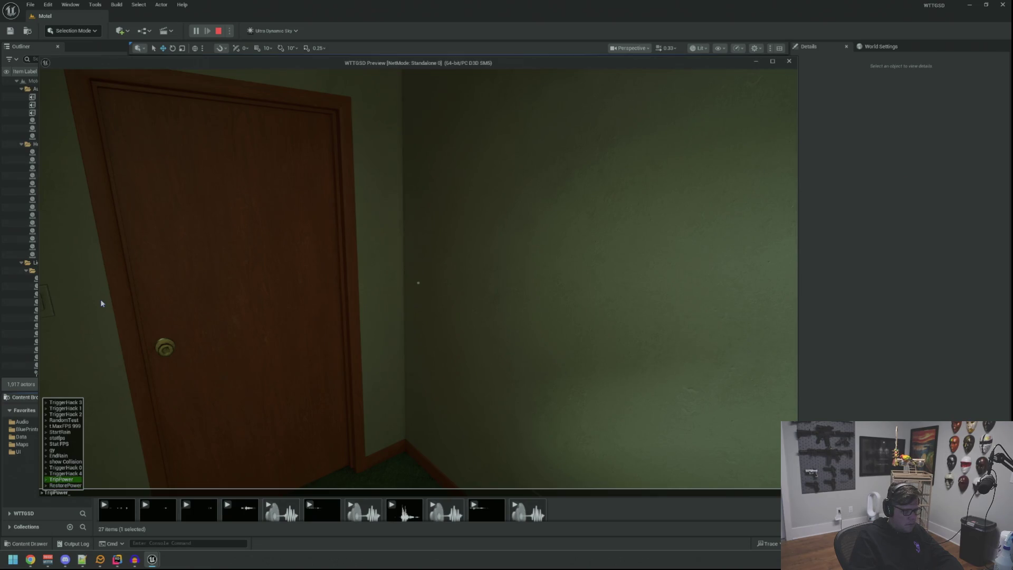
{"action": "key", "text": "Return"}
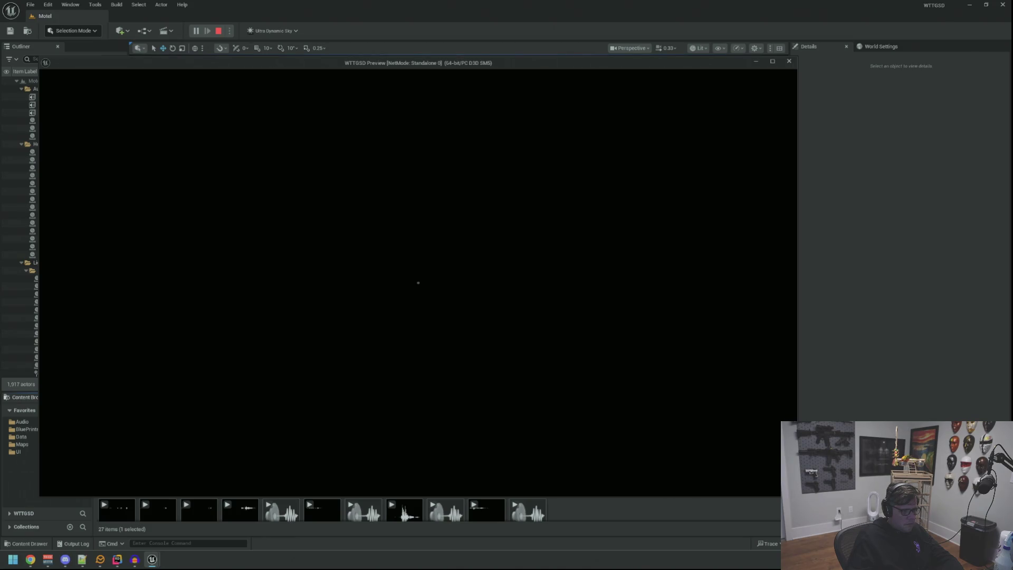
{"action": "key", "text": "Escape"}
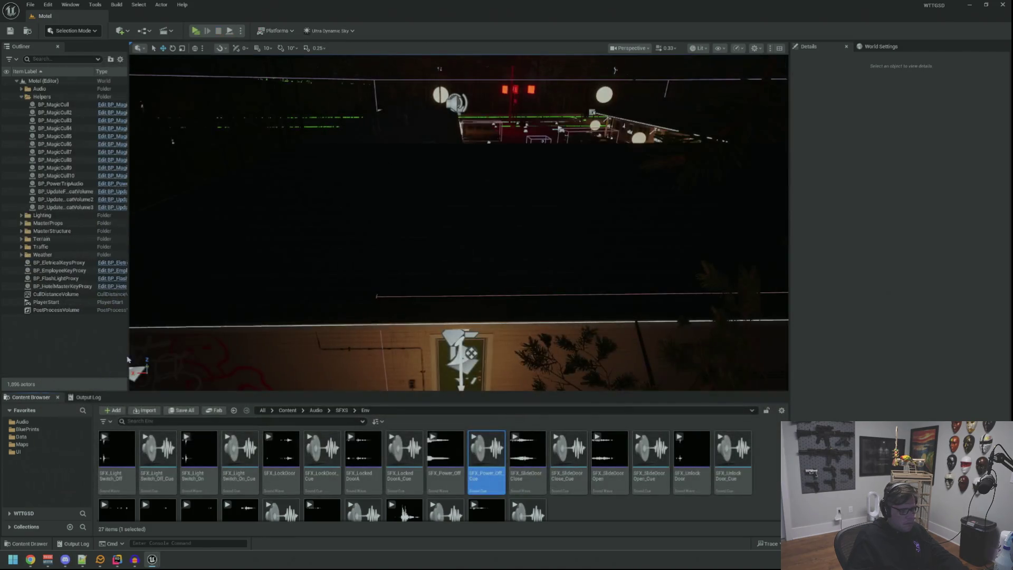
- Tick Enable Occlusion in SFX_Power_Off_Cue's attenuation settings and leave the cue editor
{"action": "double_click", "coordinate": [486, 454]}
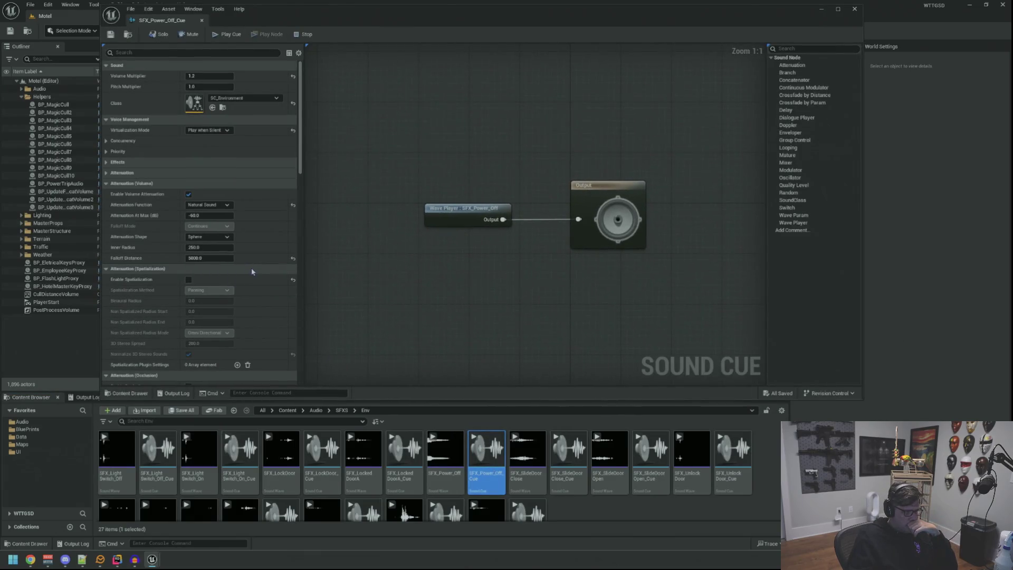
{"action": "scroll", "coordinate": [251, 273], "scroll_direction": "down", "scroll_amount": 5}
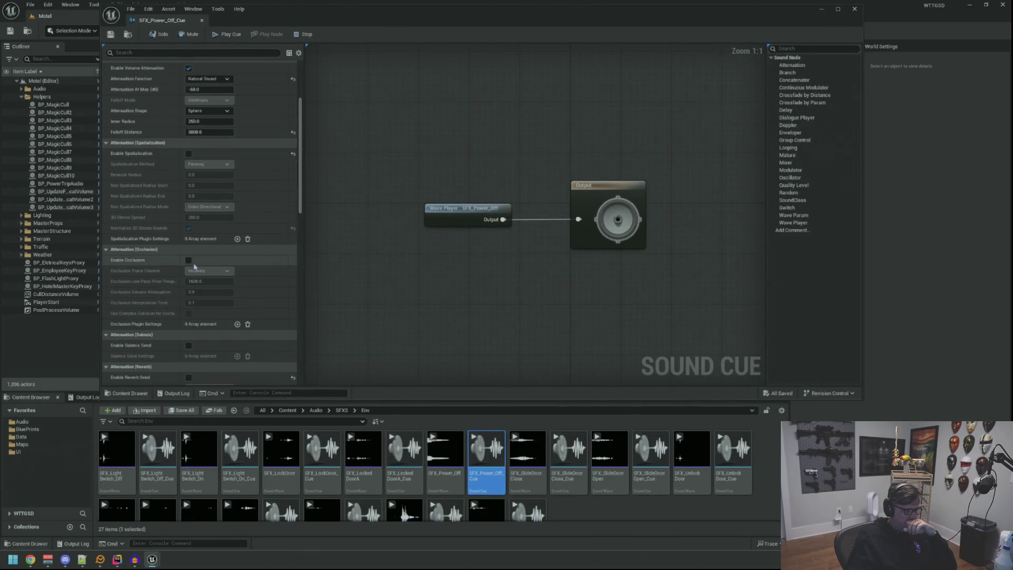
{"action": "left_click", "coordinate": [189, 260]}
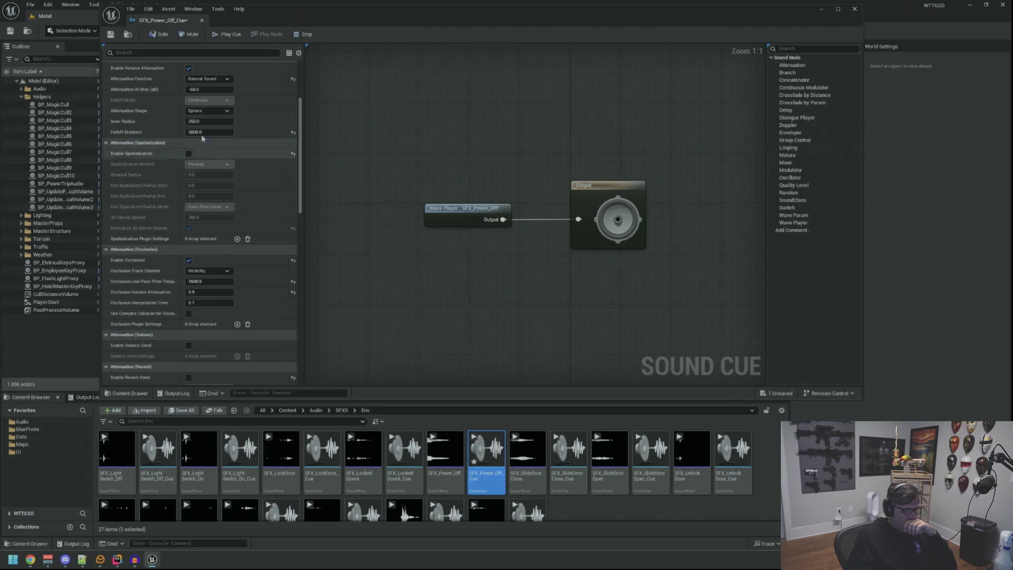
{"action": "key", "text": "alt+Tab"}
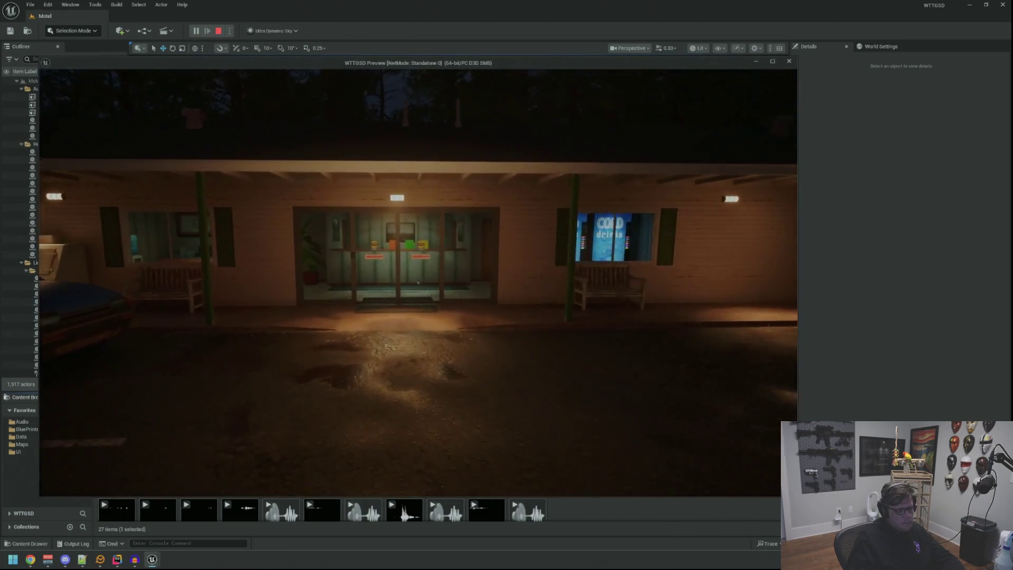
- Walk through the lobby into the Private room and run RestorePower from the console
{"action": "key", "text": "w"}
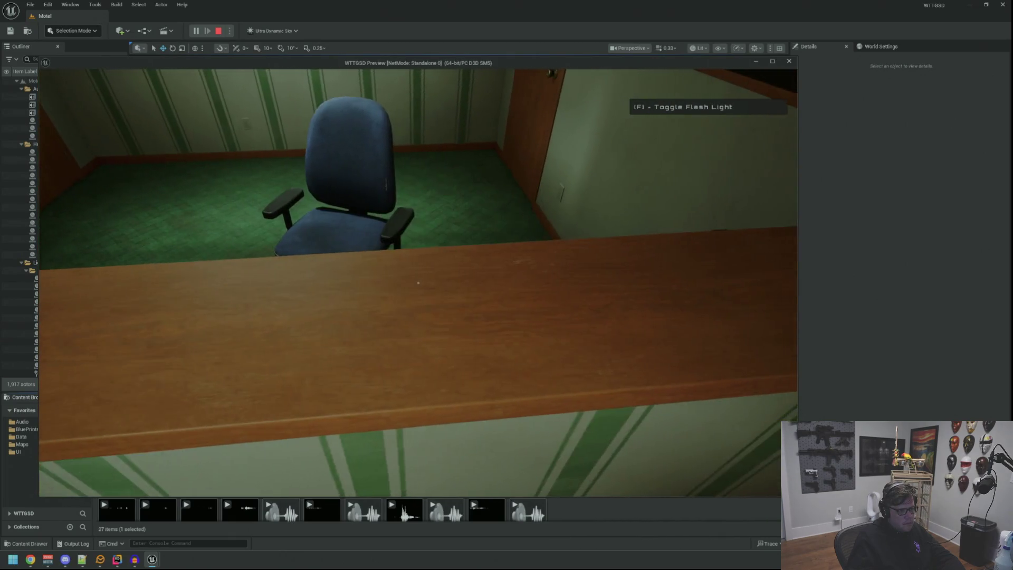
{"action": "key", "text": "w"}
{"action": "key", "text": "w"}
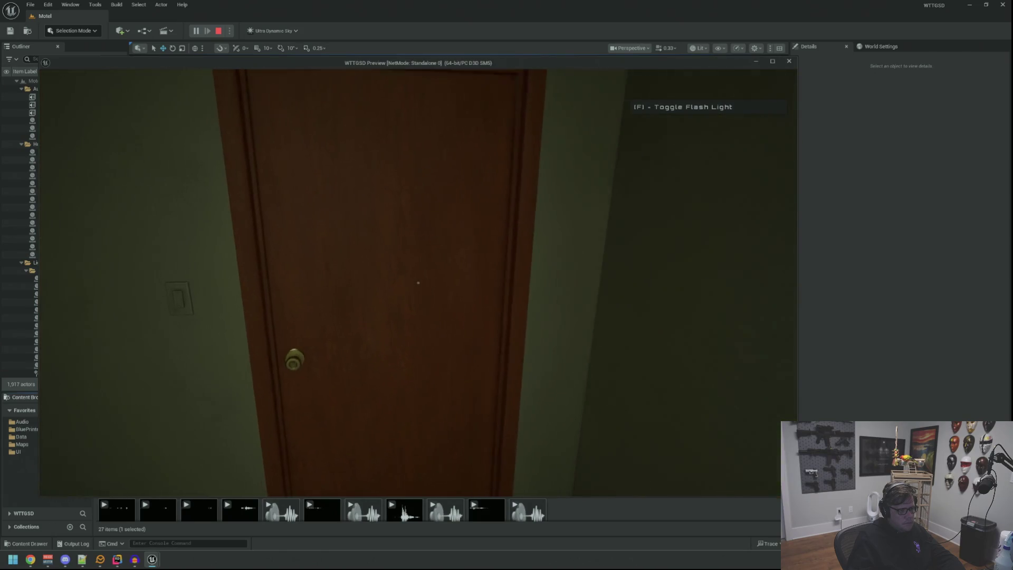
{"action": "key", "text": "w"}
{"action": "key", "text": "w"}
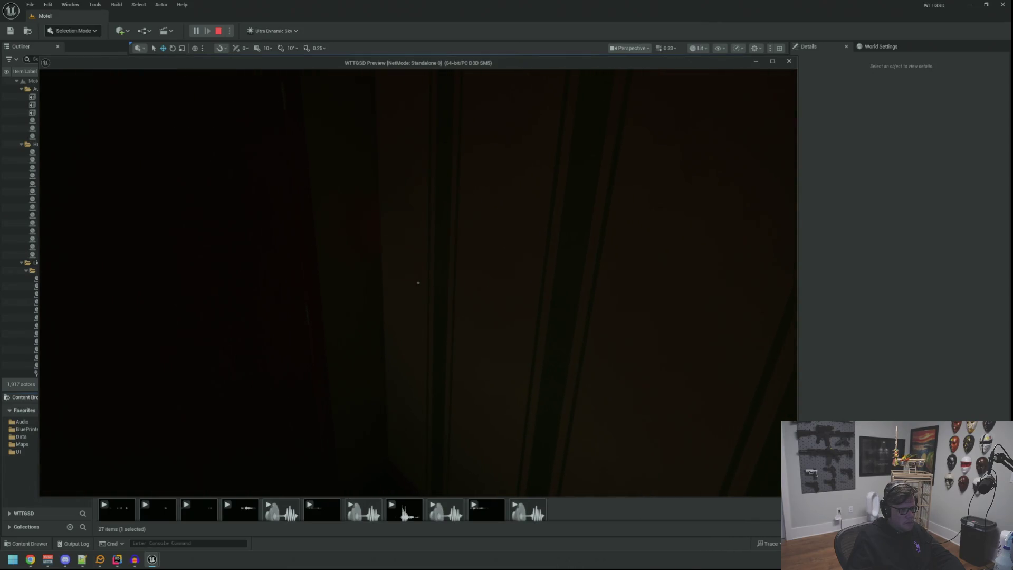
{"action": "key", "text": "w"}
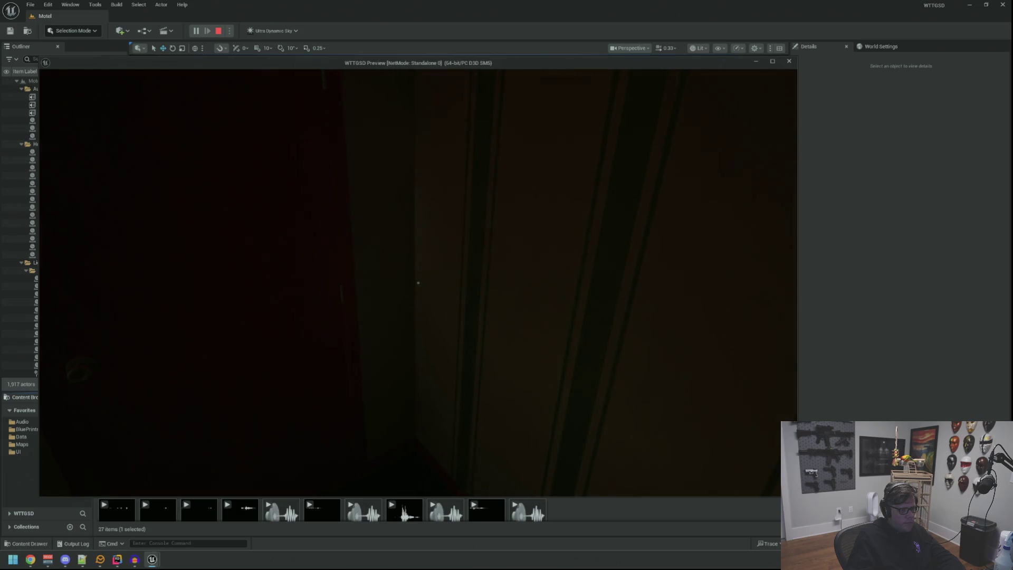
{"action": "key", "text": "grave"}
{"action": "key", "text": "Up"}
{"action": "key", "text": "Up"}
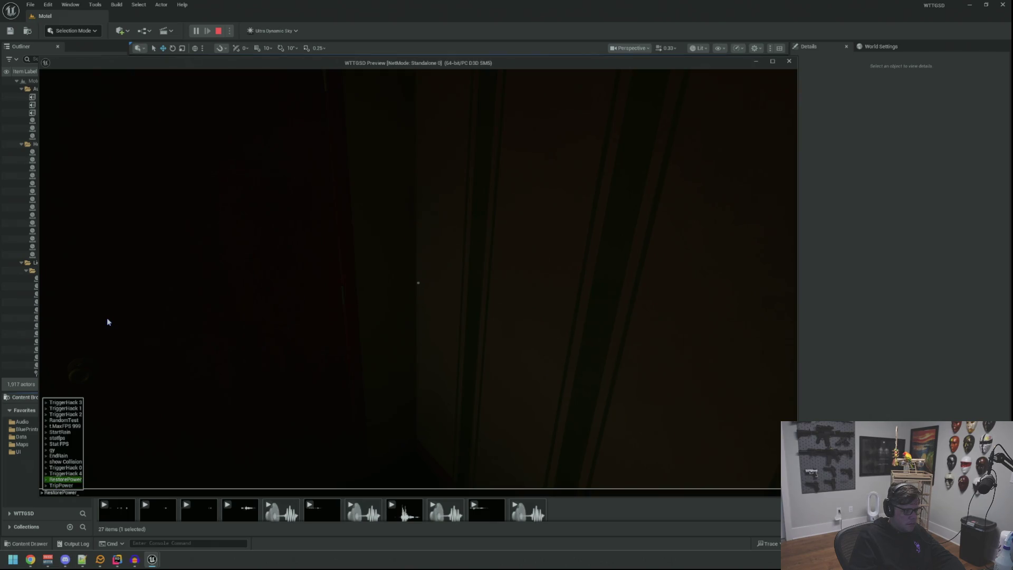
{"action": "key", "text": "Return"}
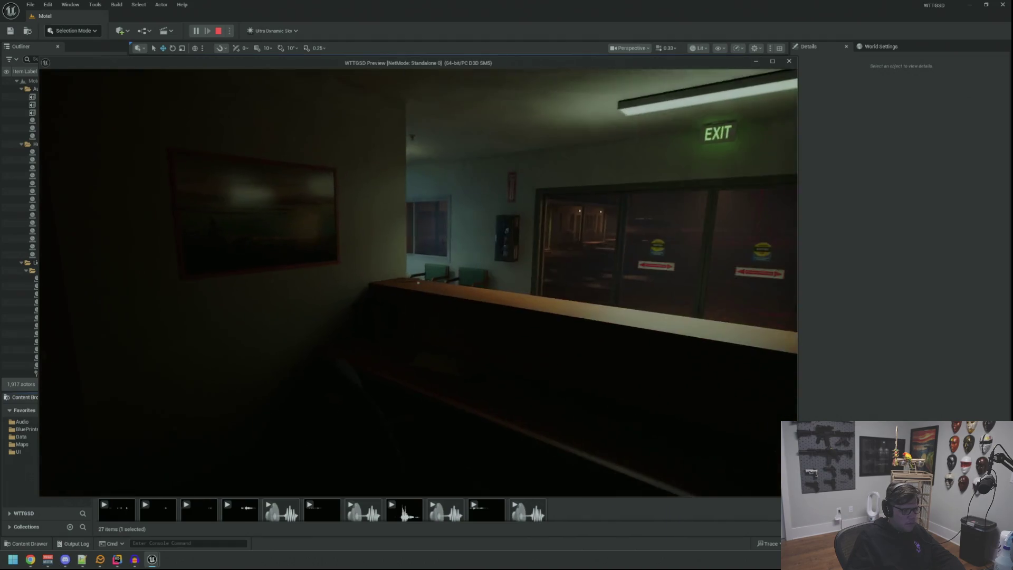
- Toggle the flashlight, use the wall light switch, then run TripPower
{"action": "key", "text": "f"}
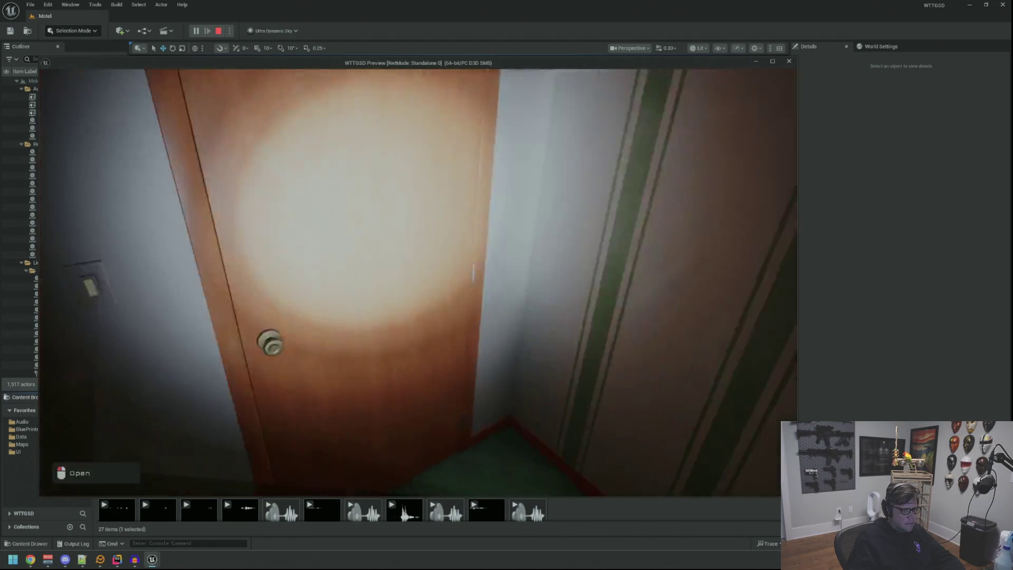
{"action": "key", "text": "f"}
{"action": "key", "text": "e"}
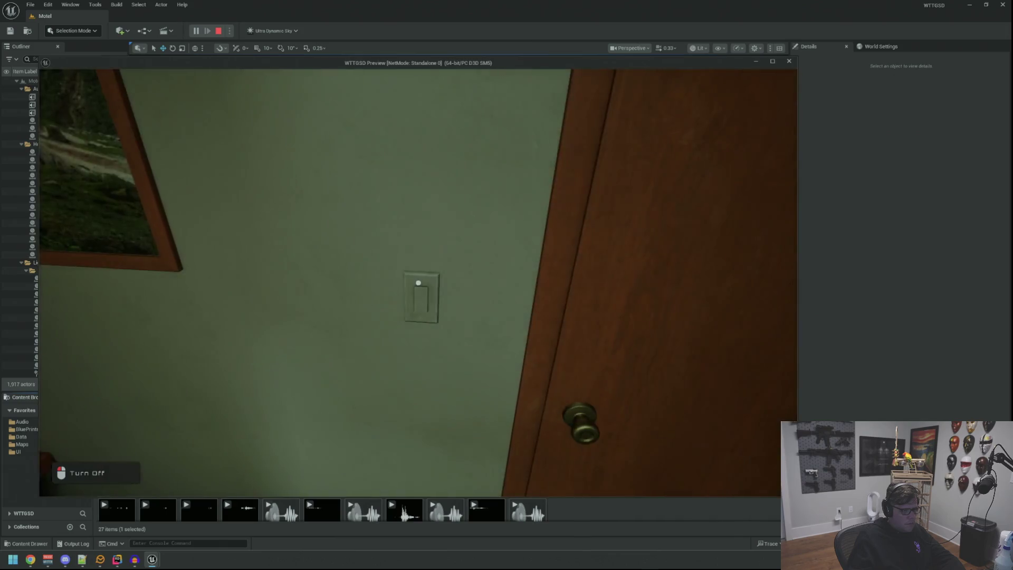
{"action": "key", "text": "grave"}
{"action": "key", "text": "Up"}
{"action": "key", "text": "Up"}
{"action": "key", "text": "Up"}
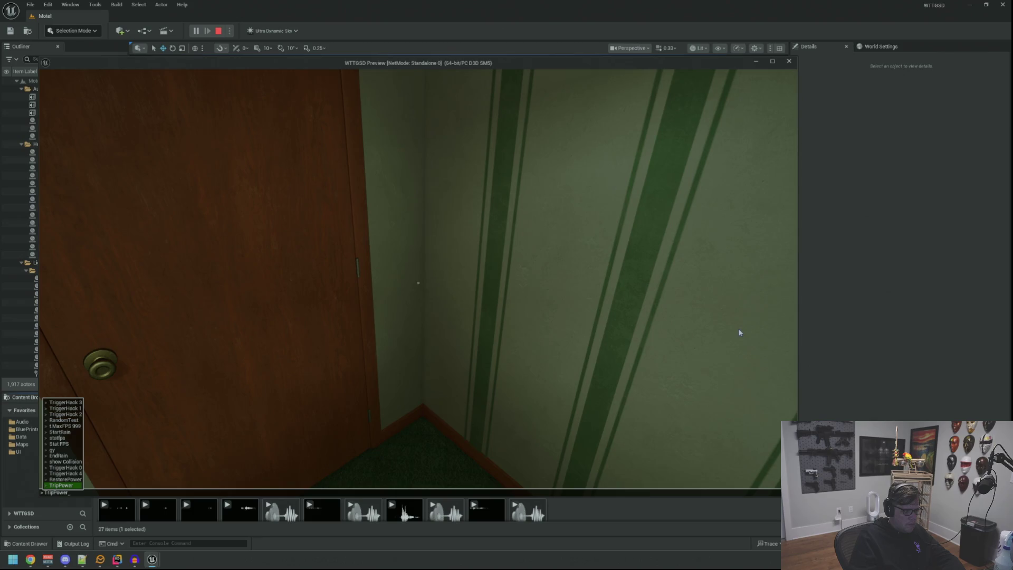
{"action": "key", "text": "Return"}
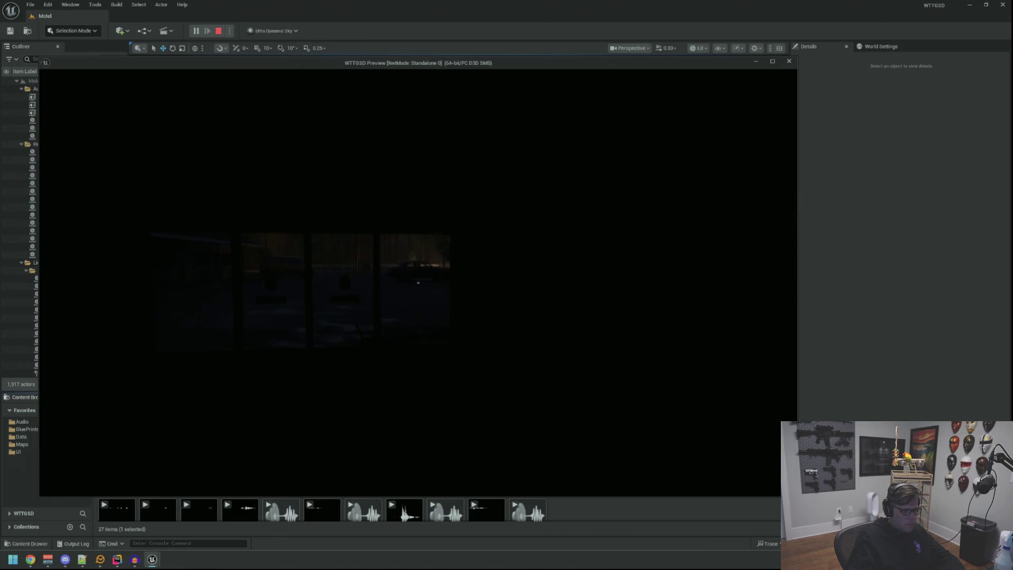
- Restore and trip the power again, turn on the flashlight, and open the office door
{"action": "key", "text": "grave"}
{"action": "key", "text": "Up"}
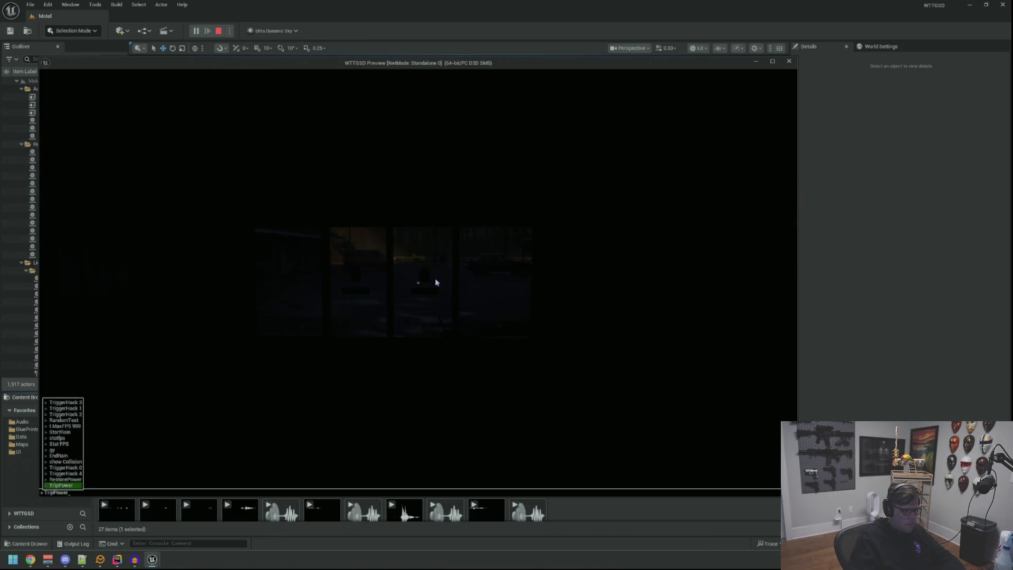
{"action": "key", "text": "Return"}
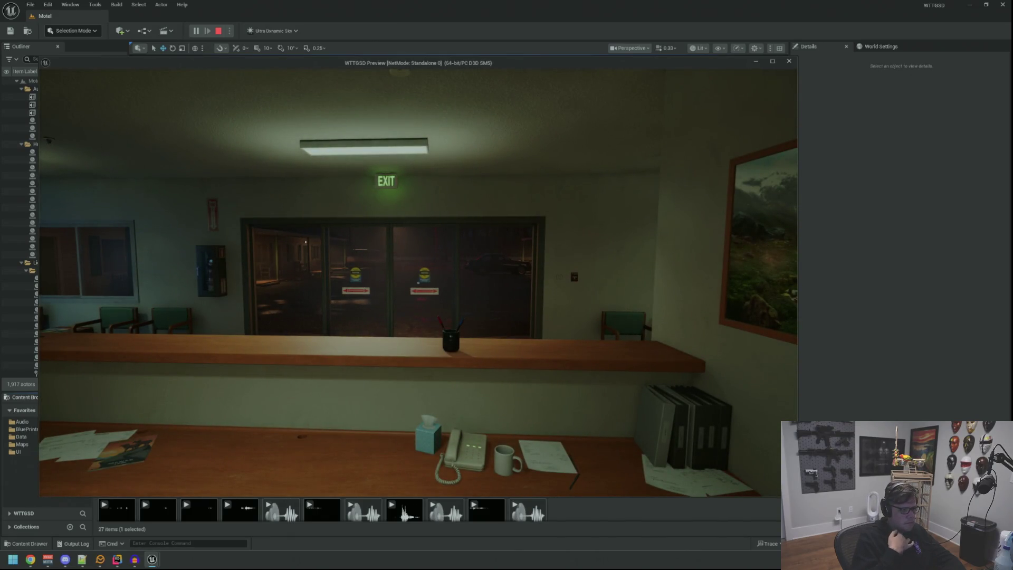
{"action": "key", "text": "grave"}
{"action": "key", "text": "Up"}
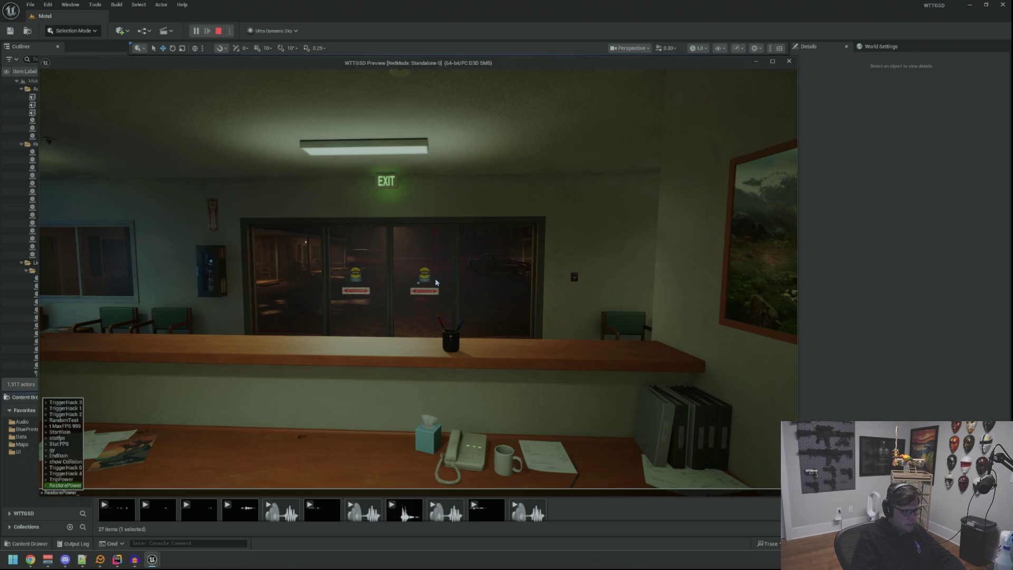
{"action": "key", "text": "Return"}
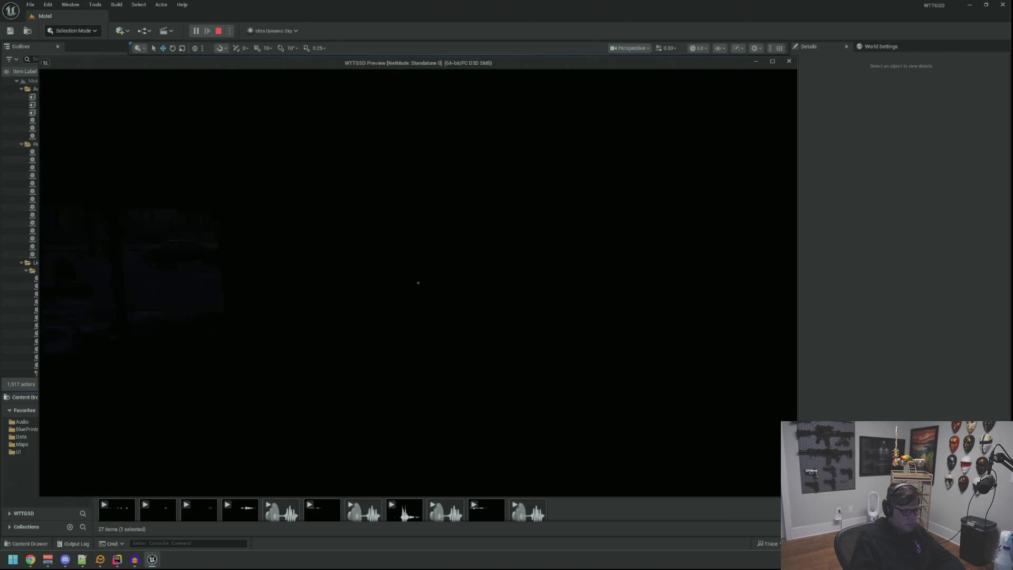
{"action": "key", "text": "f"}
{"action": "key", "text": "f"}
{"action": "left_click", "coordinate": [418, 282]}
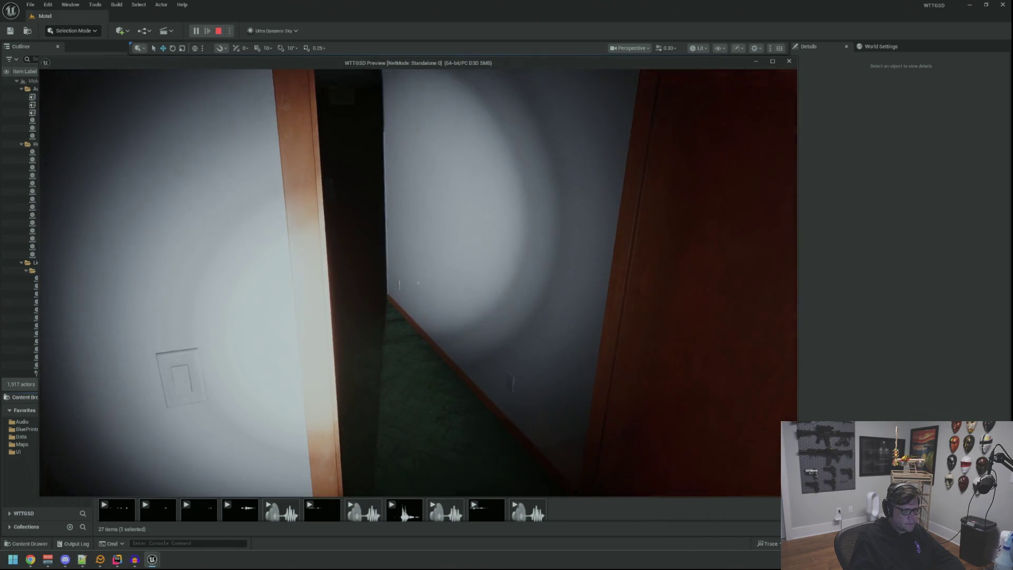
- Run the walk command, cross the office and open the restroom door
{"action": "type", "text": "walk"}
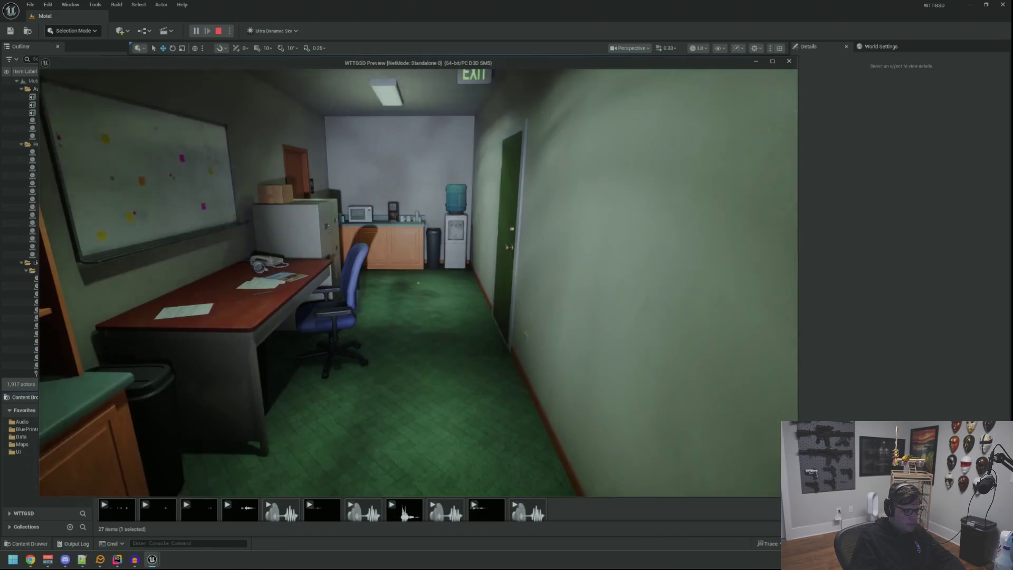
{"action": "key", "text": "Return"}
{"action": "key", "text": "w"}
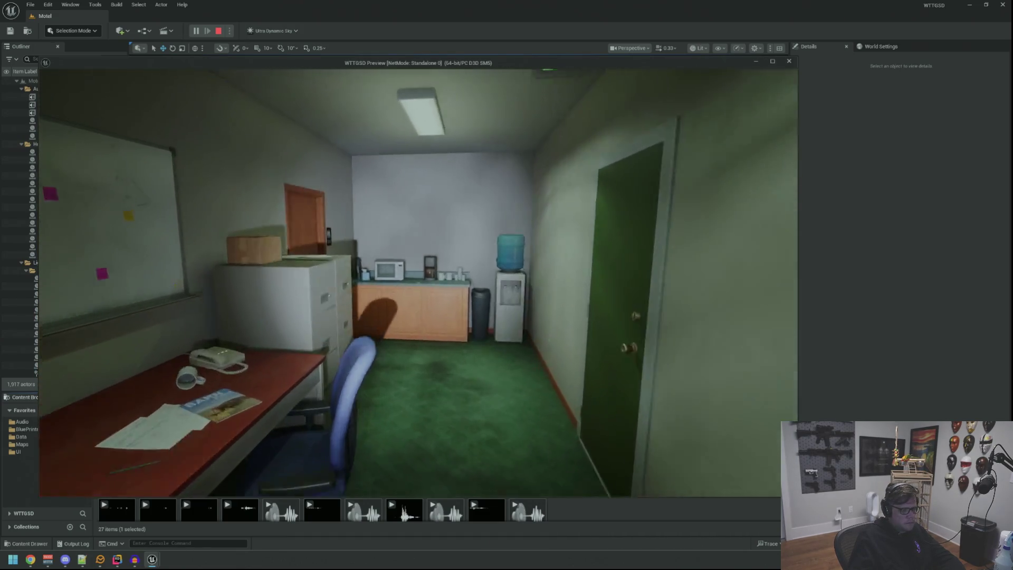
{"action": "key", "text": "f"}
{"action": "left_click", "coordinate": [418, 283]}
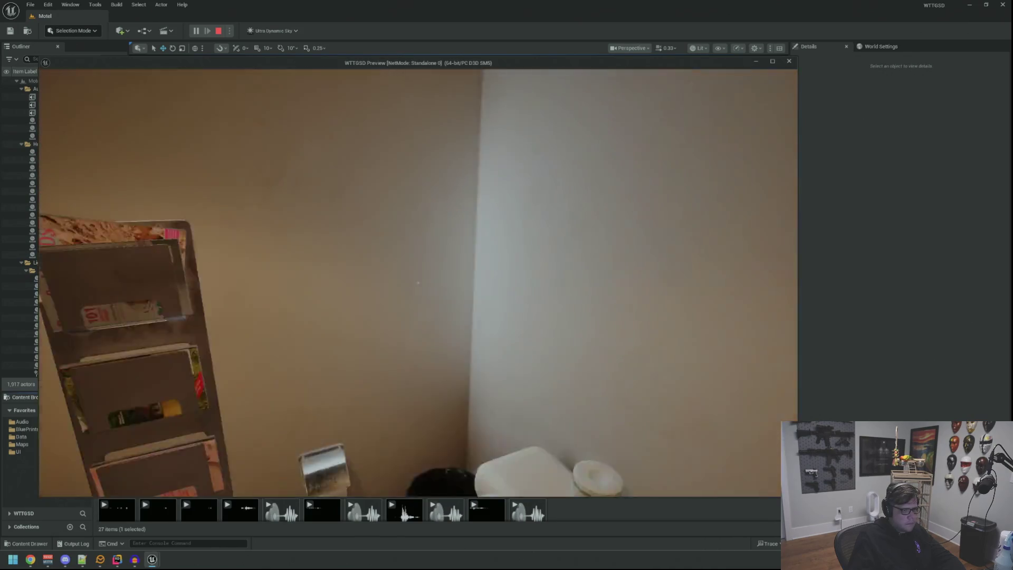
- Cut the motel's power with the TripPower console command
{"action": "key", "text": "grave"}
{"action": "key", "text": "Up"}
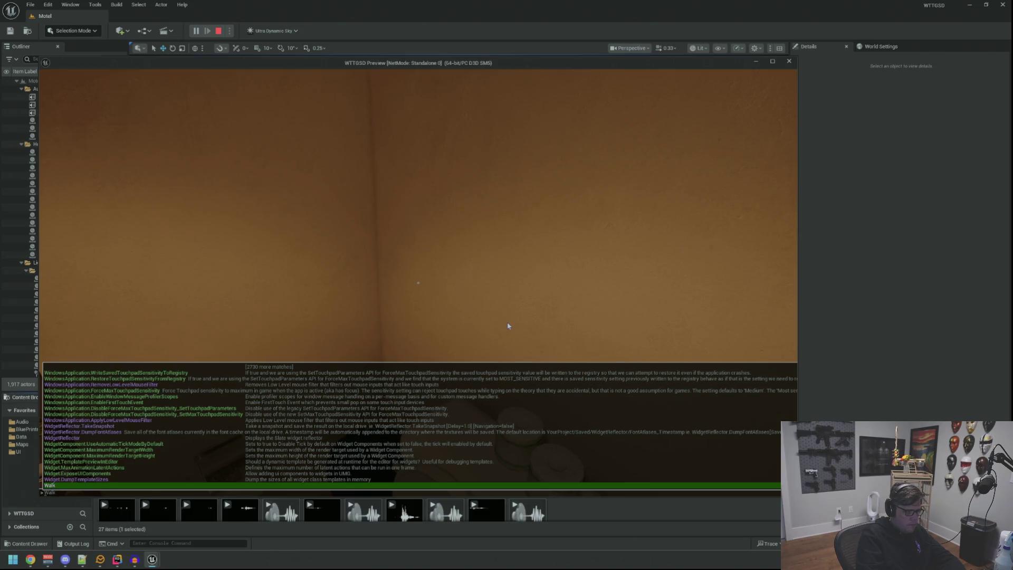
{"action": "key", "text": "BackSpace"}
{"action": "key", "text": "BackSpace"}
{"action": "key", "text": "BackSpace"}
{"action": "type", "text": "trip"}
{"action": "key", "text": "Up"}
{"action": "key", "text": "Return"}
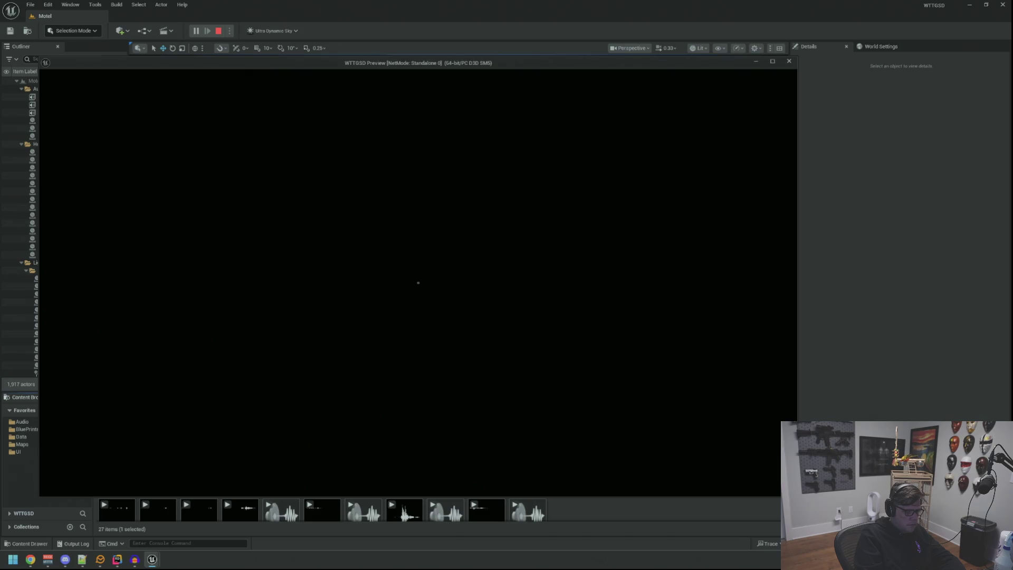
- Turn the lights back on with RestorePower, then trip the power again
{"action": "key", "text": "grave"}
{"action": "key", "text": "Up"}
{"action": "key", "text": "Up"}
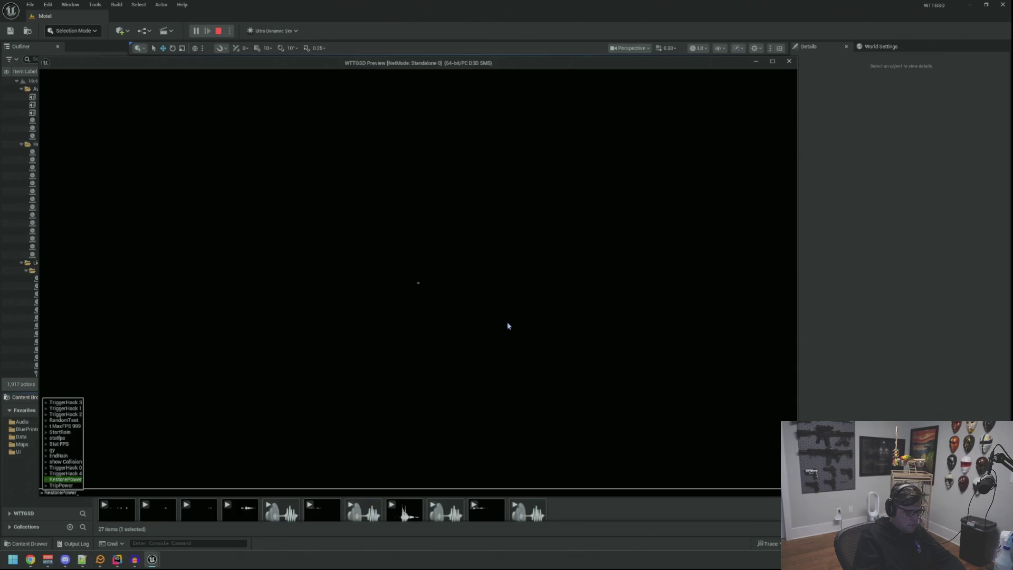
{"action": "key", "text": "Return"}
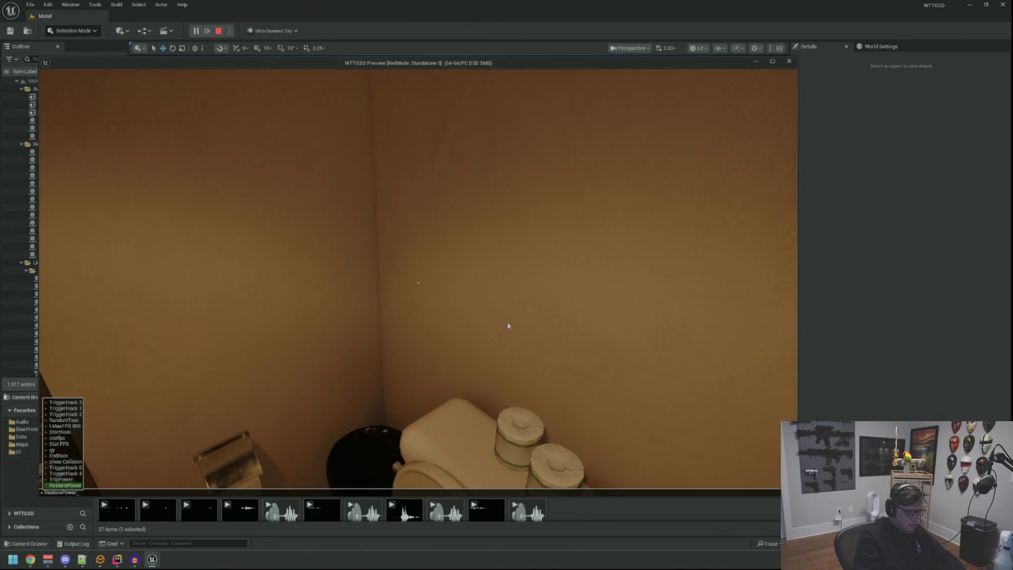
{"action": "key", "text": "Return"}
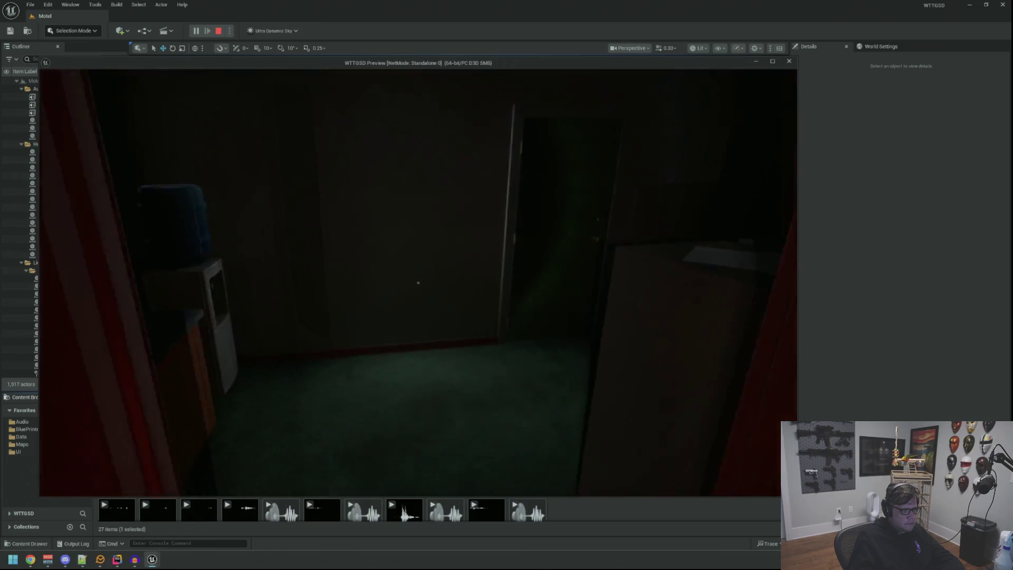
- Relight the room from console history, then go through the door into the lobby
{"action": "key", "text": "grave"}
{"action": "key", "text": "Up"}
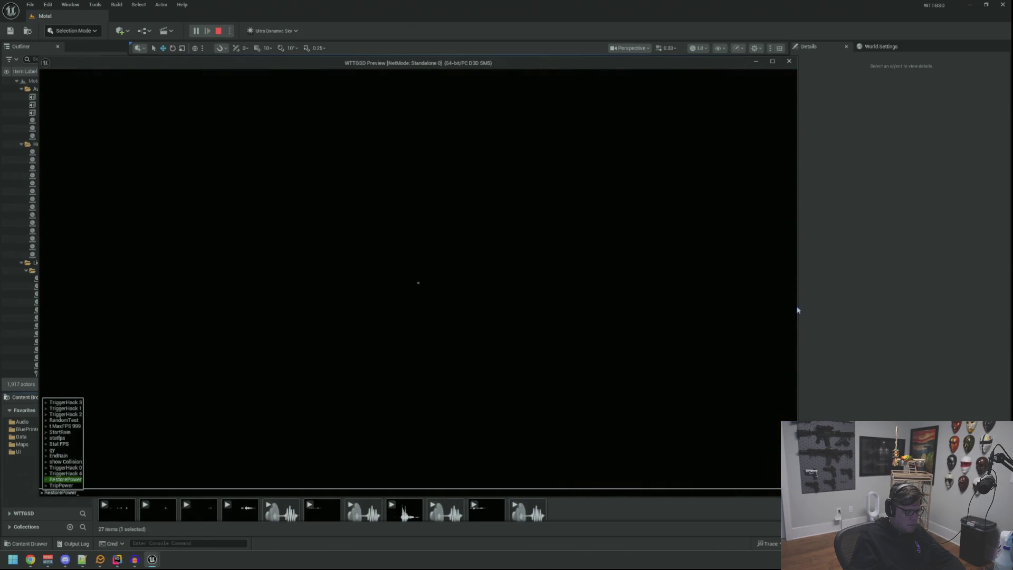
{"action": "key", "text": "Return"}
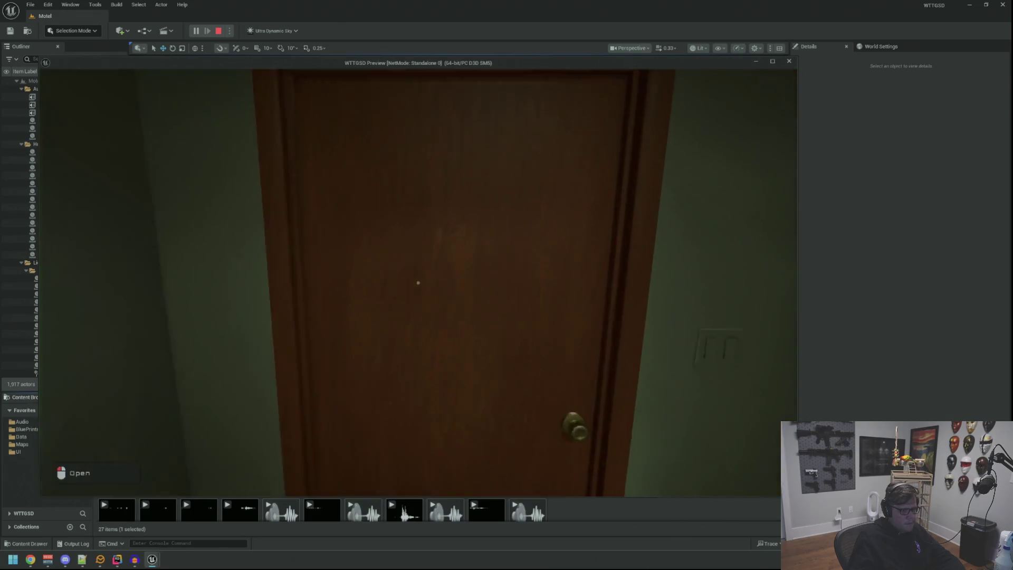
{"action": "left_click", "coordinate": [418, 283]}
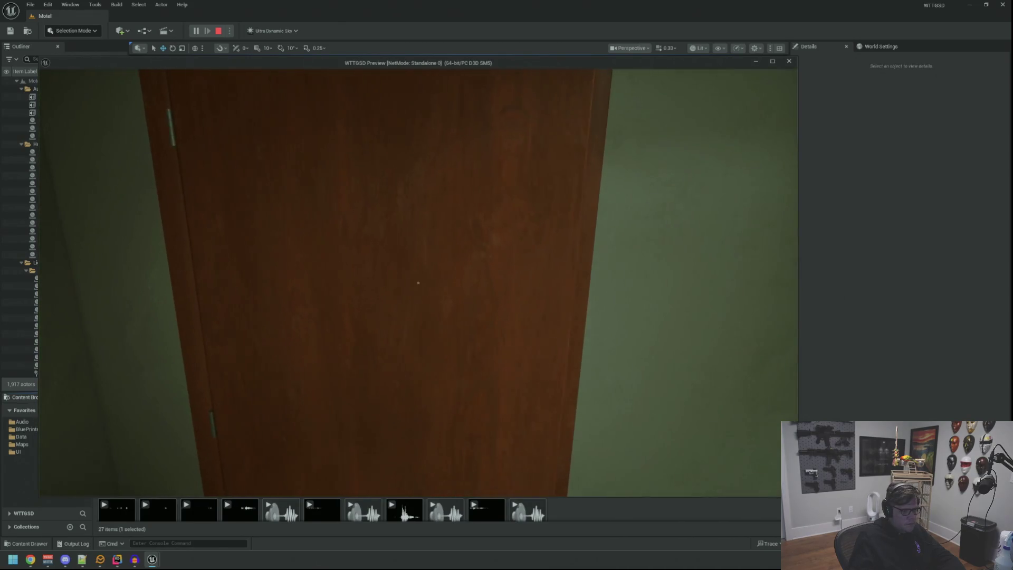
{"action": "key", "text": "w"}
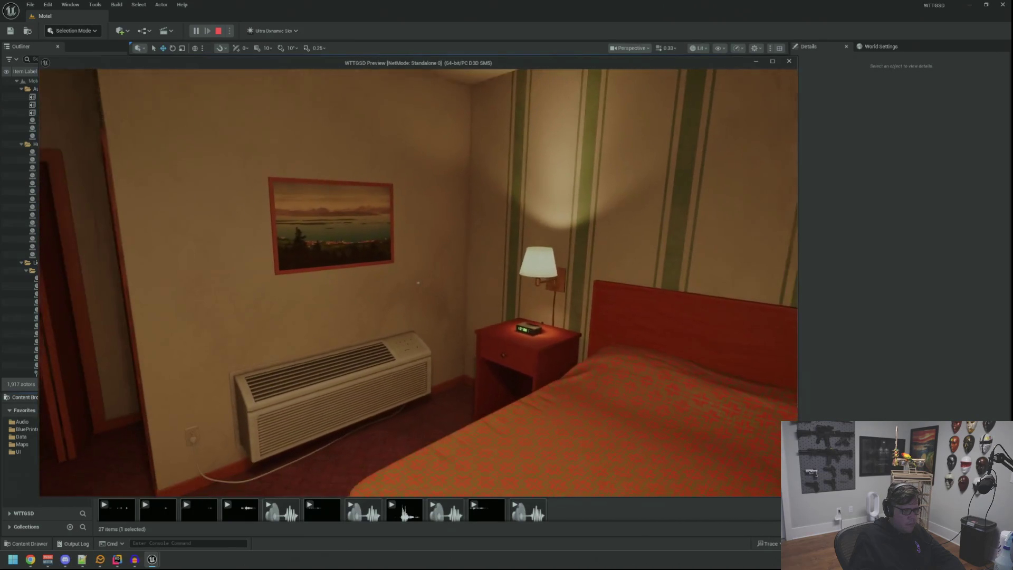
- Turn the room lights off with a command recalled from console history
{"action": "key", "text": "grave"}
{"action": "key", "text": "Up"}
{"action": "key", "text": "Up"}
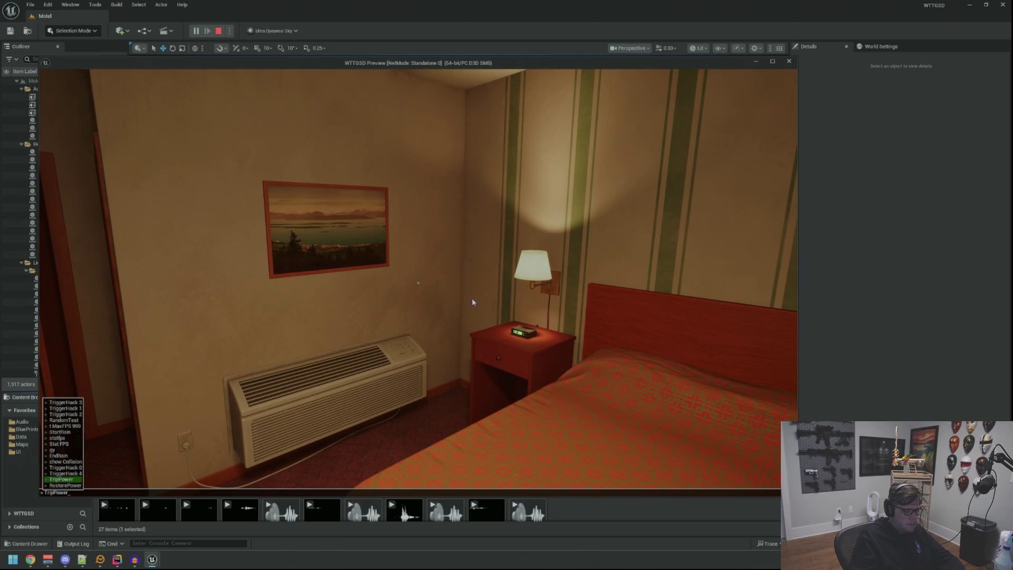
{"action": "key", "text": "Return"}
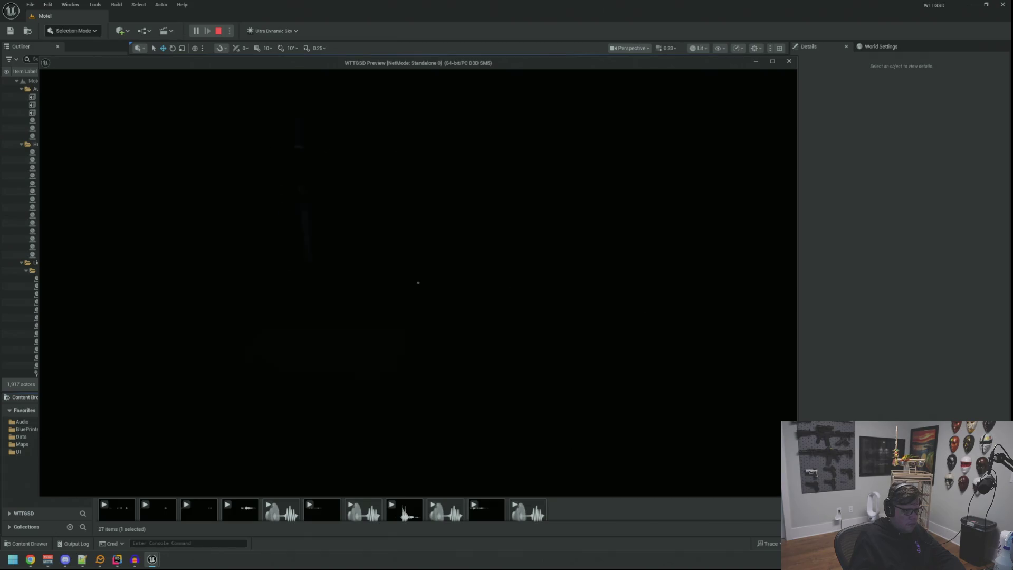
- Bring the lights back, then open the green door and head across the motel lot
{"action": "mouse_move", "coordinate": [418, 283]}
{"action": "key", "text": "grave"}
{"action": "key", "text": "Up"}
{"action": "key", "text": "Return"}
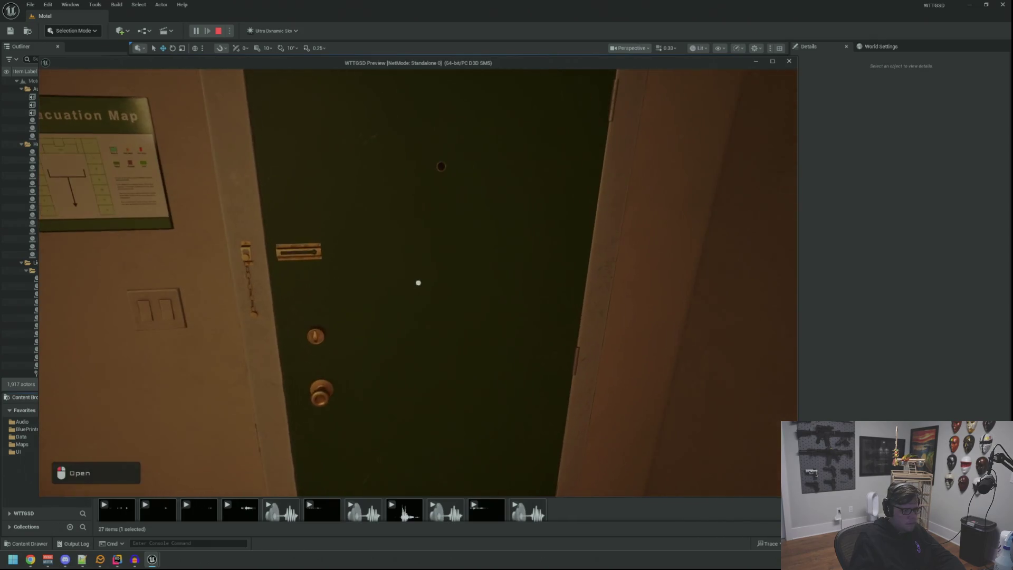
{"action": "left_click", "coordinate": [418, 283]}
{"action": "key", "text": "w"}
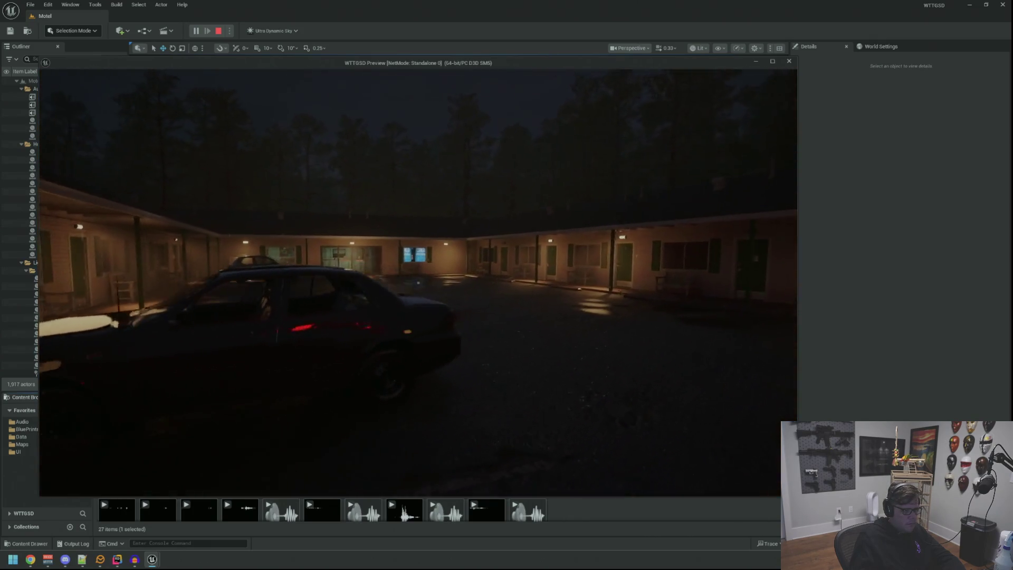
- Black out the motel with TripPower while crossing the lot, then run TripPower again
{"action": "key", "text": "grave"}
{"action": "key", "text": "Up"}
{"action": "key", "text": "Up"}
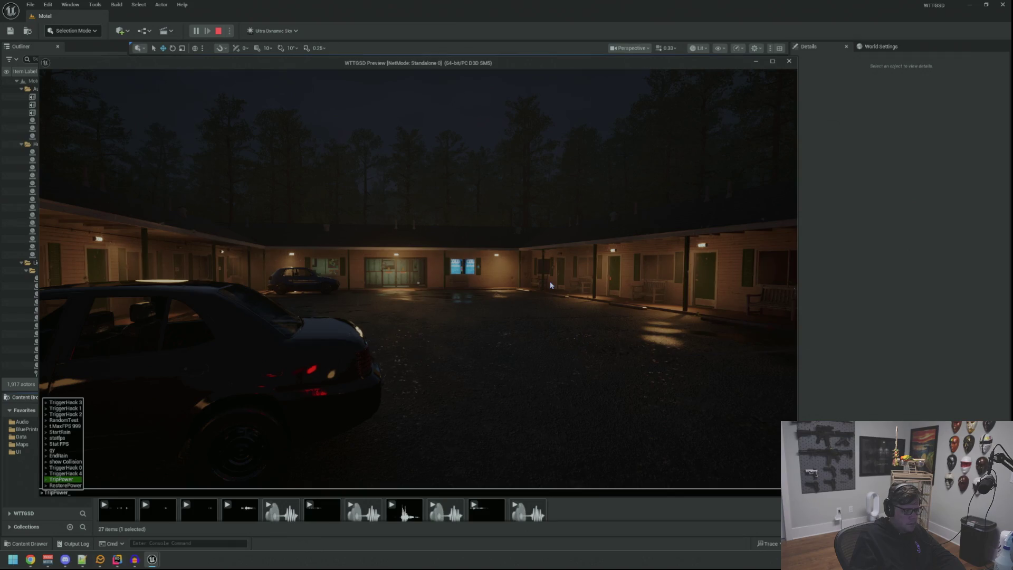
{"action": "key", "text": "Return"}
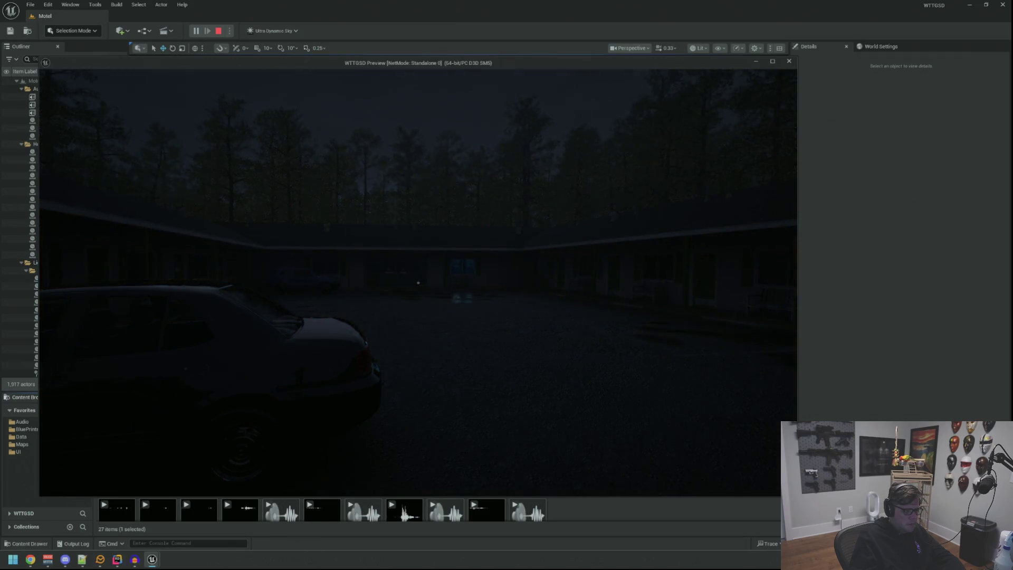
{"action": "key", "text": "w"}
{"action": "key", "text": "w"}
{"action": "key", "text": "grave"}
{"action": "type", "text": "TripPower"}
{"action": "key", "text": "Return"}
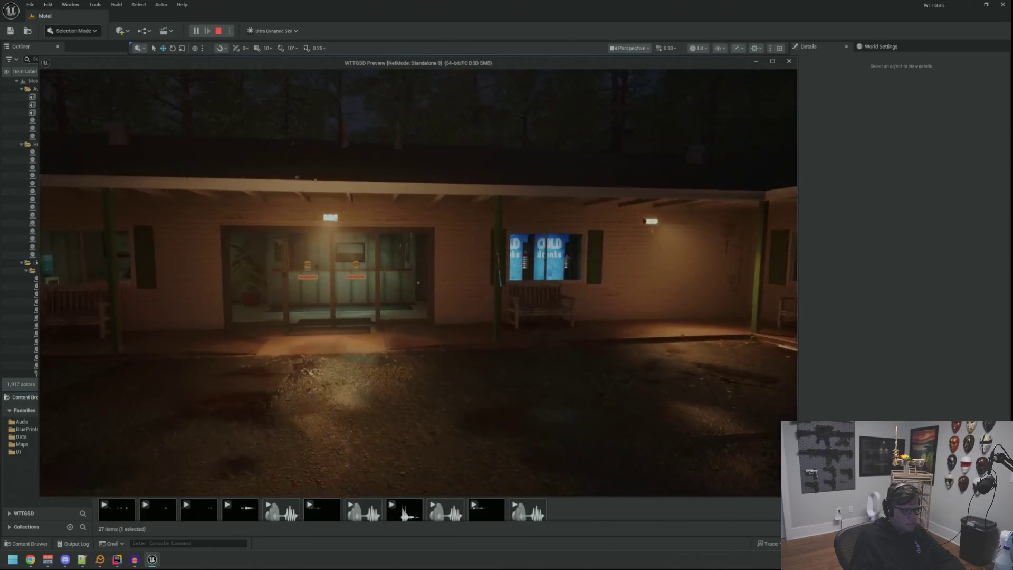
- Walk through the lobby, opening the Private and Electrical Room doors to reach the breaker panel
{"action": "key", "text": "w"}
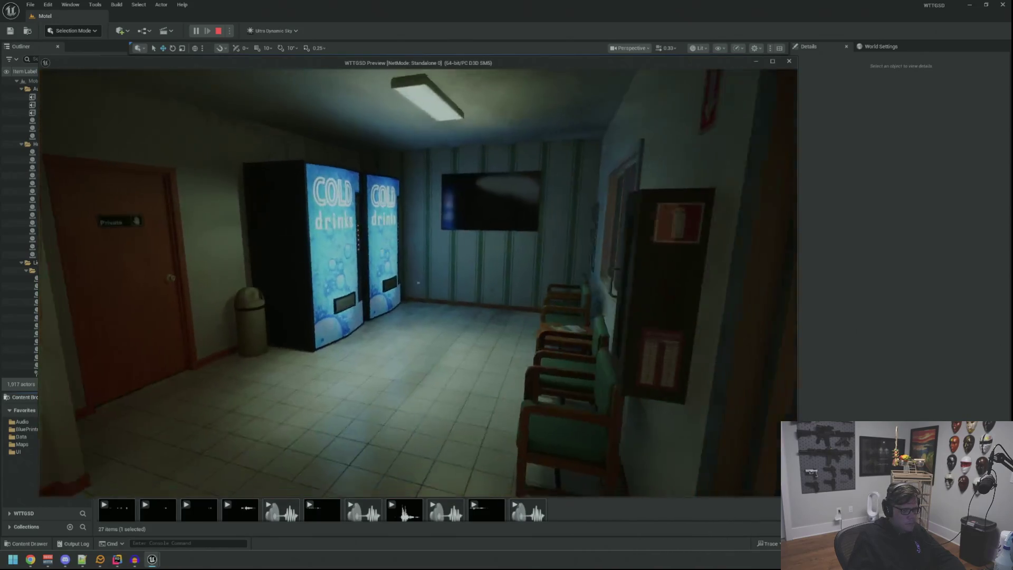
{"action": "key", "text": "w"}
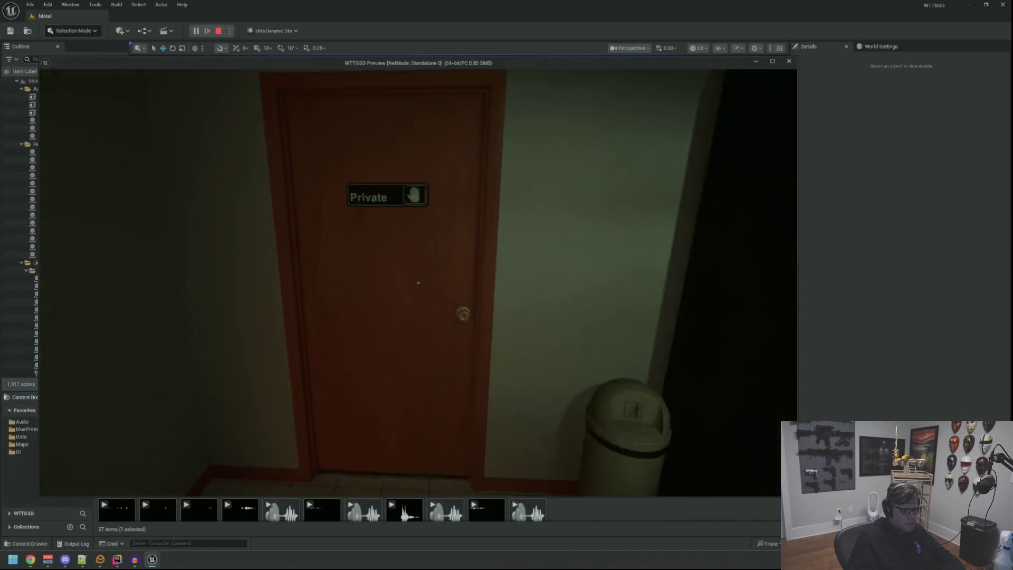
{"action": "left_click", "coordinate": [418, 282]}
{"action": "key", "text": "w"}
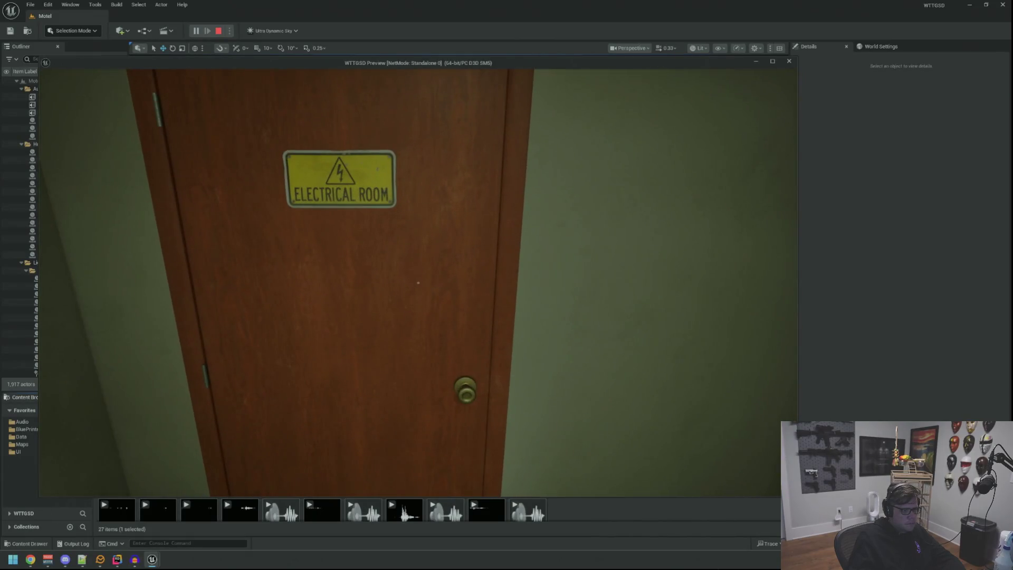
{"action": "left_click", "coordinate": [418, 282]}
{"action": "key", "text": "w"}
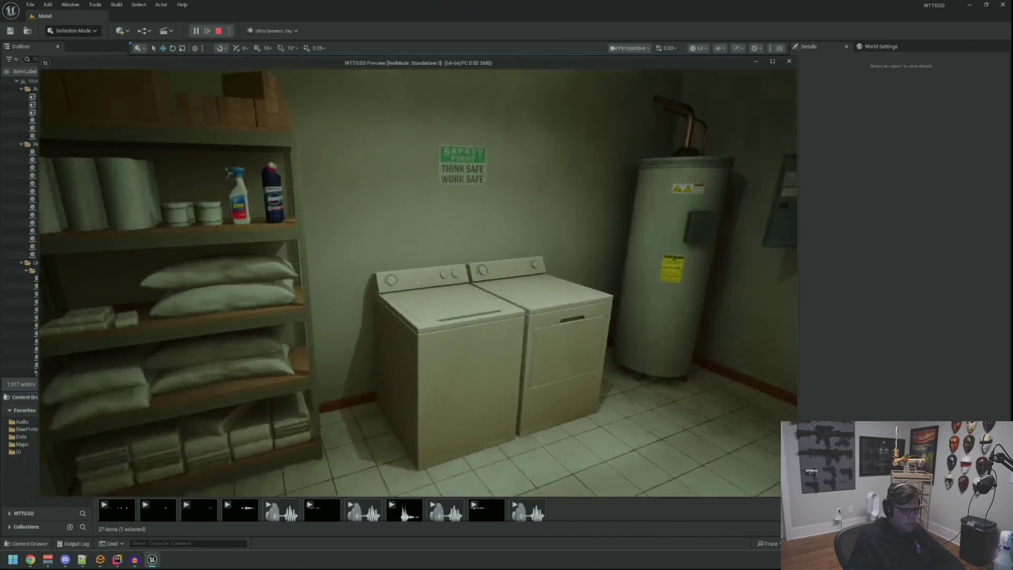
- Run TripPower at the breaker panel, then stop the play preview
{"action": "key", "text": "grave"}
{"action": "key", "text": "Up"}
{"action": "key", "text": "Up"}
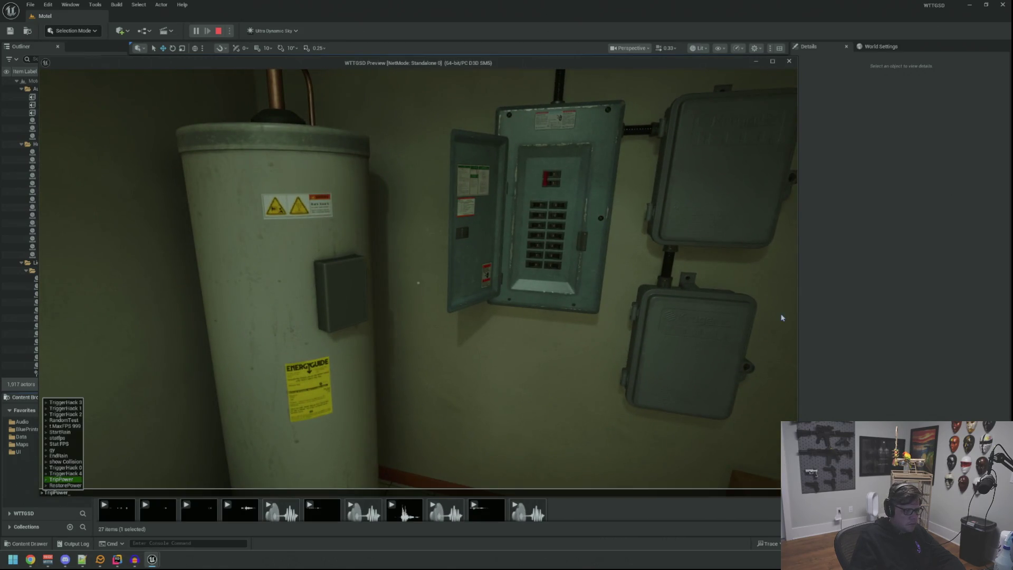
{"action": "key", "text": "Return"}
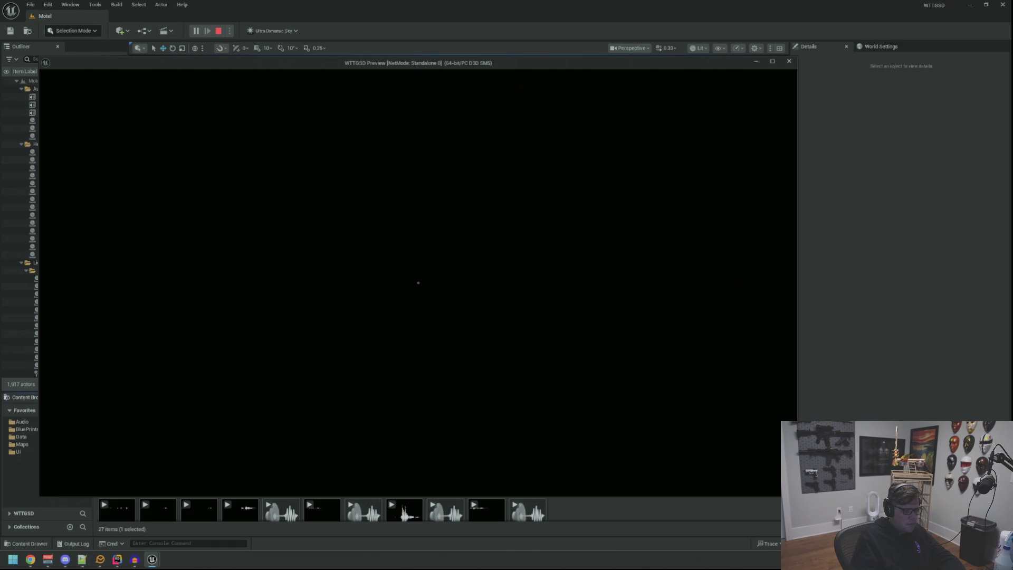
{"action": "key", "text": "Escape"}
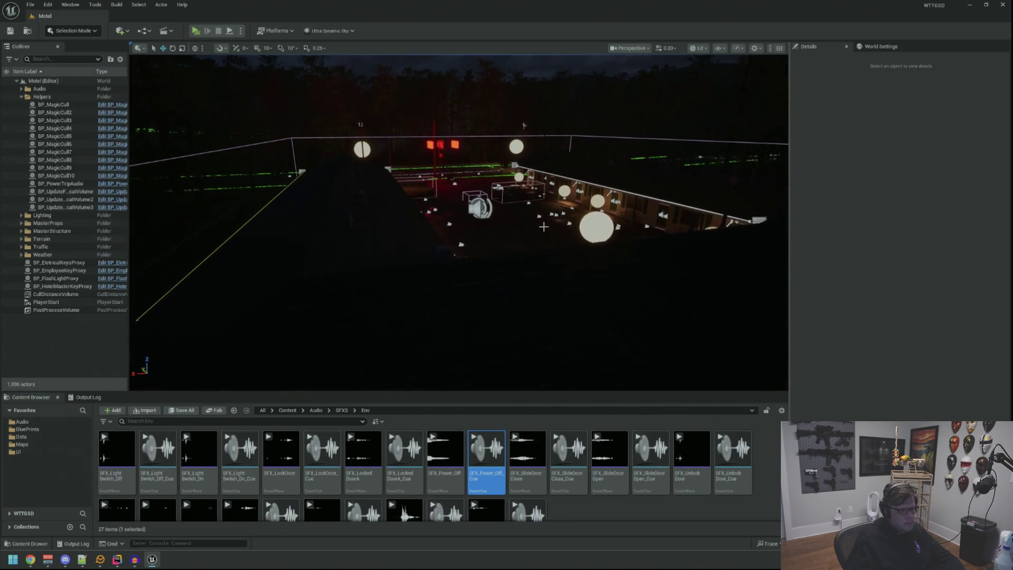
- Select BP_PowerTripAudio and lower its Z location to 191.41
{"action": "left_click", "coordinate": [477, 207]}
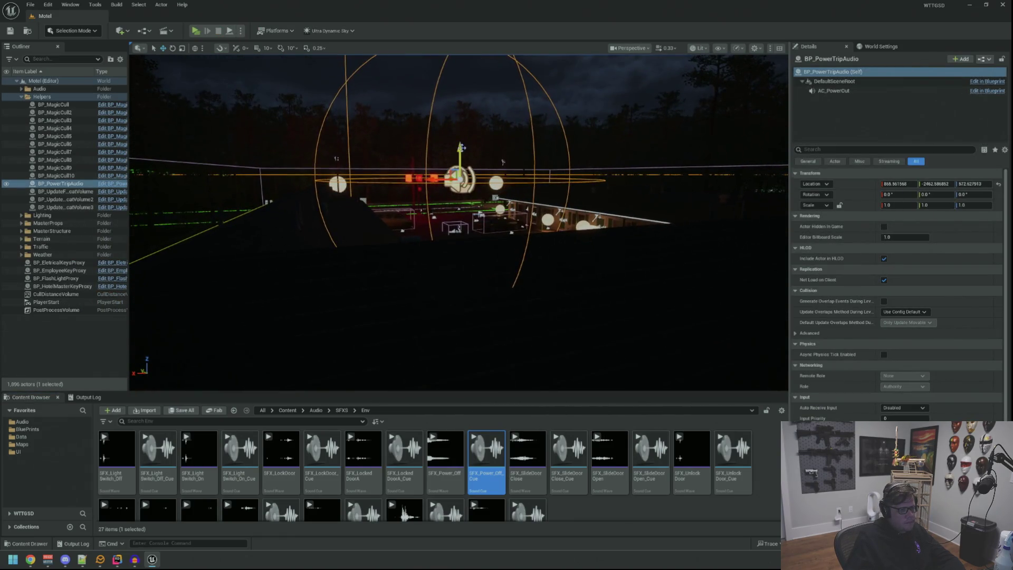
{"action": "key", "text": "End"}
{"action": "key", "text": "f"}
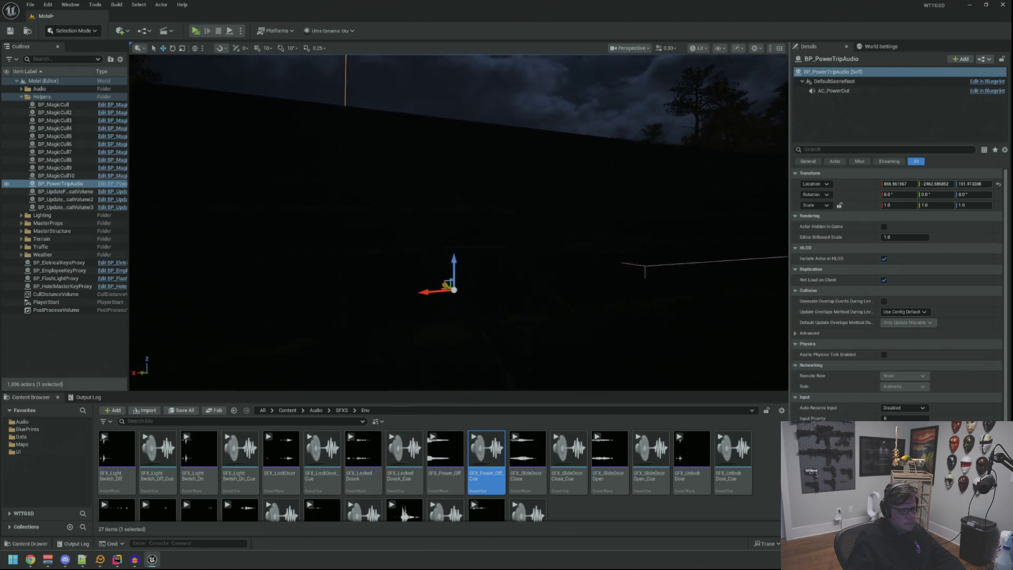
{"action": "left_click_drag", "start_coordinate": [330, 336], "coordinate": [331, 336]}
- Slide BP_PowerTripAudio onto the breaker panel, check its placement and start a playtest
{"action": "mouse_move", "coordinate": [242, 313]}
{"action": "left_mouse_down"}
{"action": "mouse_move", "coordinate": [489, 323]}
{"action": "mouse_move", "coordinate": [453, 310]}
{"action": "left_mouse_up"}
{"action": "key", "text": "f"}
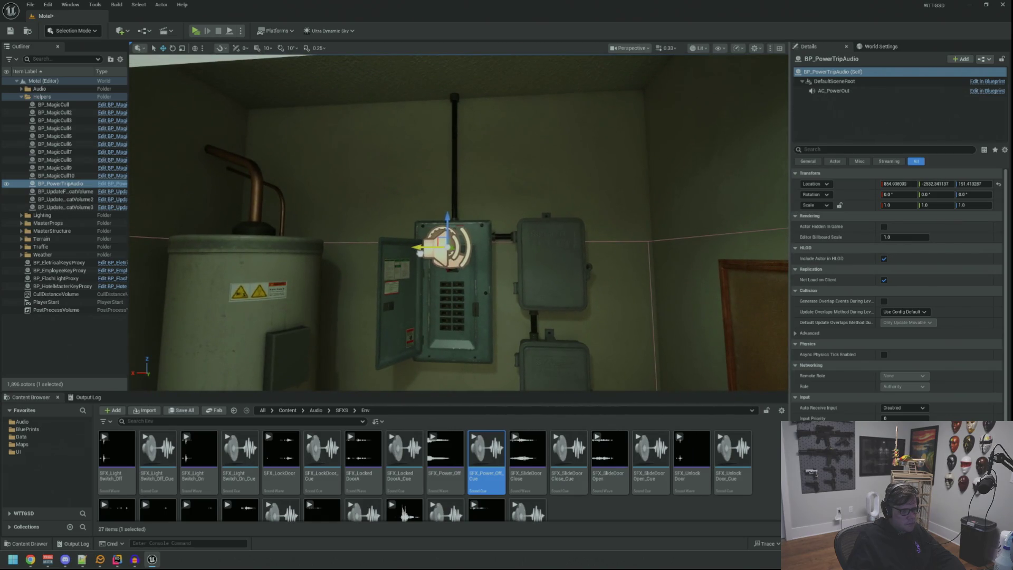
{"action": "left_click_drag", "start_coordinate": [427, 254], "coordinate": [441, 252]}
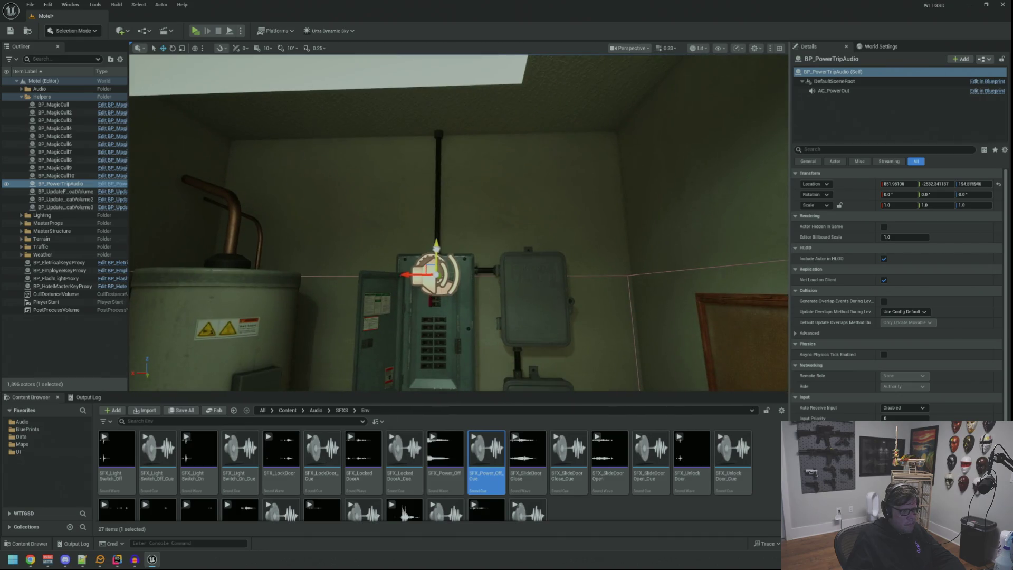
{"action": "left_click_drag", "start_coordinate": [441, 202], "coordinate": [436, 233]}
{"action": "left_click", "coordinate": [67, 347]}
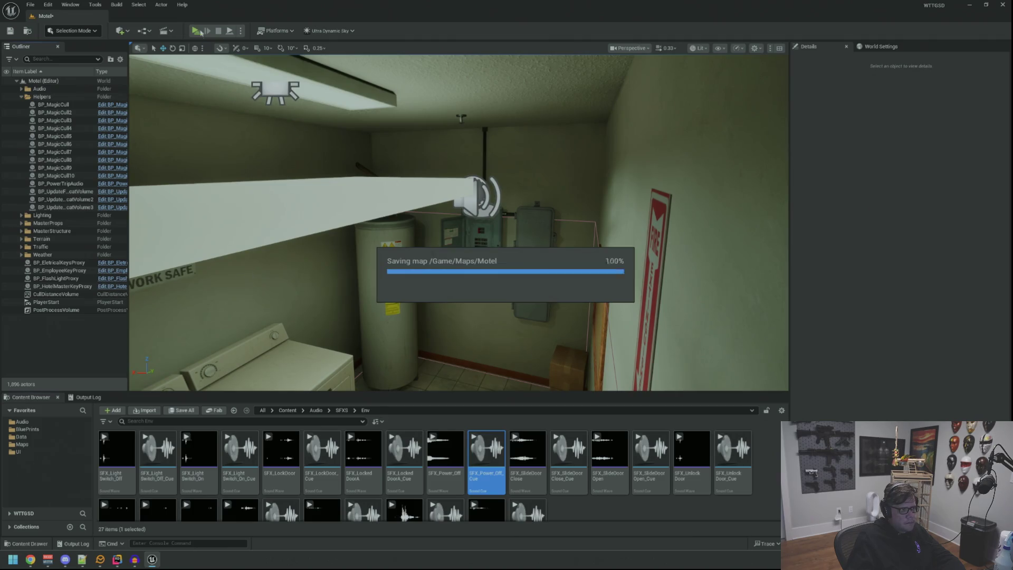
{"action": "key", "text": "alt+p"}
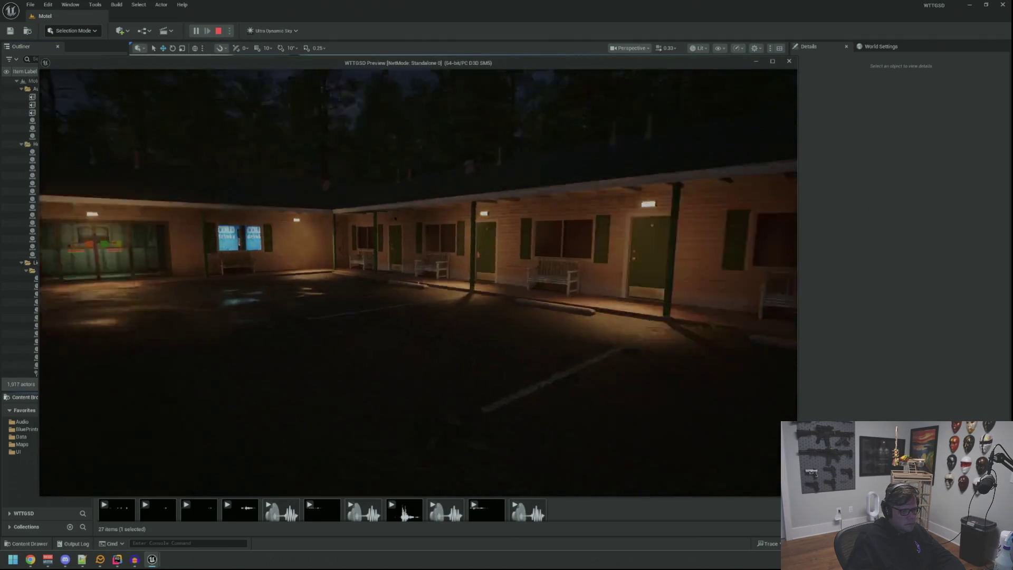
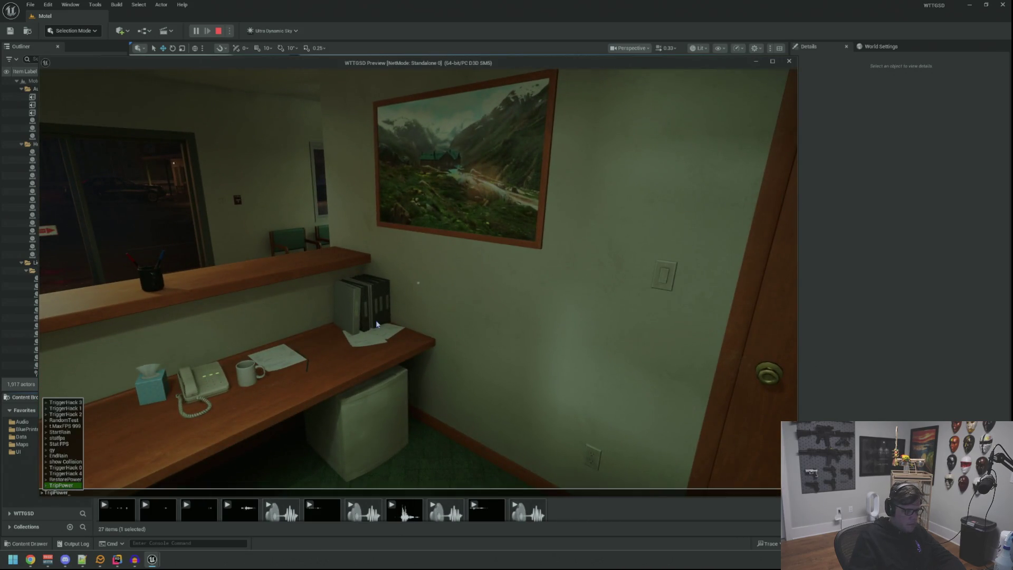
- Cut the motel's power with TripPower, restore it with RestorePower, then inspect the utility-room breaker panel
{"action": "key", "text": "Return"}
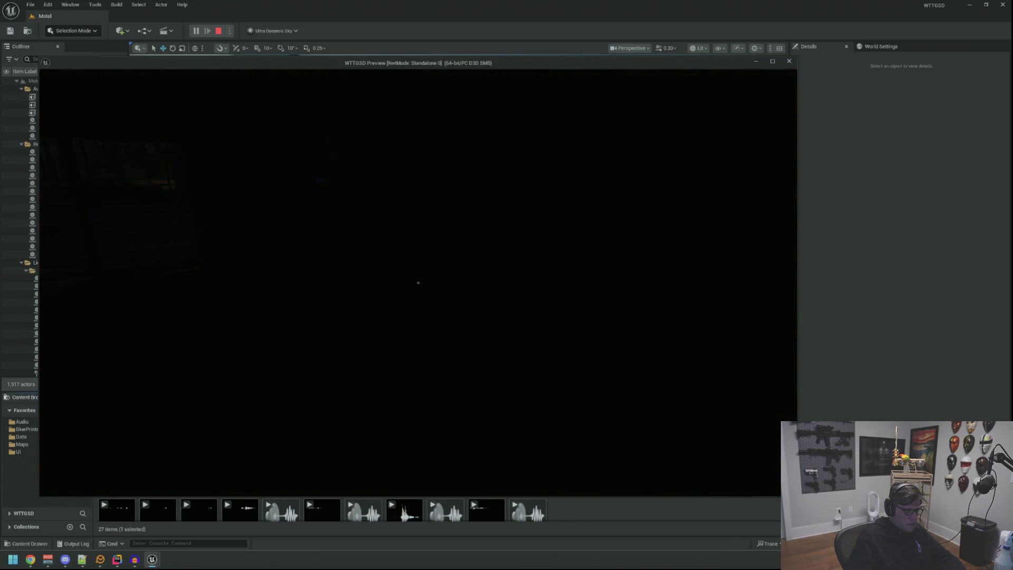
{"action": "key", "text": "grave"}
{"action": "key", "text": "Up"}
{"action": "key", "text": "Up"}
{"action": "key", "text": "Return"}
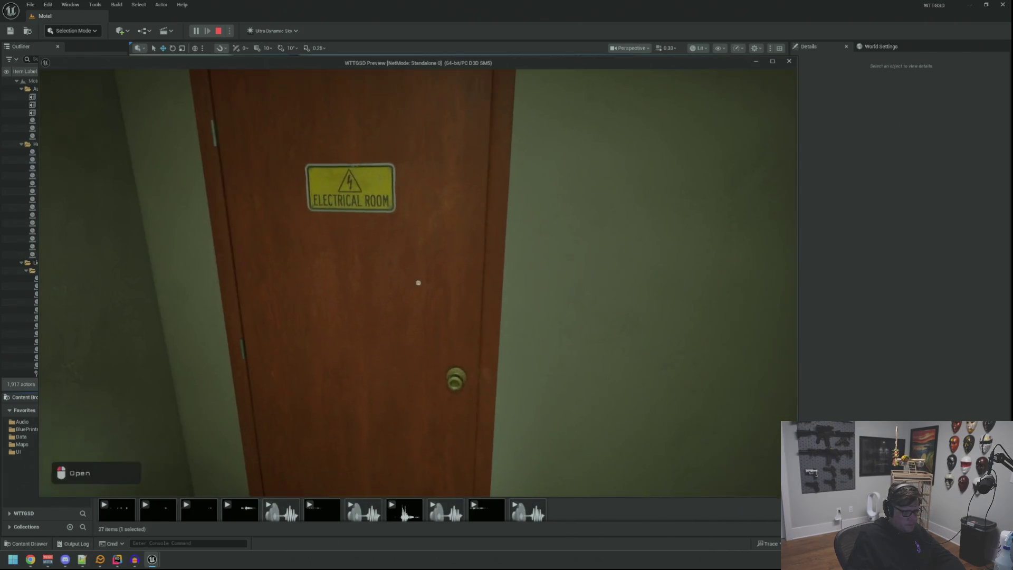
{"action": "left_click", "coordinate": [418, 283]}
{"action": "left_click", "coordinate": [418, 283]}
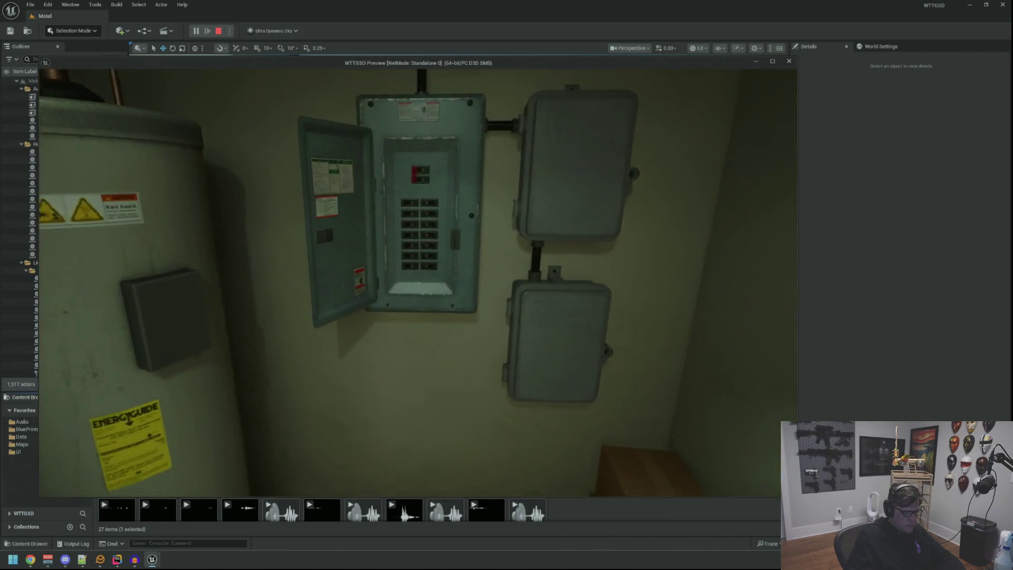
- Trip, restore and trip the power again, toggling the flashlight on and off in the dark
{"action": "key", "text": "grave"}
{"action": "key", "text": "Up"}
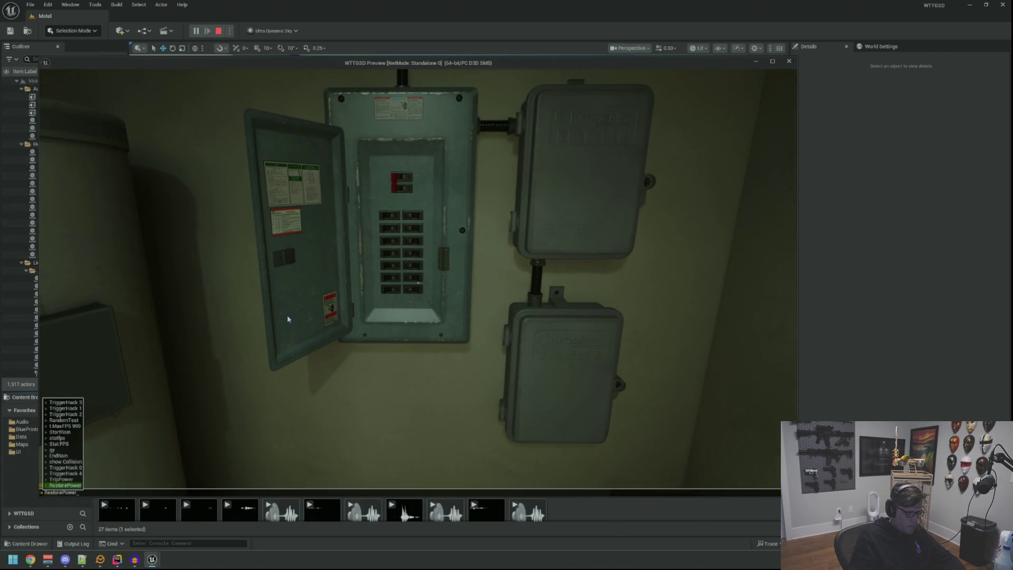
{"action": "key", "text": "Return"}
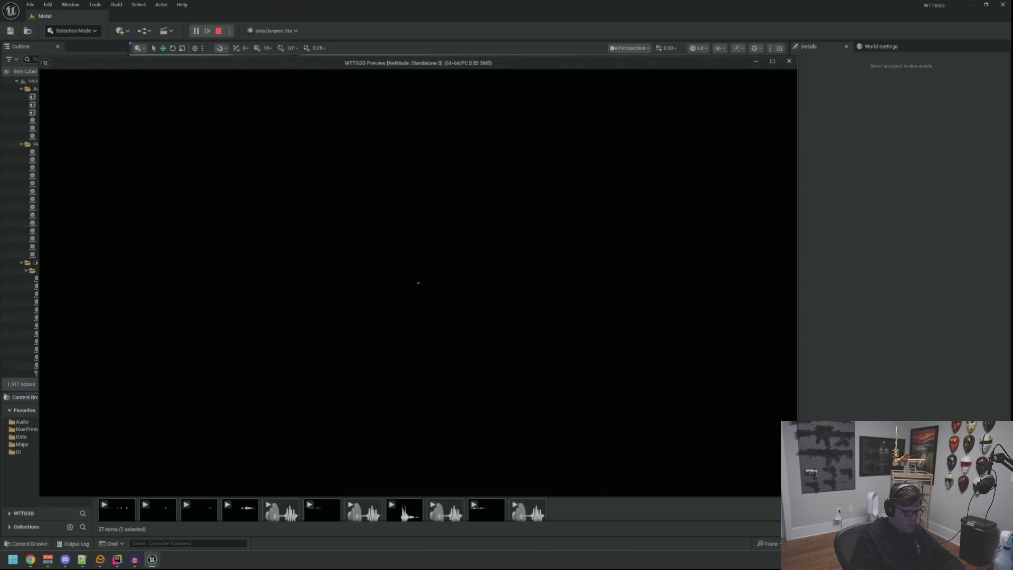
{"action": "key", "text": "grave"}
{"action": "key", "text": "Up"}
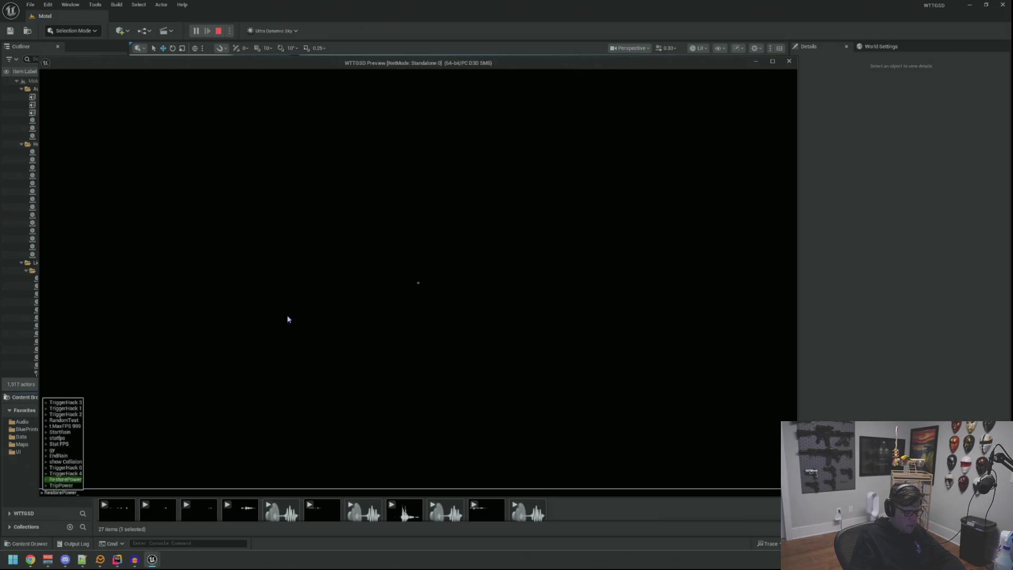
{"action": "key", "text": "Return"}
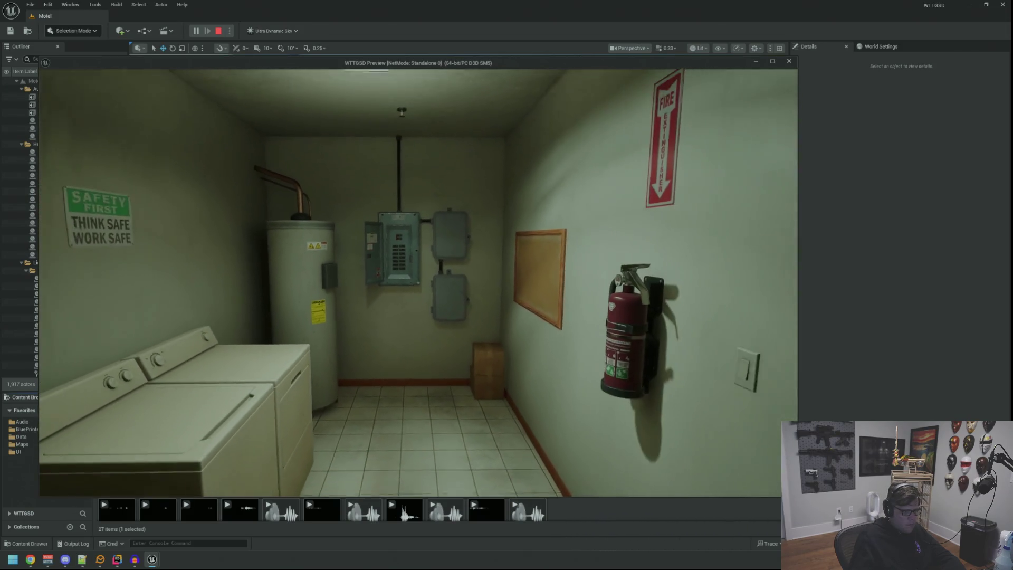
{"action": "key", "text": "grave"}
{"action": "key", "text": "Up"}
{"action": "key", "text": "Return"}
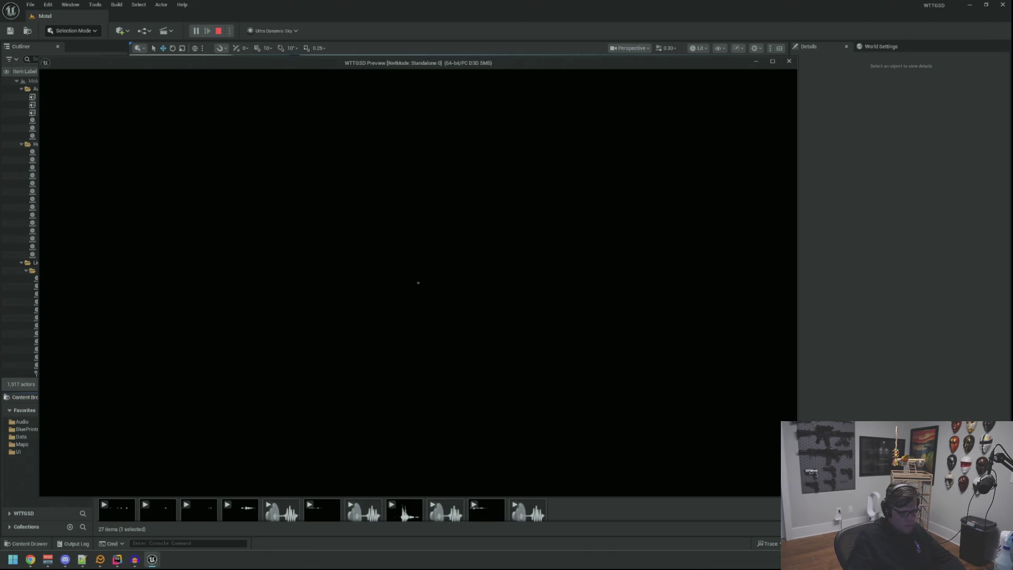
{"action": "key", "text": "f"}
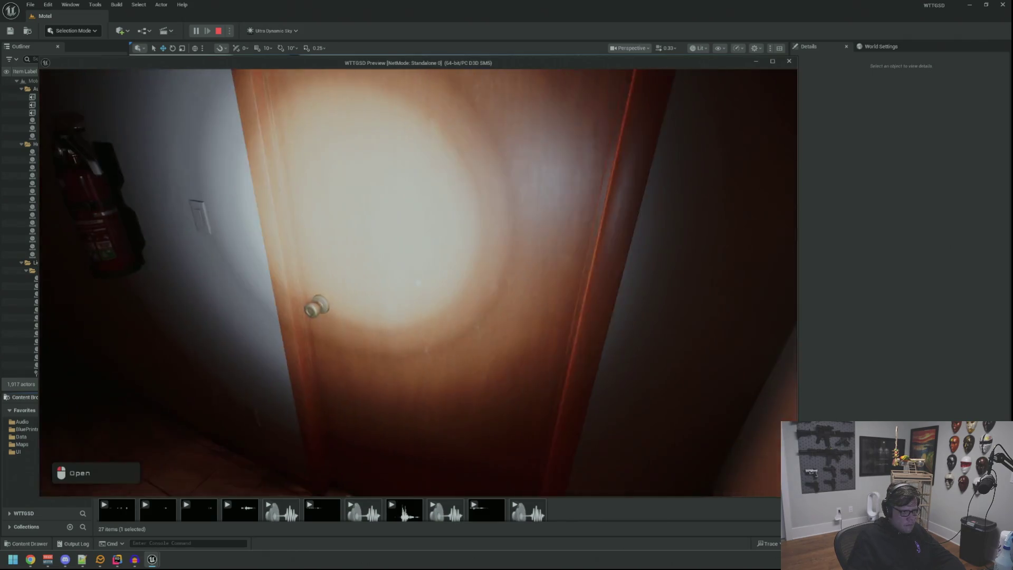
{"action": "key", "text": "f"}
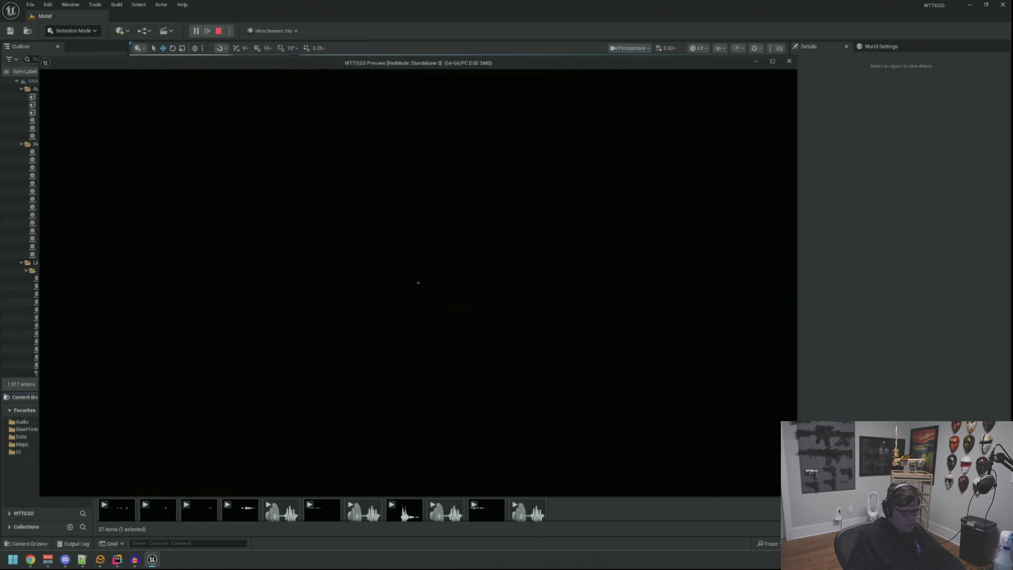
- Run RestorePower and TripPower twice more from the console history
{"action": "key", "text": "grave"}
{"action": "key", "text": "Up"}
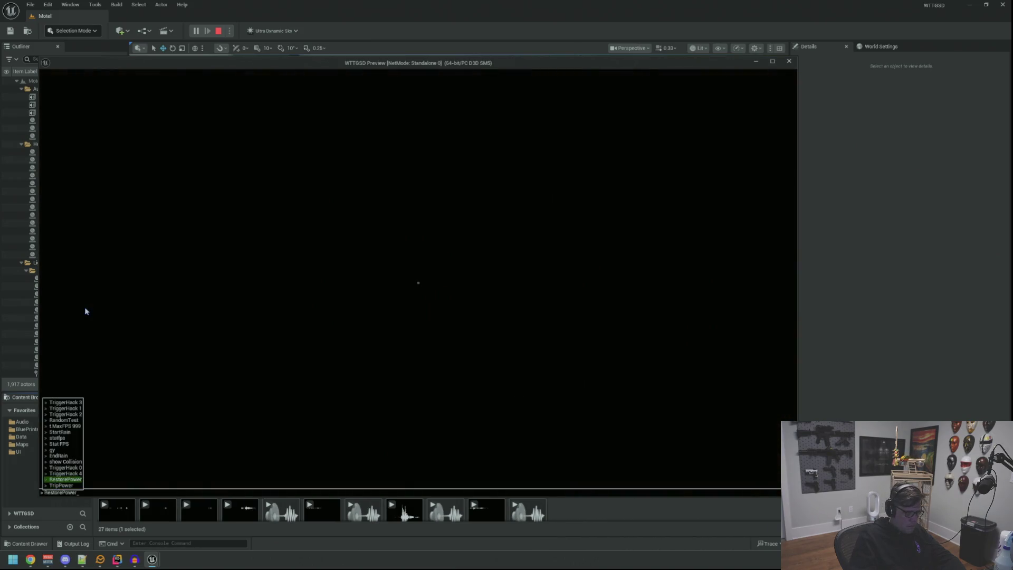
{"action": "key", "text": "Return"}
{"action": "key", "text": "grave"}
{"action": "key", "text": "Up"}
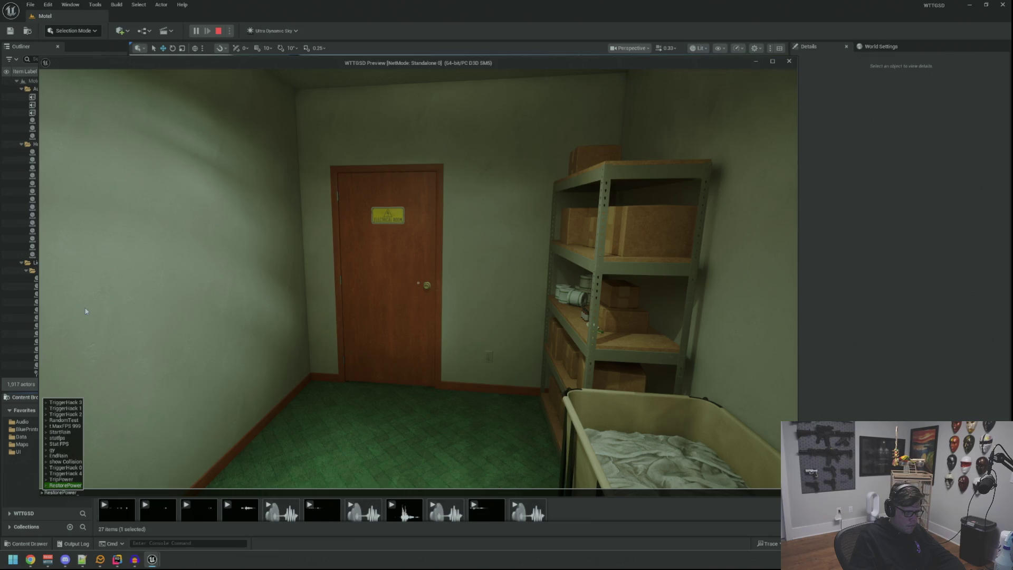
{"action": "key", "text": "Return"}
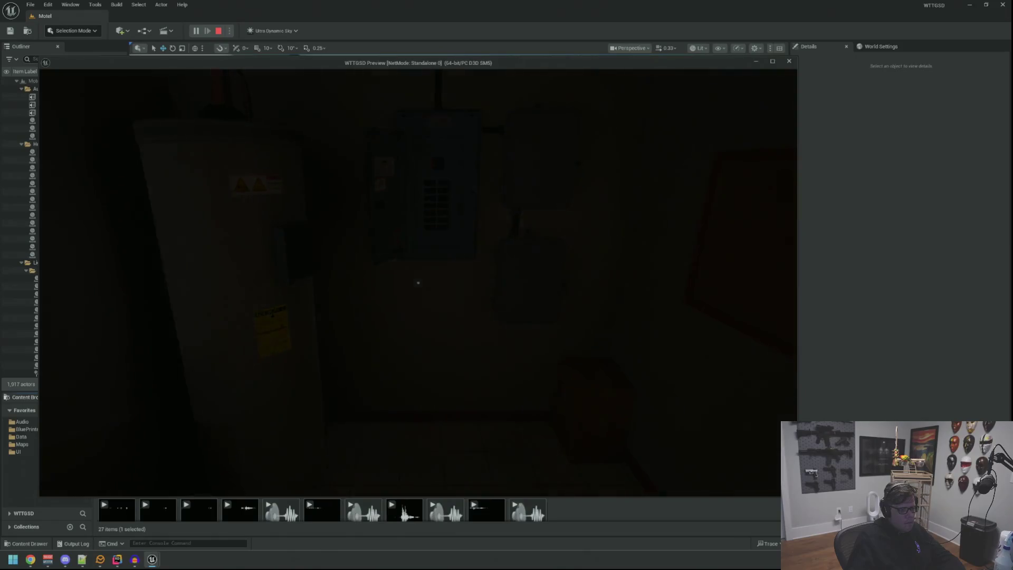
{"action": "key", "text": "grave"}
{"action": "key", "text": "Up"}
{"action": "key", "text": "Return"}
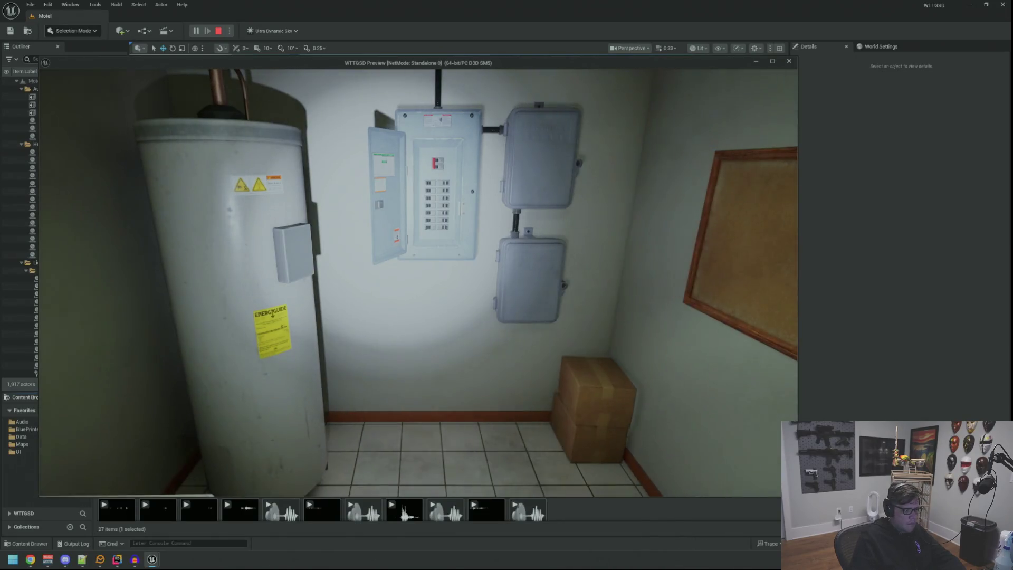
{"action": "key", "text": "grave"}
{"action": "key", "text": "Up"}
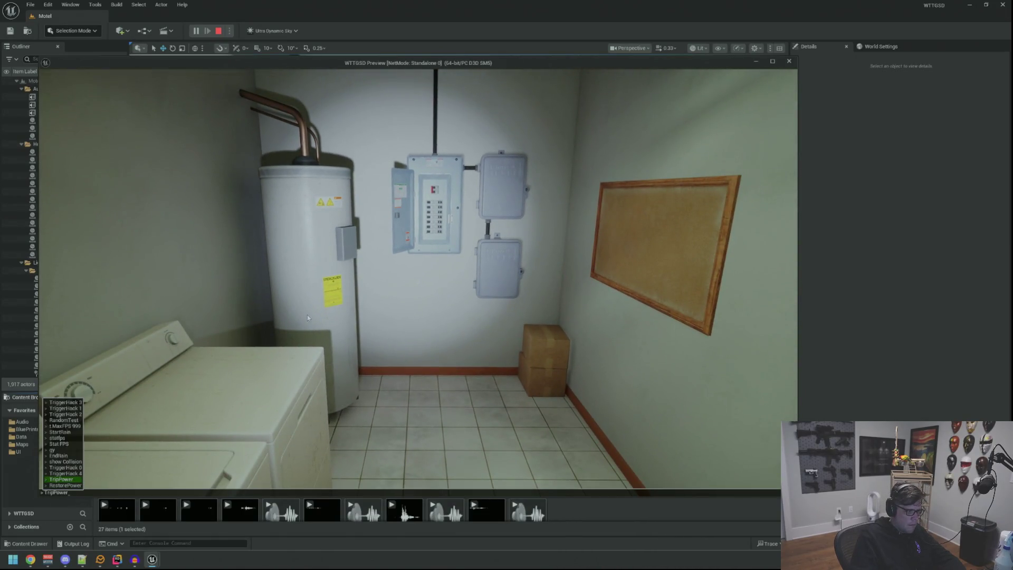
{"action": "key", "text": "Return"}
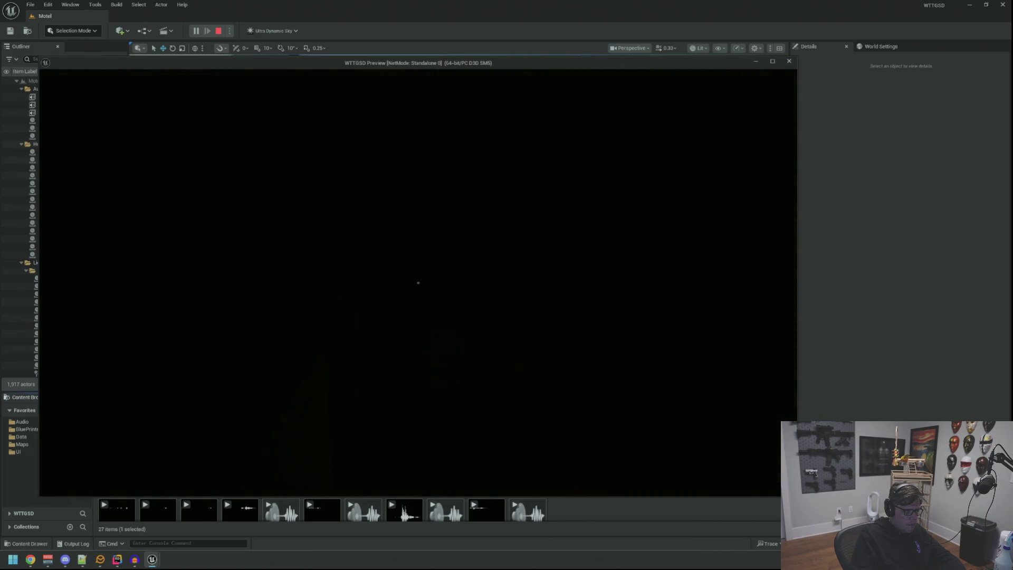
- Restore the power, trip it once more, and restore it again
{"action": "key", "text": "grave"}
{"action": "key", "text": "Up"}
{"action": "key", "text": "Up"}
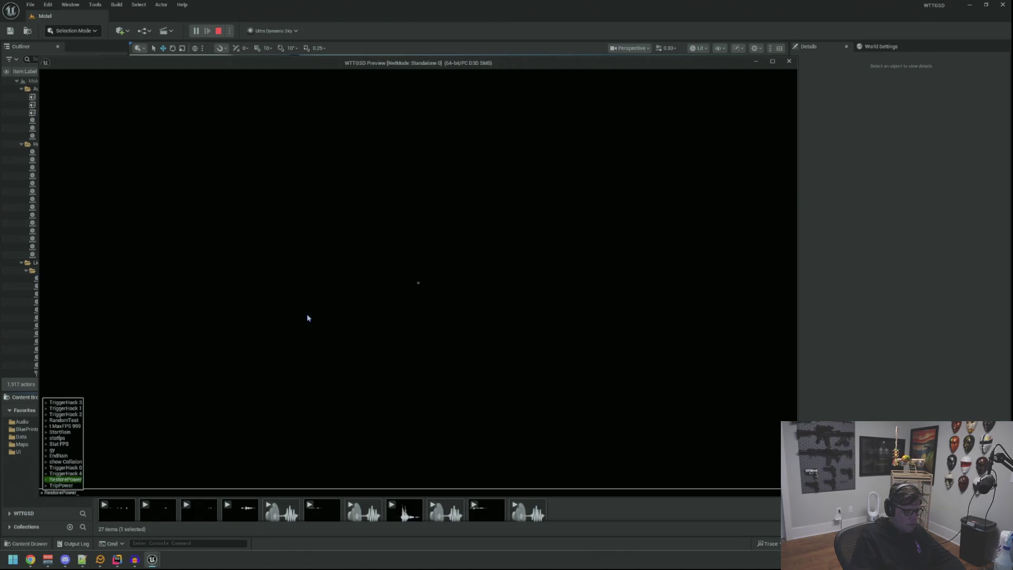
{"action": "key", "text": "Return"}
{"action": "key", "text": "grave"}
{"action": "key", "text": "Up"}
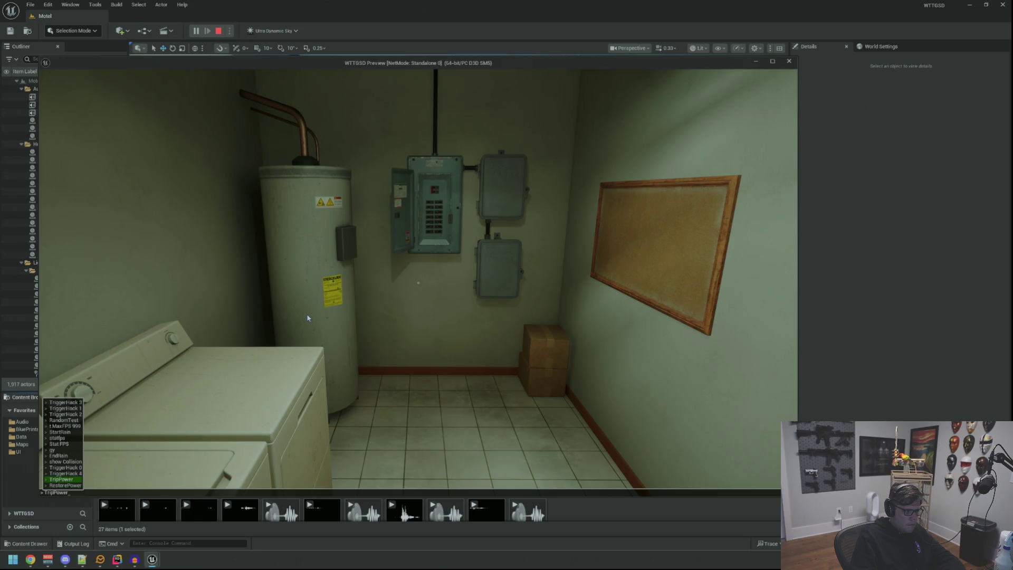
{"action": "key", "text": "Return"}
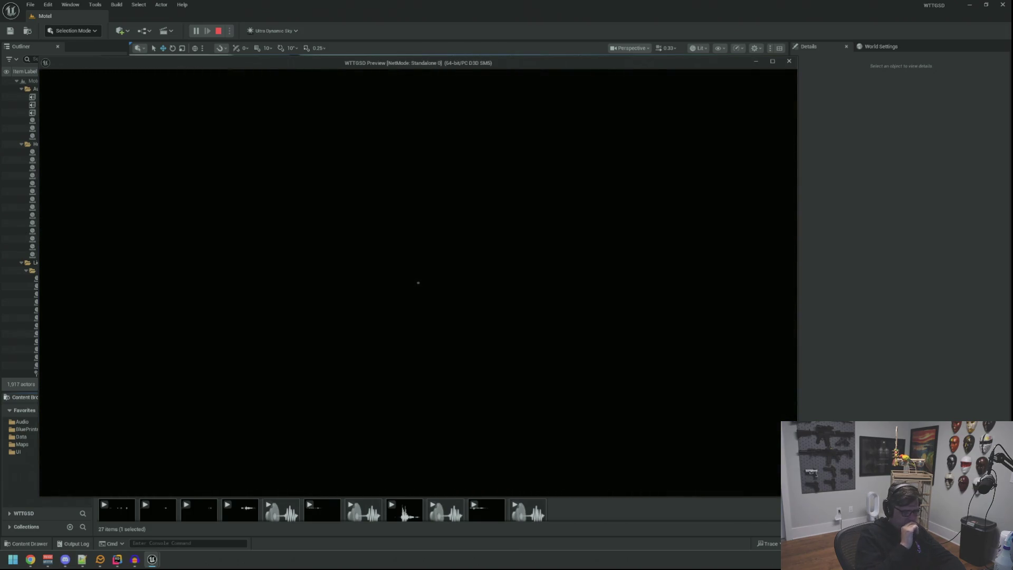
{"action": "key", "text": "grave"}
{"action": "key", "text": "Up"}
{"action": "key", "text": "Up"}
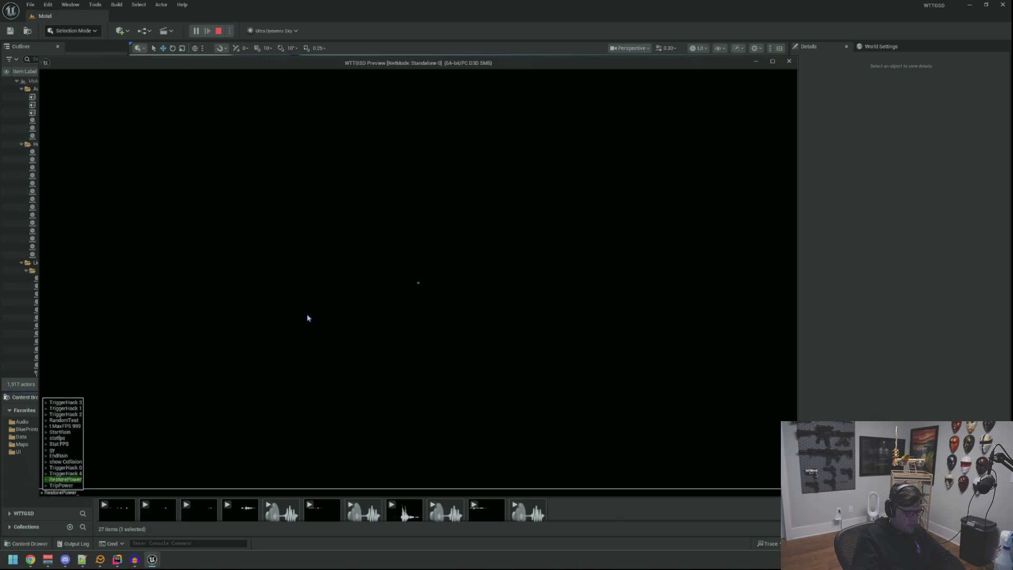
{"action": "key", "text": "Return"}
- Do a final TripPower and RestorePower cycle, then stop the preview
{"action": "key", "text": "grave"}
{"action": "key", "text": "Up"}
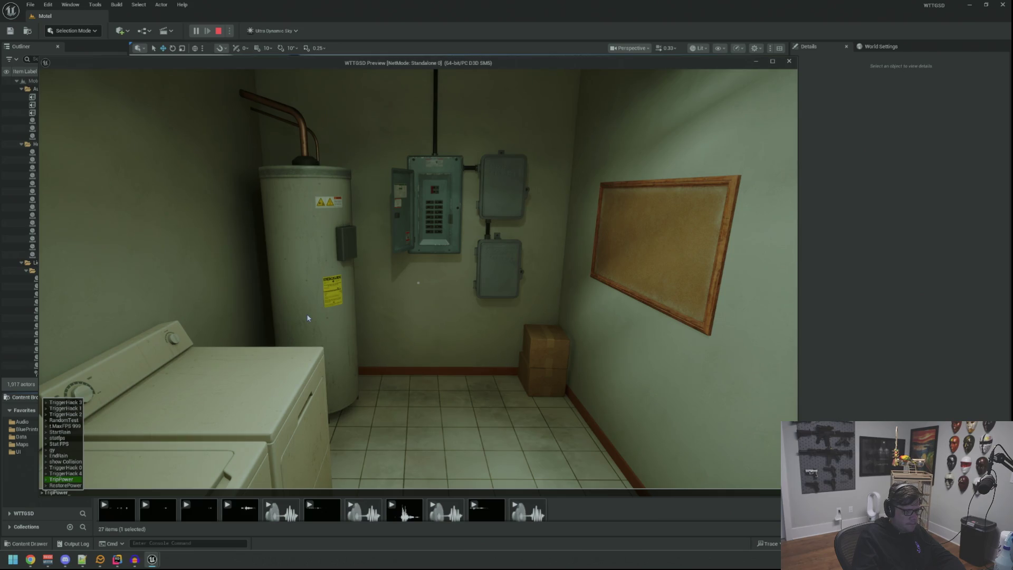
{"action": "key", "text": "Return"}
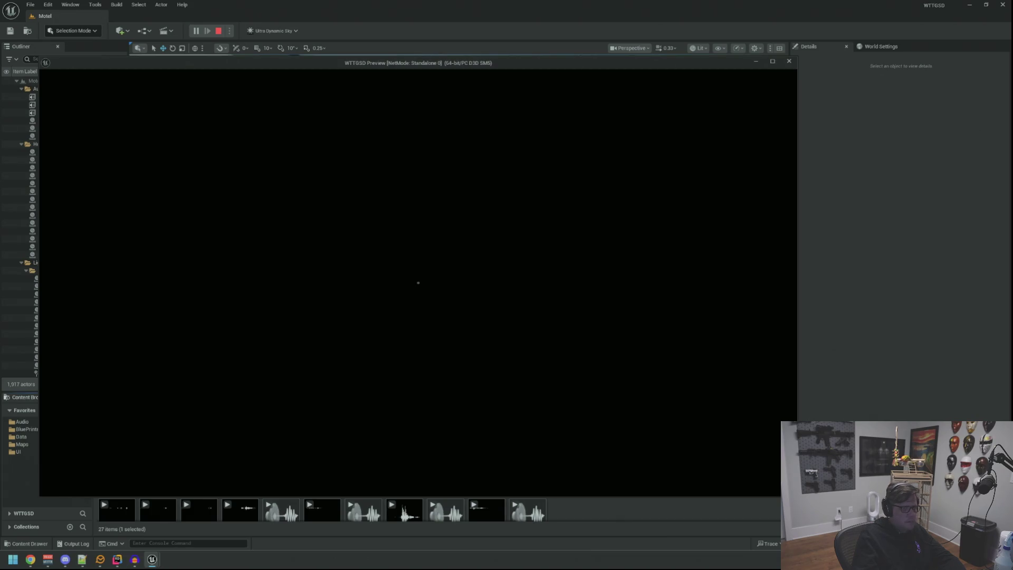
{"action": "key", "text": "grave"}
{"action": "key", "text": "Up"}
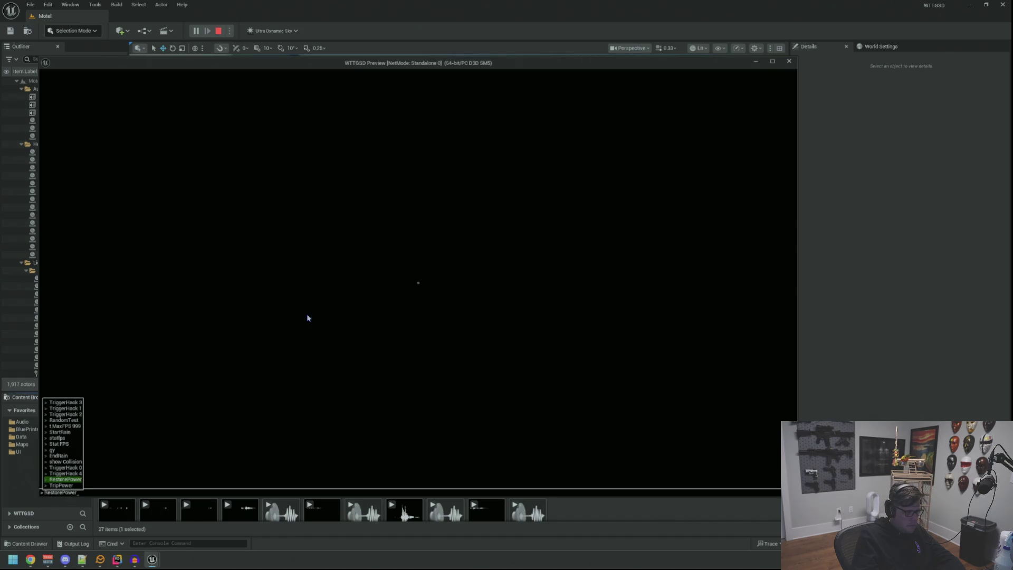
{"action": "key", "text": "Return"}
{"action": "key", "text": "Escape"}
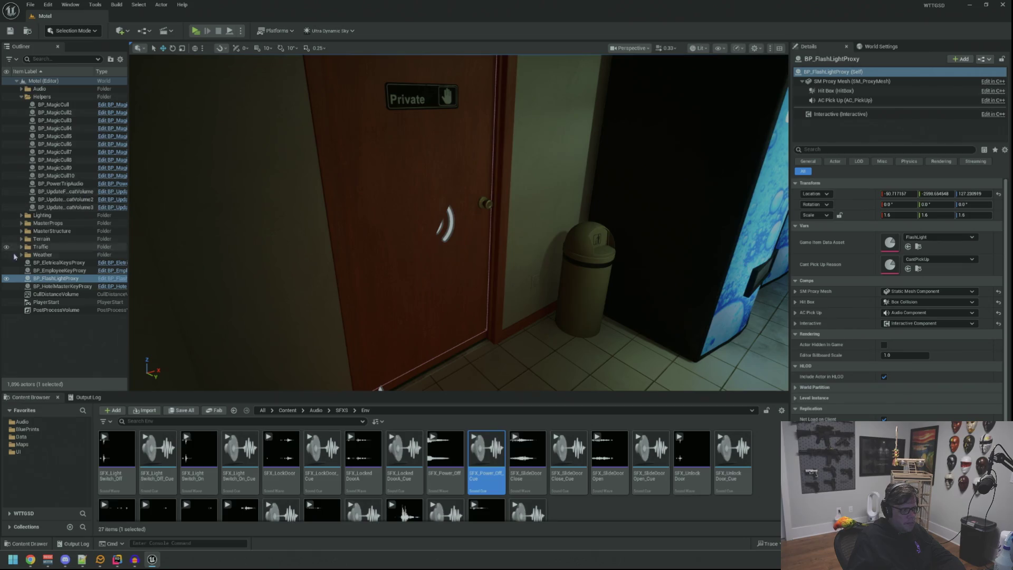
- Tidy the outliner and open BP_FlashLight from the BluePrints/GameItems folder
{"action": "left_click", "coordinate": [21, 255]}
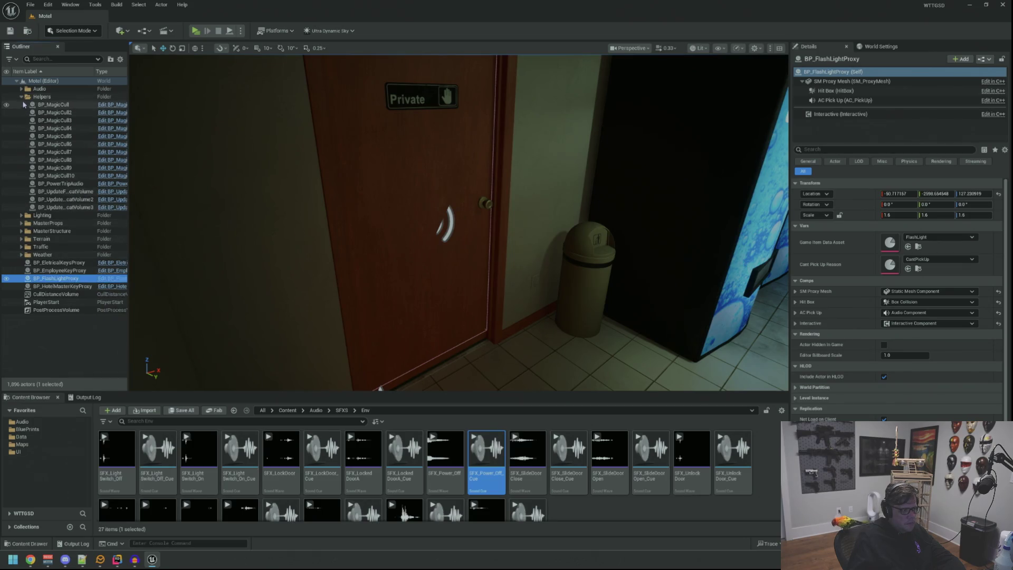
{"action": "left_click", "coordinate": [21, 97]}
{"action": "key", "text": "Escape"}
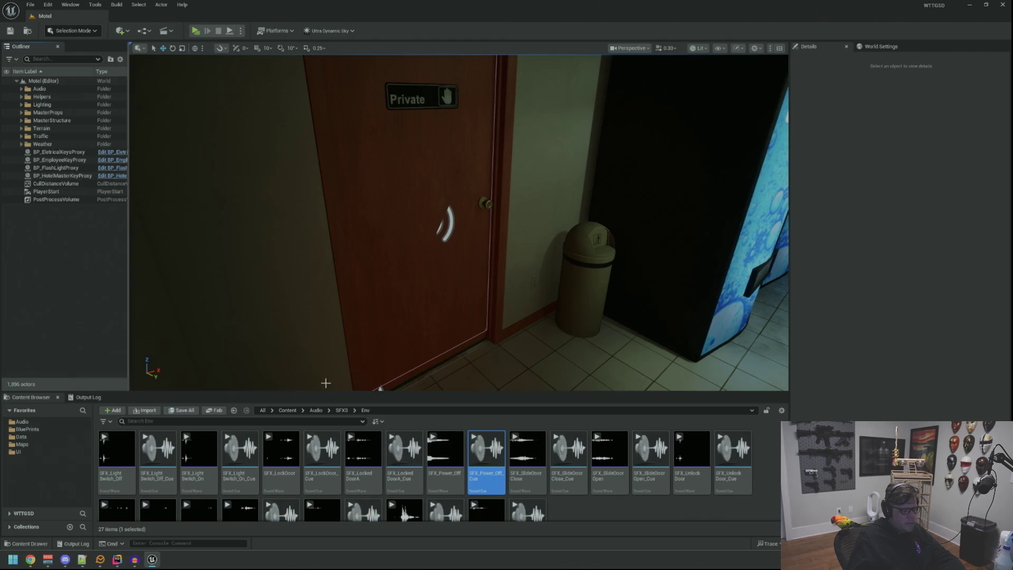
{"action": "left_click", "coordinate": [22, 422]}
{"action": "left_click", "coordinate": [28, 429]}
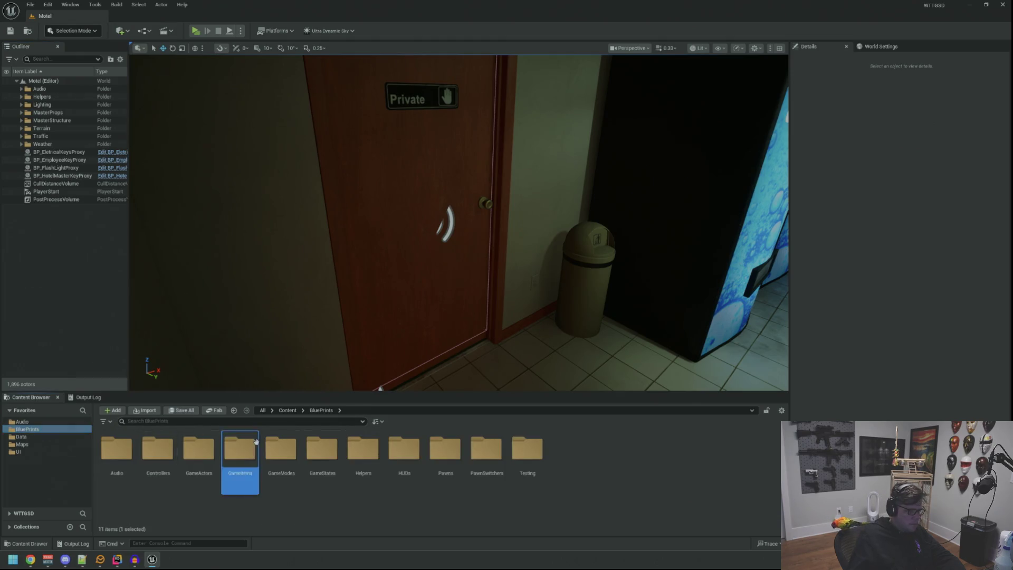
{"action": "double_click", "coordinate": [240, 449]}
{"action": "double_click", "coordinate": [199, 449]}
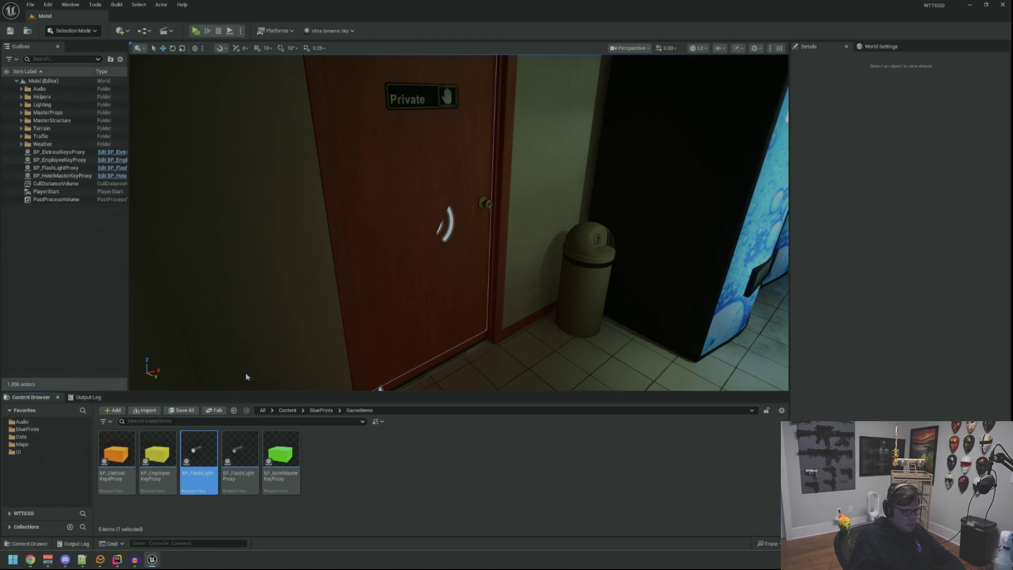
- Show the flashlight's viewport preview and select the AC On sound component
{"action": "left_click", "coordinate": [188, 112]}
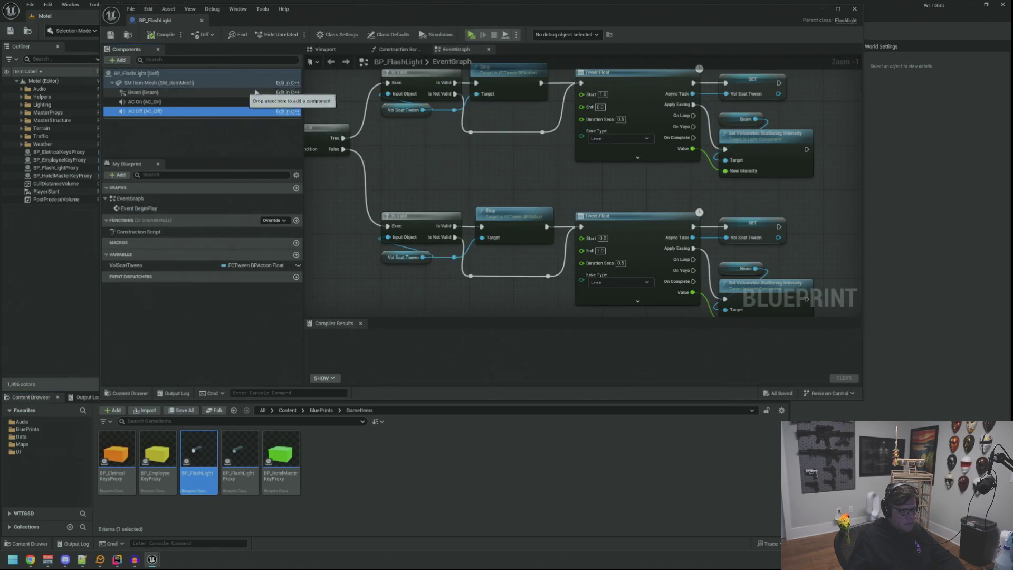
{"action": "left_click", "coordinate": [326, 49]}
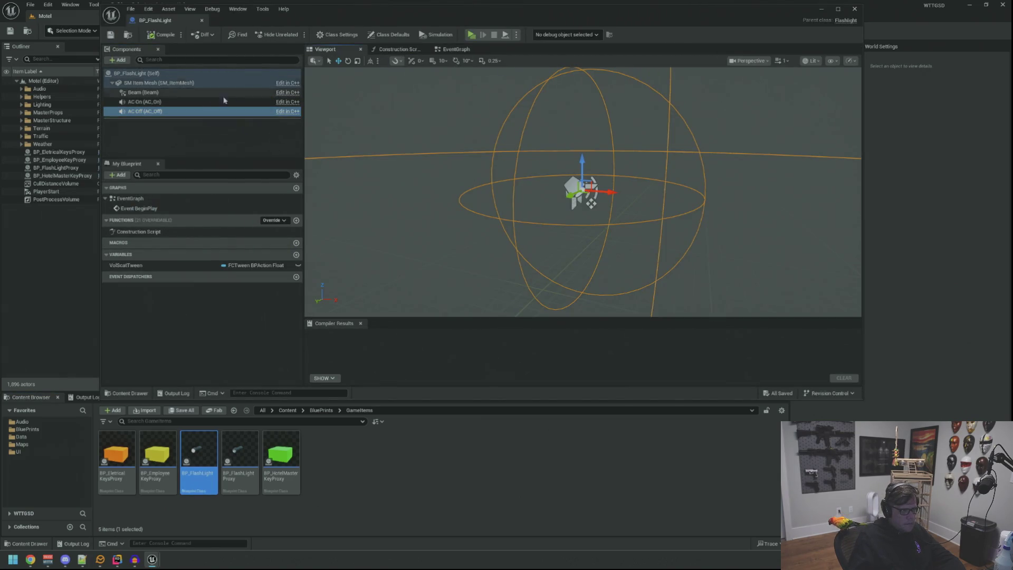
{"action": "key", "text": "Up"}
{"action": "left_click_drag", "start_coordinate": [599, 25], "coordinate": [522, 57]}
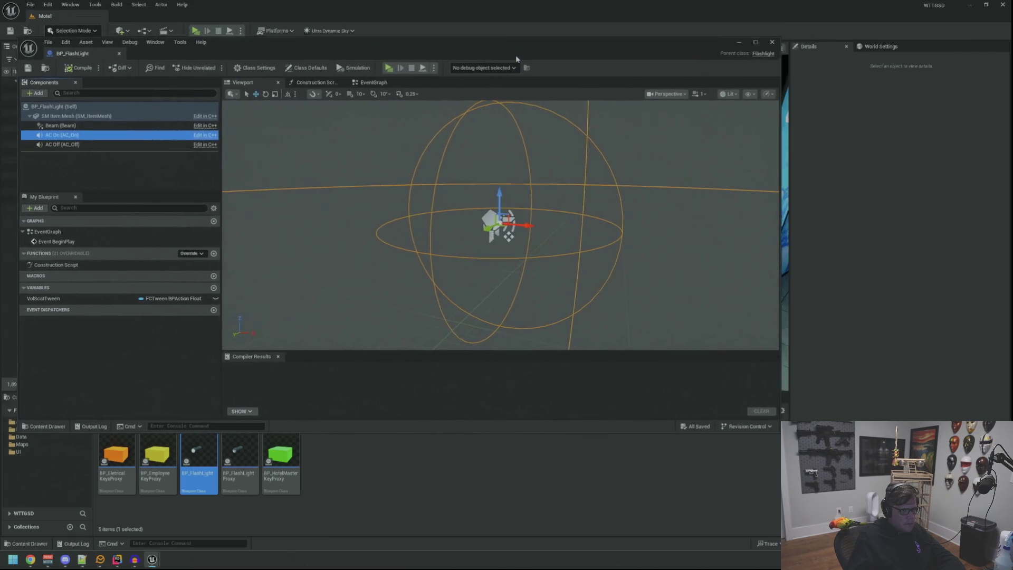
{"action": "mouse_move", "coordinate": [459, 169]}
{"action": "left_mouse_down"}
{"action": "mouse_move", "coordinate": [446, 152]}
{"action": "mouse_move", "coordinate": [447, 116]}
{"action": "left_mouse_up"}
{"action": "key", "text": "ctrl+z"}
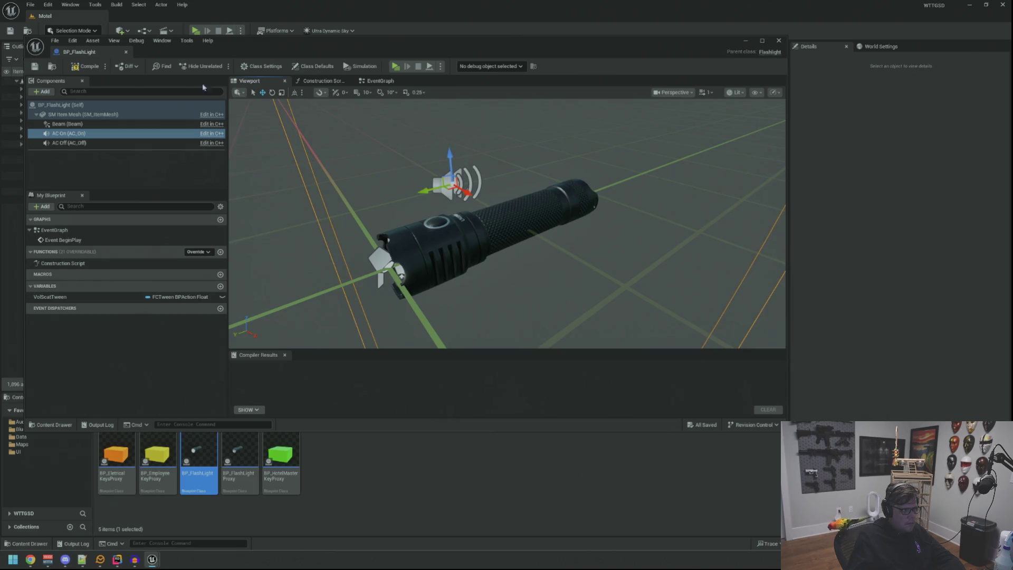
- Search AC On's Details for 'auto', disable Auto Activate, and compile BP_FlashLight
{"action": "left_click", "coordinate": [162, 41]}
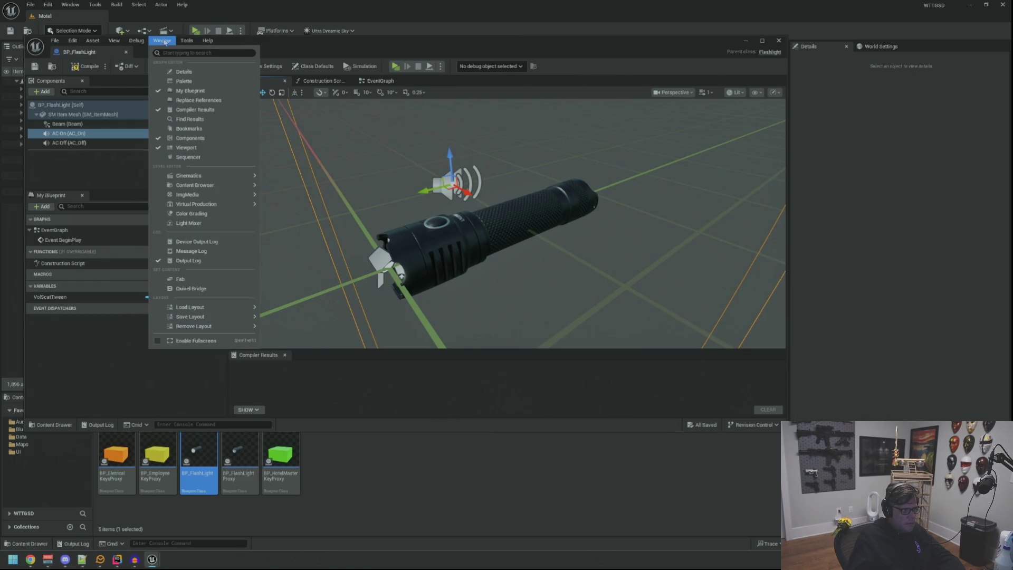
{"action": "left_click", "coordinate": [211, 73]}
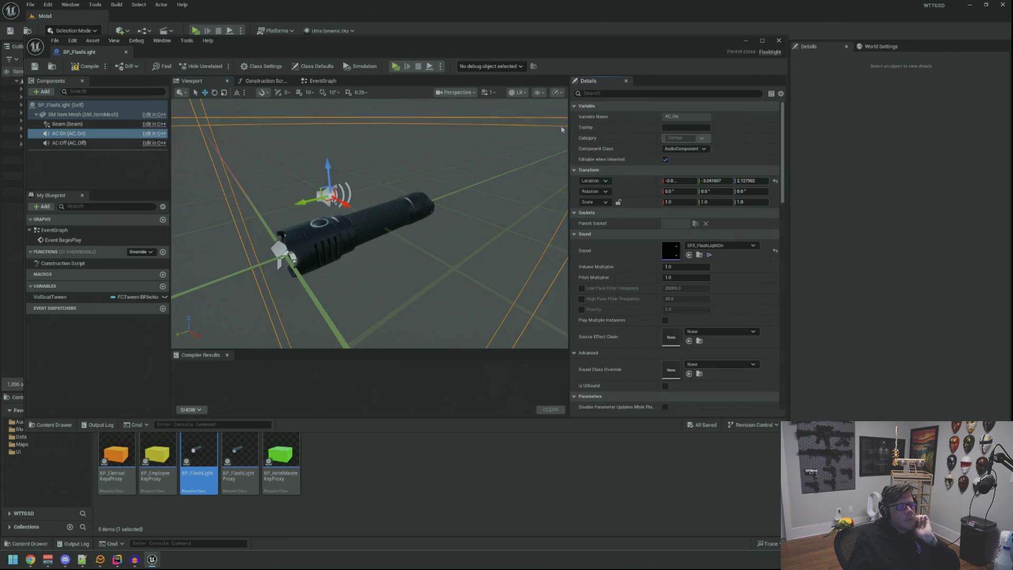
{"action": "type", "text": "auto"}
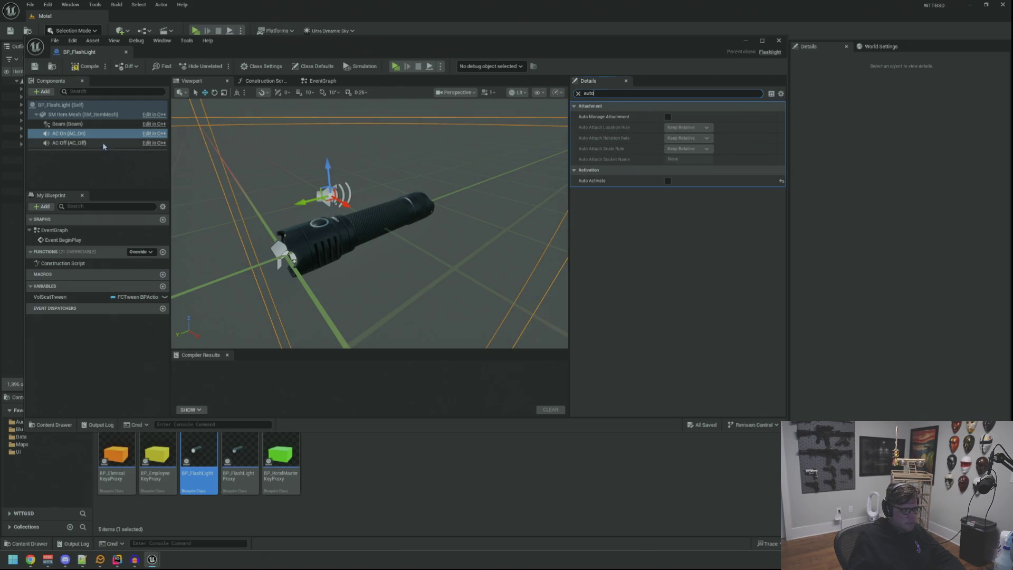
{"action": "left_click", "coordinate": [98, 164]}
{"action": "left_click", "coordinate": [86, 66]}
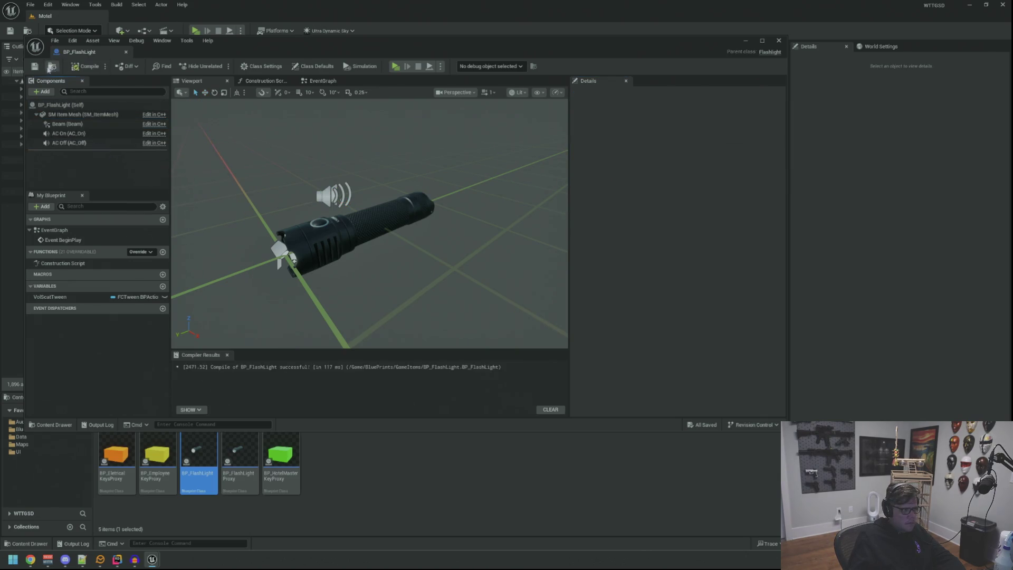
{"action": "left_click", "coordinate": [45, 16]}
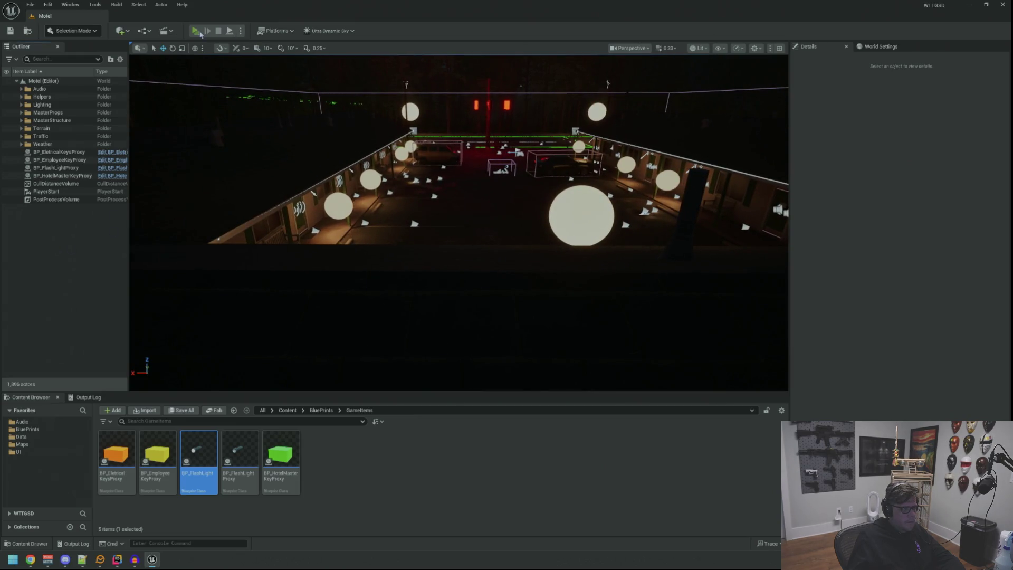
- Start a play session, switch off the flashlight, and cut the power from the console
{"action": "key", "text": "alt+p"}
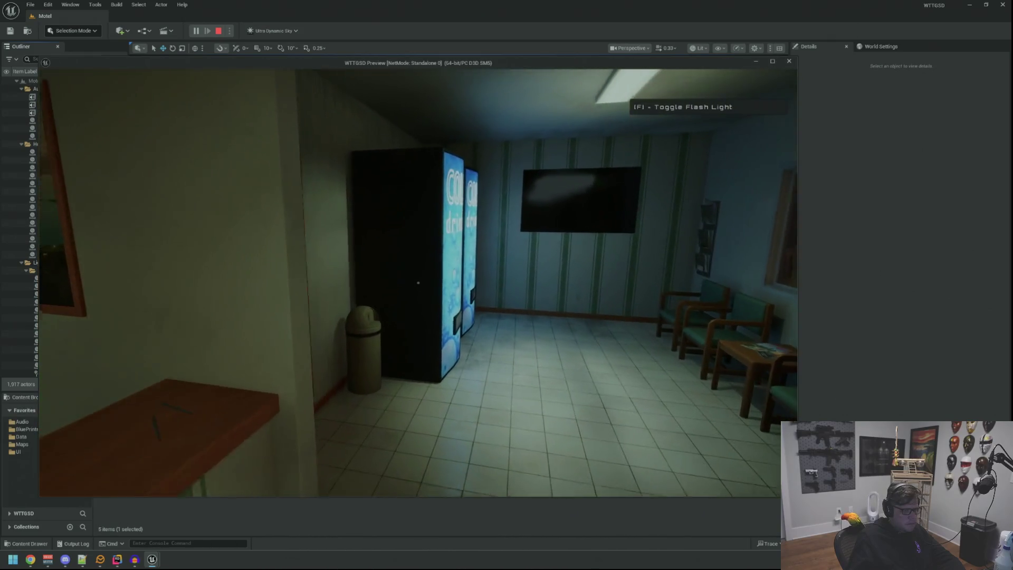
{"action": "key", "text": "f"}
{"action": "key", "text": "grave"}
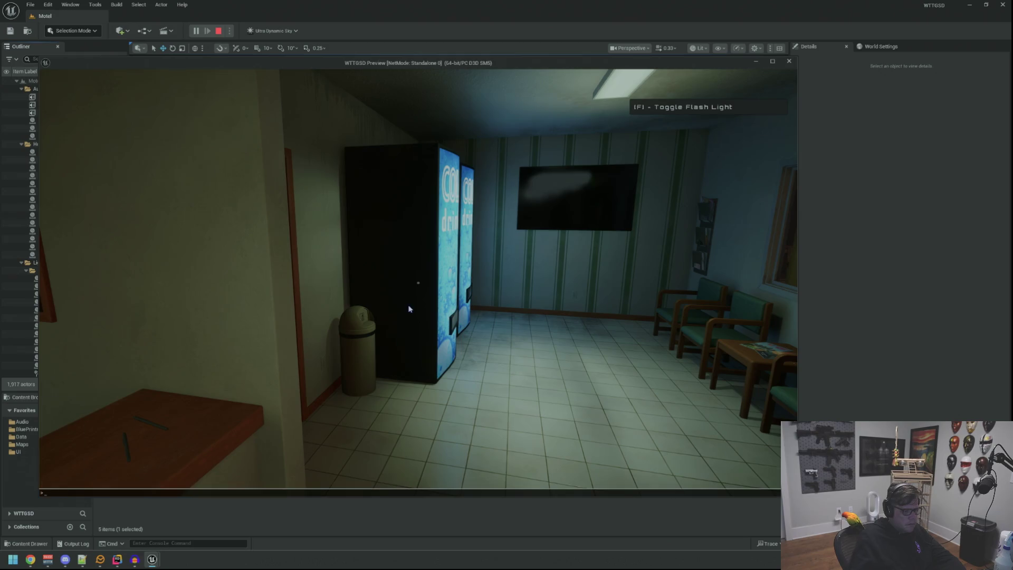
{"action": "key", "text": "Up"}
{"action": "key", "text": "Up"}
{"action": "key", "text": "Return"}
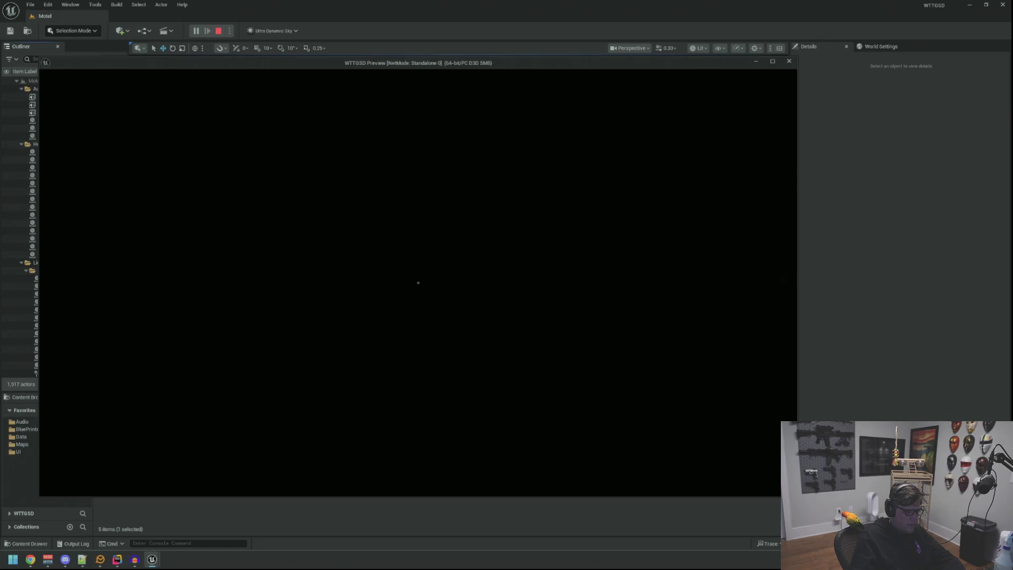
- Restore the motel's power with RestorePower and stop the play session
{"action": "key", "text": "grave"}
{"action": "key", "text": "Up"}
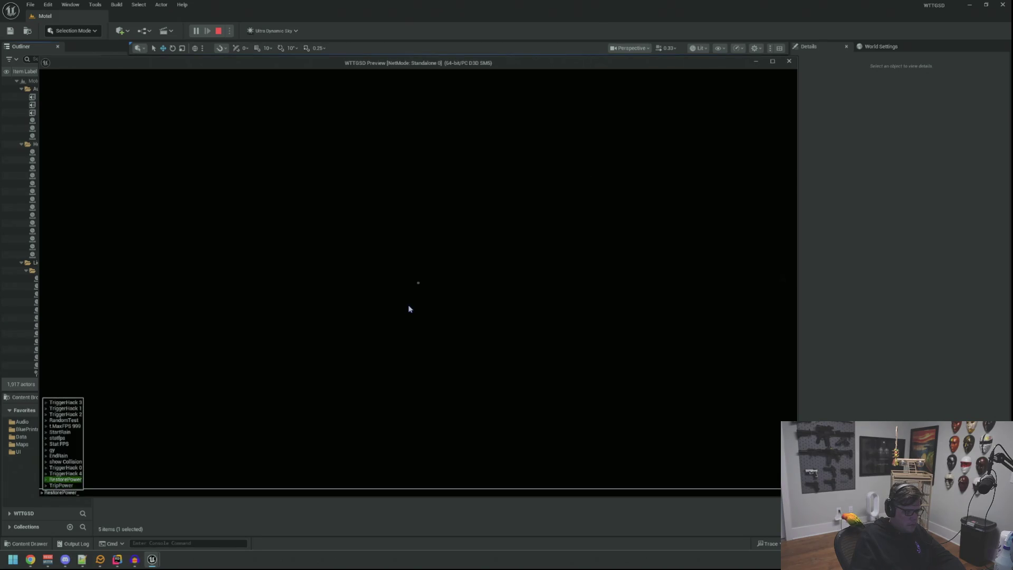
{"action": "key", "text": "Return"}
{"action": "key", "text": "grave"}
{"action": "key", "text": "Up"}
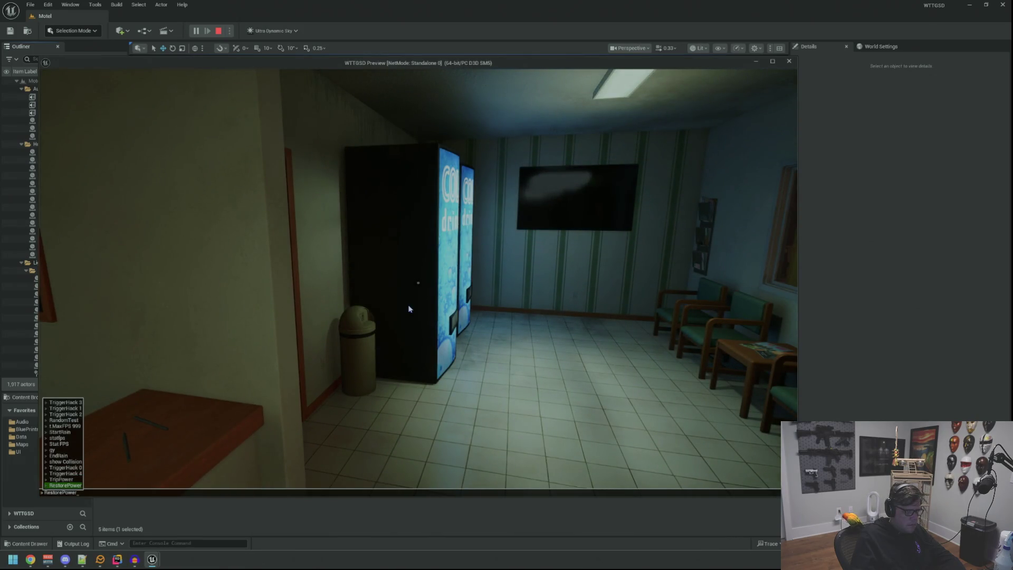
{"action": "key", "text": "Return"}
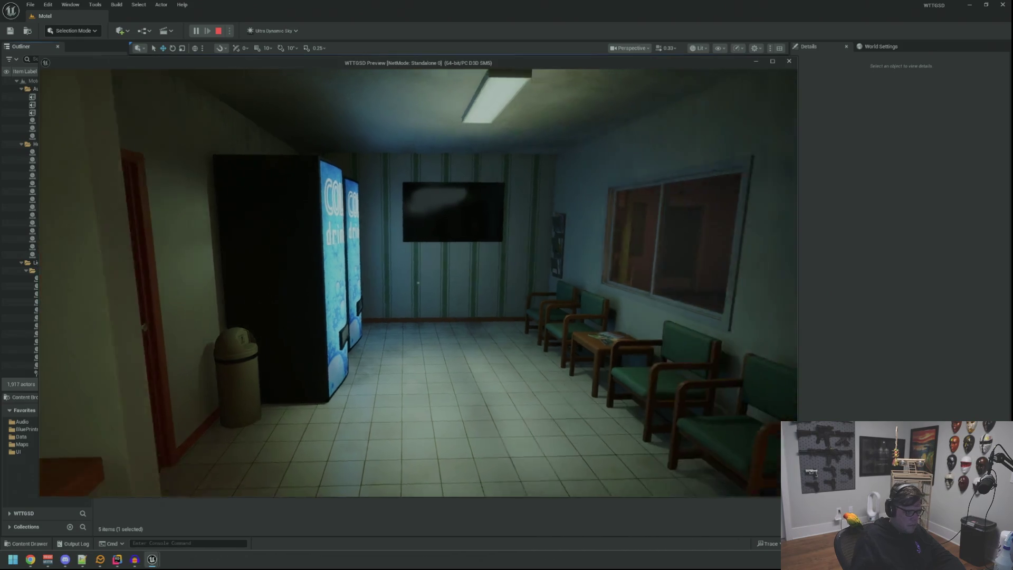
{"action": "key", "text": "Escape"}
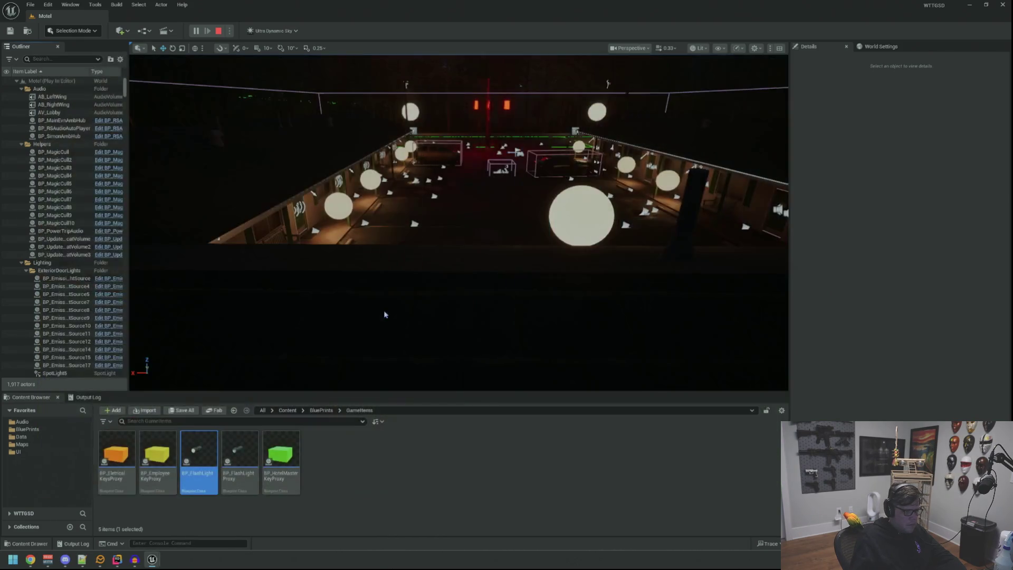
- Fly the editor viewport past the Private door into the motel office
{"action": "key", "text": "w"}
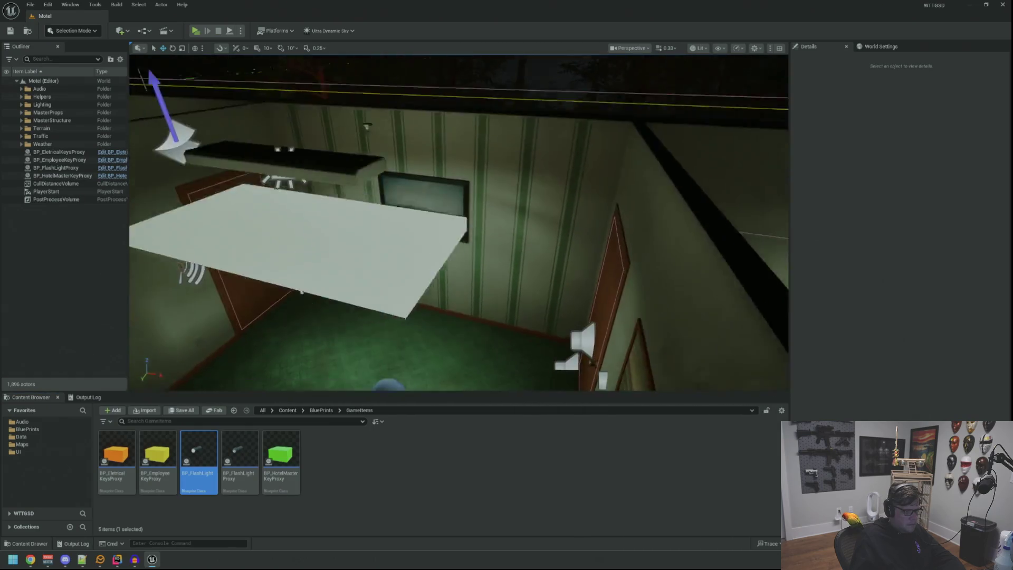
{"action": "key", "text": "w"}
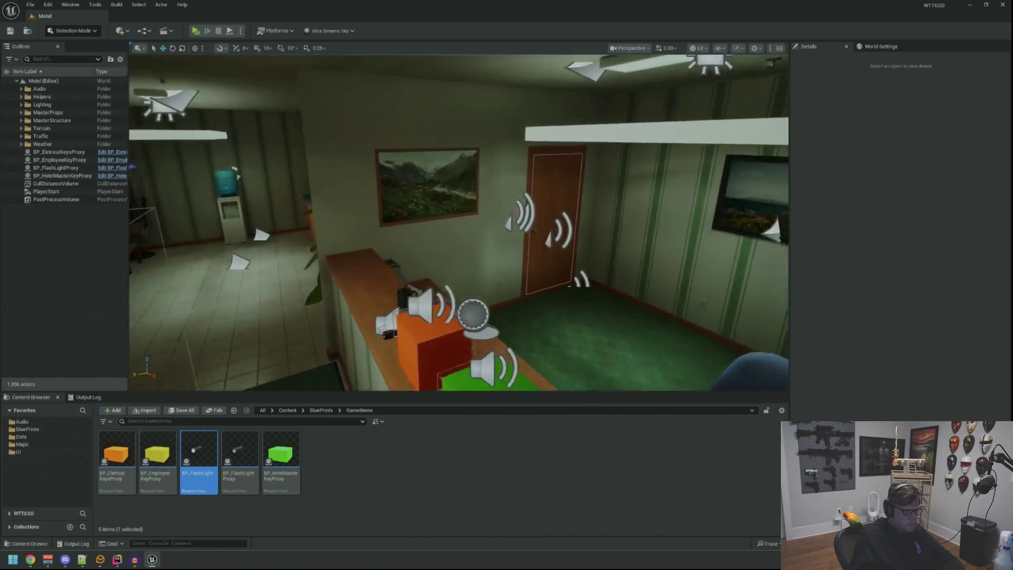
{"action": "key", "text": "w"}
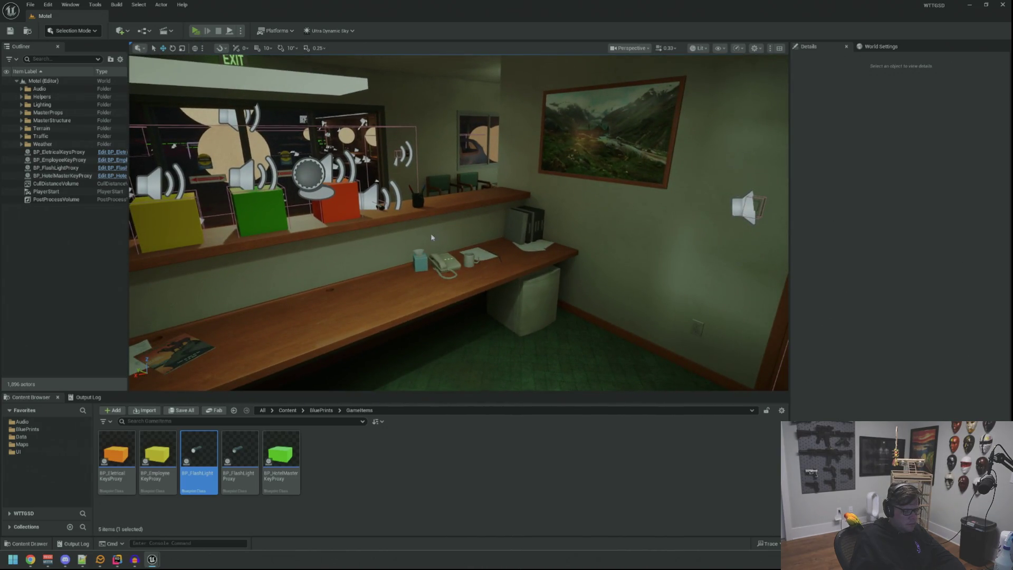
- Select the wall light switch beside the office door
{"action": "key", "text": "alt+p"}
{"action": "key", "text": "Escape"}
{"action": "mouse_move", "coordinate": [339, 276]}
{"action": "left_mouse_down"}
{"action": "mouse_move", "coordinate": [132, 274]}
{"action": "mouse_move", "coordinate": [132, 238]}
{"action": "mouse_move", "coordinate": [475, 183]}
{"action": "left_mouse_up"}
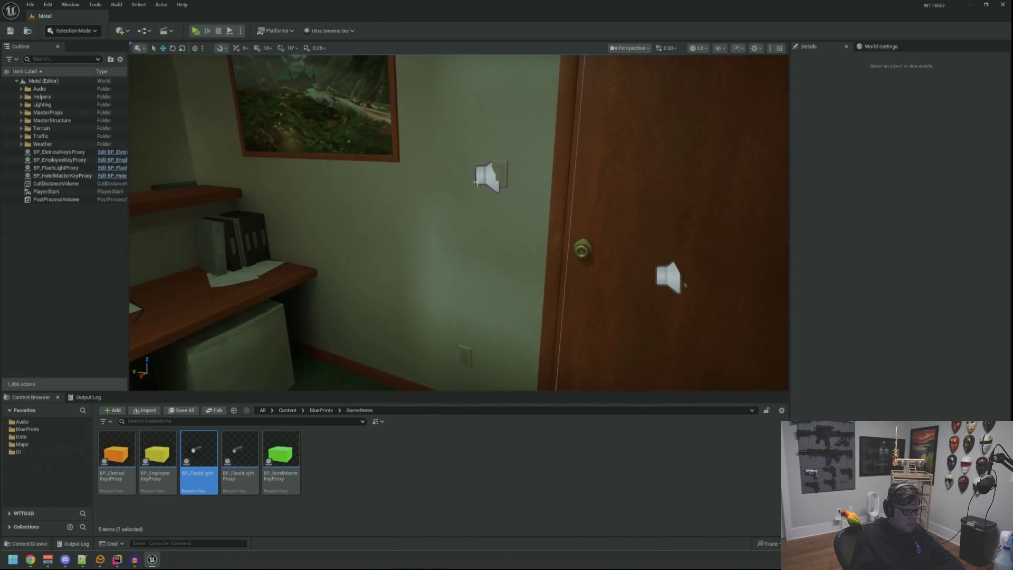
{"action": "left_click", "coordinate": [491, 177]}
- In the switch's Blueprint, turn off Auto Activate on AC On and AC Off, then compile
{"action": "left_click", "coordinate": [117, 153]}
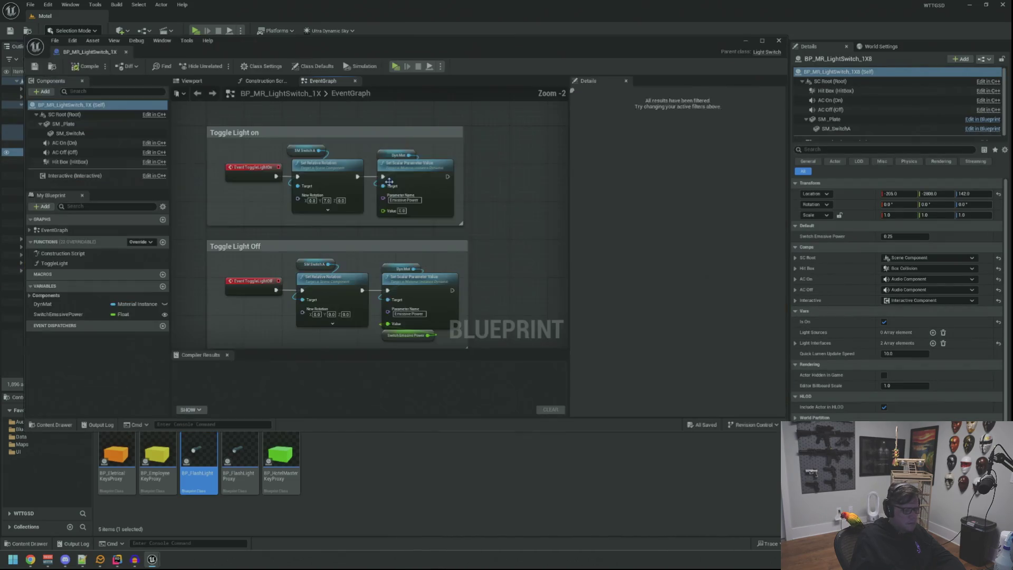
{"action": "left_click", "coordinate": [192, 81]}
{"action": "left_click", "coordinate": [64, 143]}
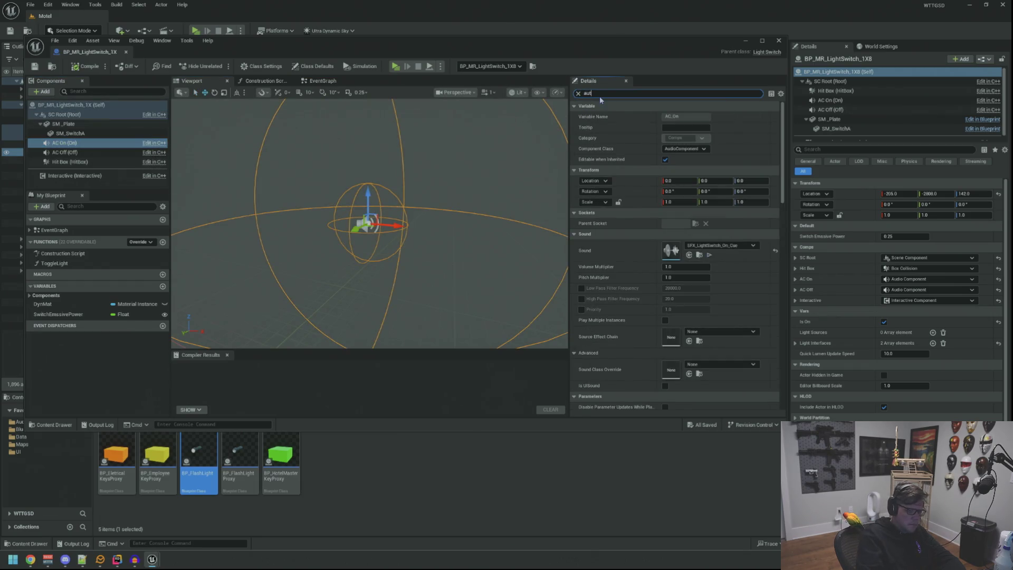
{"action": "type", "text": "o"}
{"action": "left_click", "coordinate": [669, 181]}
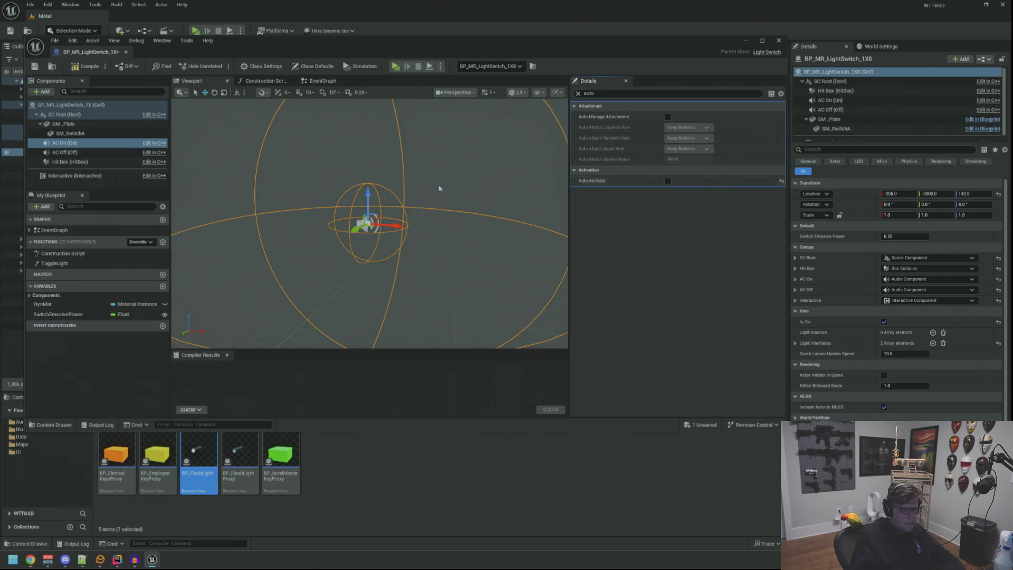
{"action": "left_click", "coordinate": [71, 152]}
{"action": "left_click", "coordinate": [668, 181]}
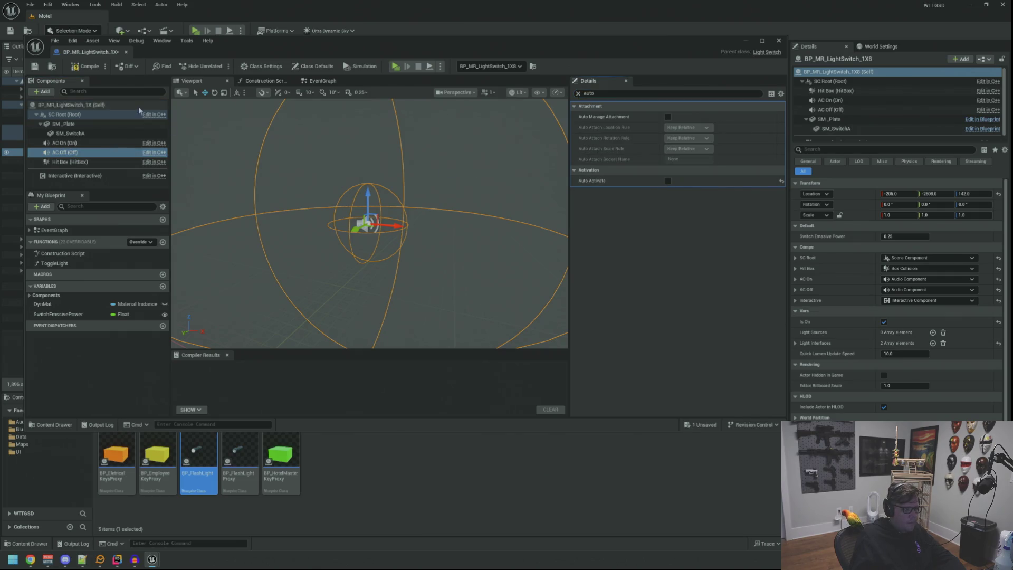
{"action": "left_click", "coordinate": [36, 67]}
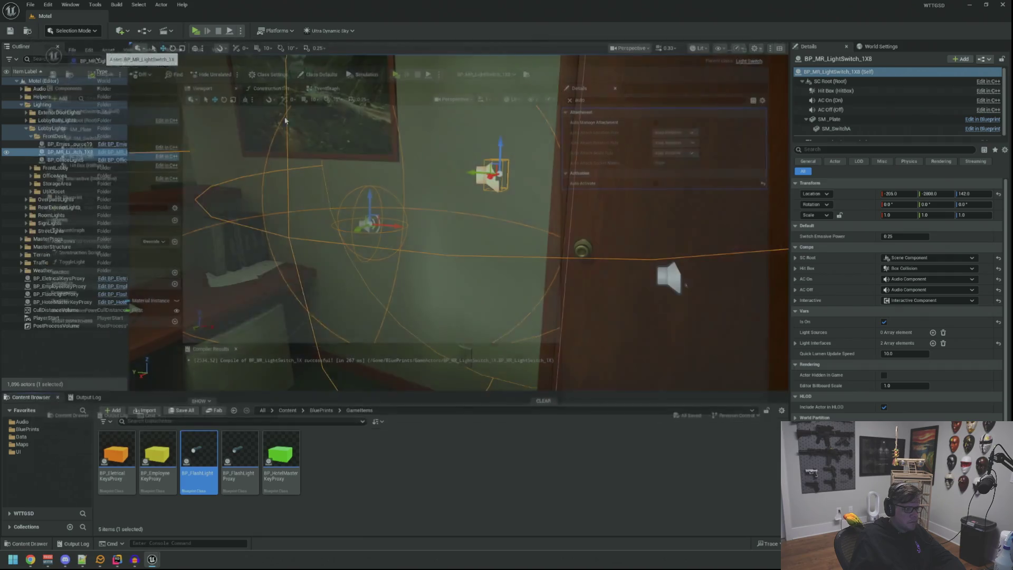
{"action": "key", "text": "alt+F4"}
- Frame the view and select the light switch beside the fire alarm
{"action": "key", "text": "f"}
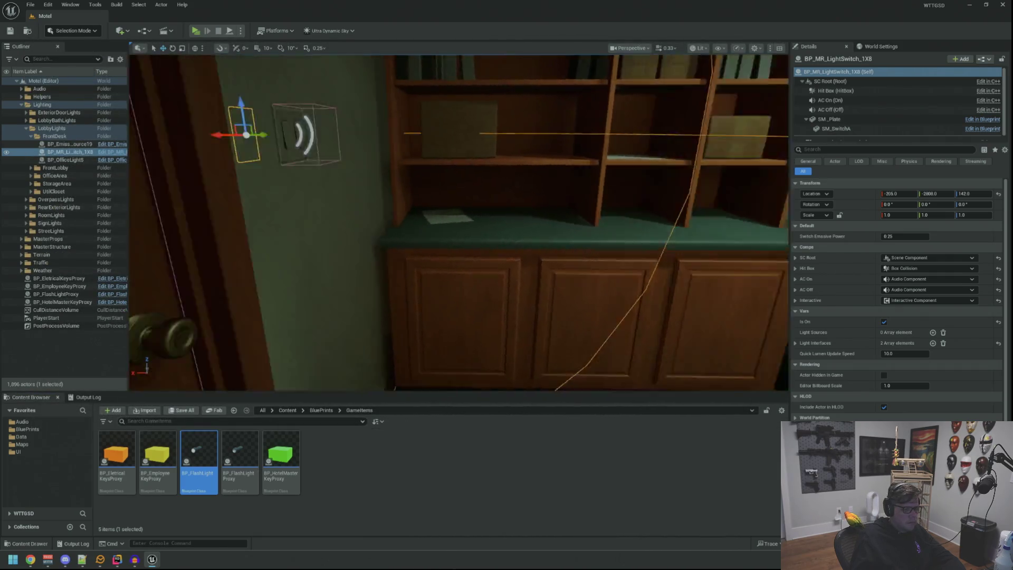
{"action": "left_click_drag", "start_coordinate": [458, 222], "coordinate": [401, 227]}
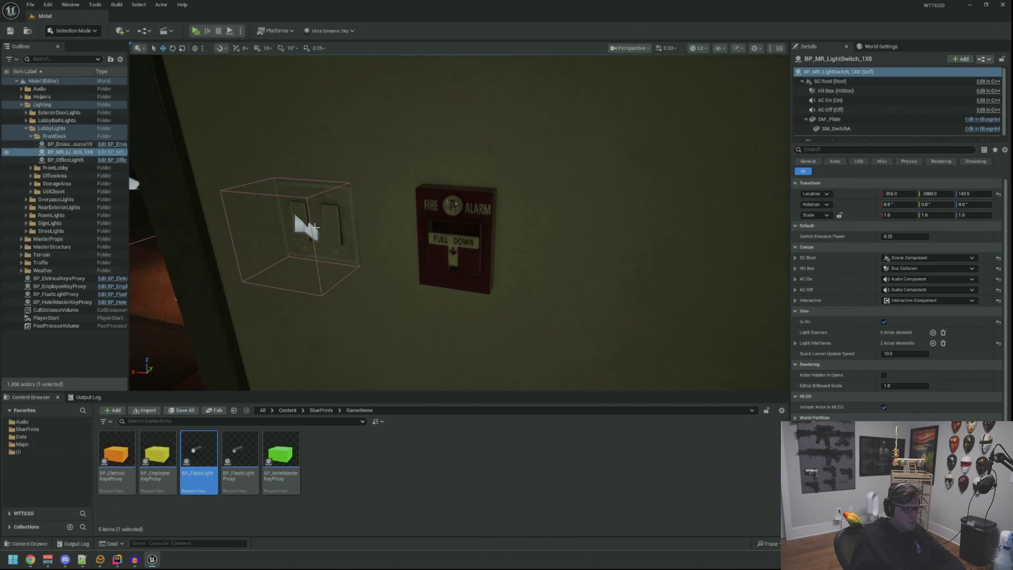
{"action": "left_click", "coordinate": [304, 224]}
- Check AC Off and AC On Details filtered by 'auto' in its Blueprint, then compile
{"action": "left_click", "coordinate": [108, 200]}
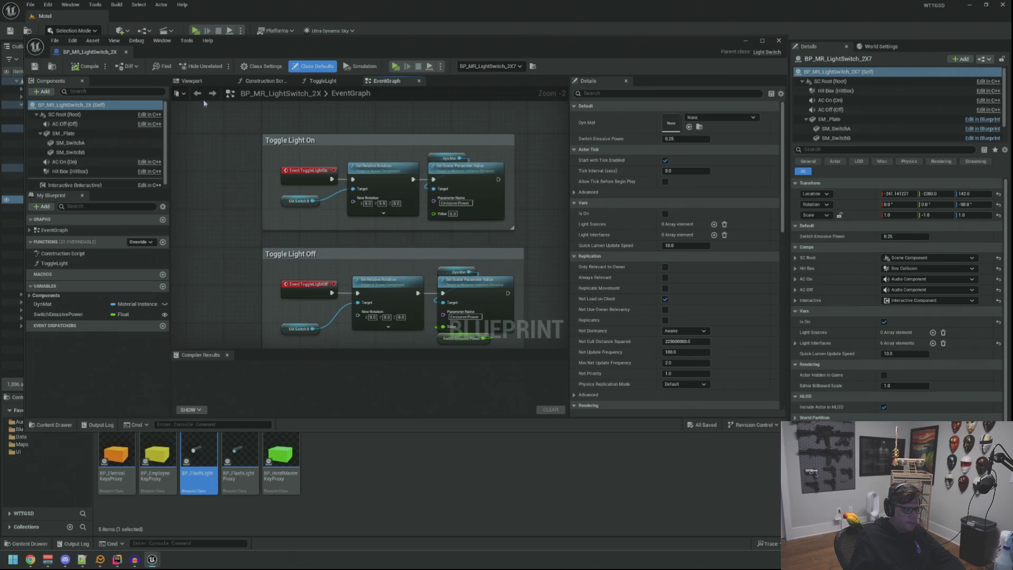
{"action": "left_click", "coordinate": [192, 81]}
{"action": "left_click", "coordinate": [65, 123]}
{"action": "left_click", "coordinate": [619, 98]}
{"action": "type", "text": "auto"}
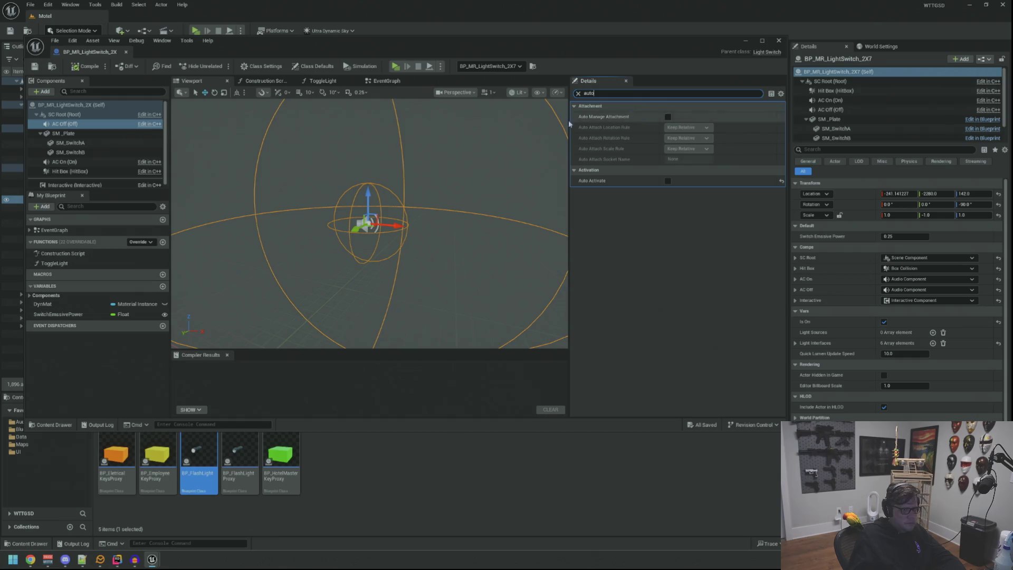
{"action": "left_click", "coordinate": [108, 161]}
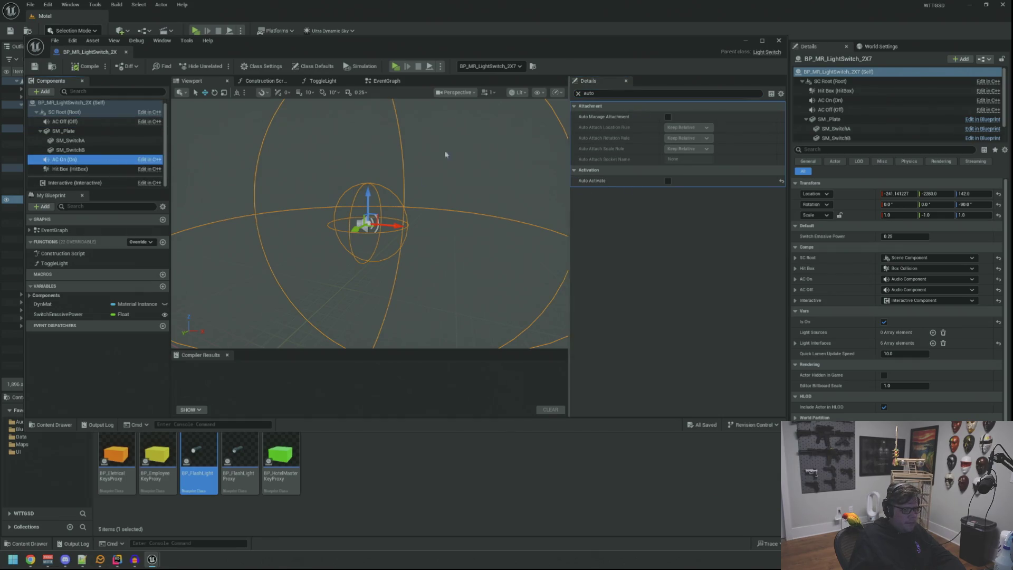
{"action": "left_click", "coordinate": [100, 68]}
{"action": "key", "text": "alt+Tab"}
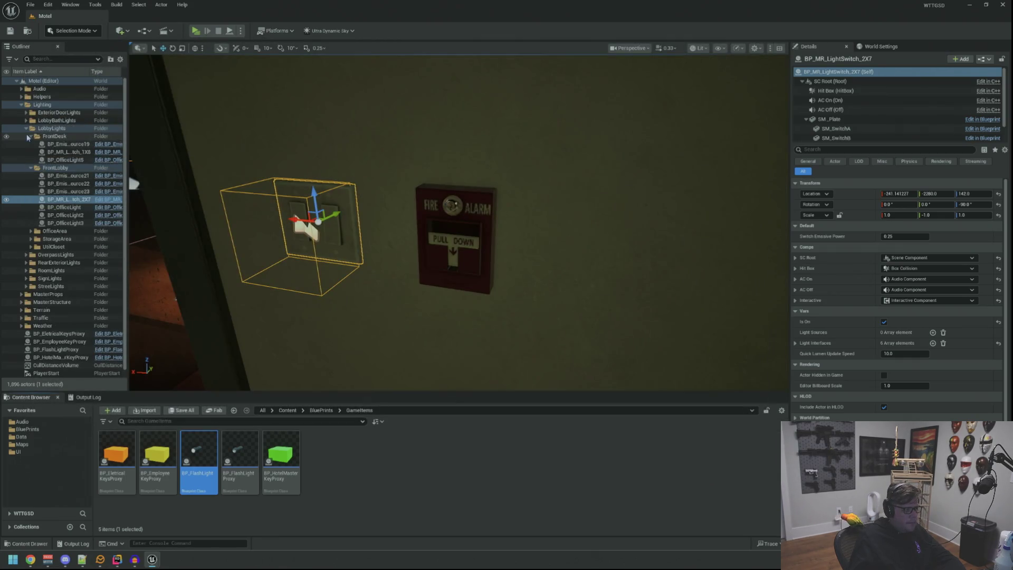
- Collapse the Lighting outliner folders and turn the view toward the front desk
{"action": "left_click", "coordinate": [29, 136]}
{"action": "left_click", "coordinate": [26, 129]}
{"action": "left_click", "coordinate": [21, 104]}
{"action": "left_click_drag", "start_coordinate": [132, 170], "coordinate": [79, 177]}
{"action": "left_click_drag", "start_coordinate": [371, 177], "coordinate": [372, 178]}
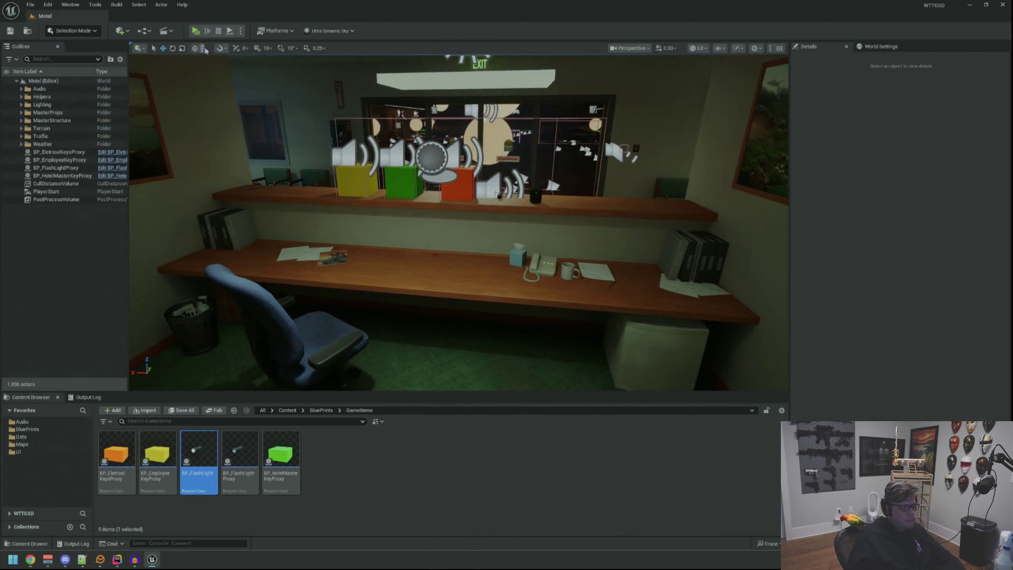
{"action": "left_click", "coordinate": [196, 31]}
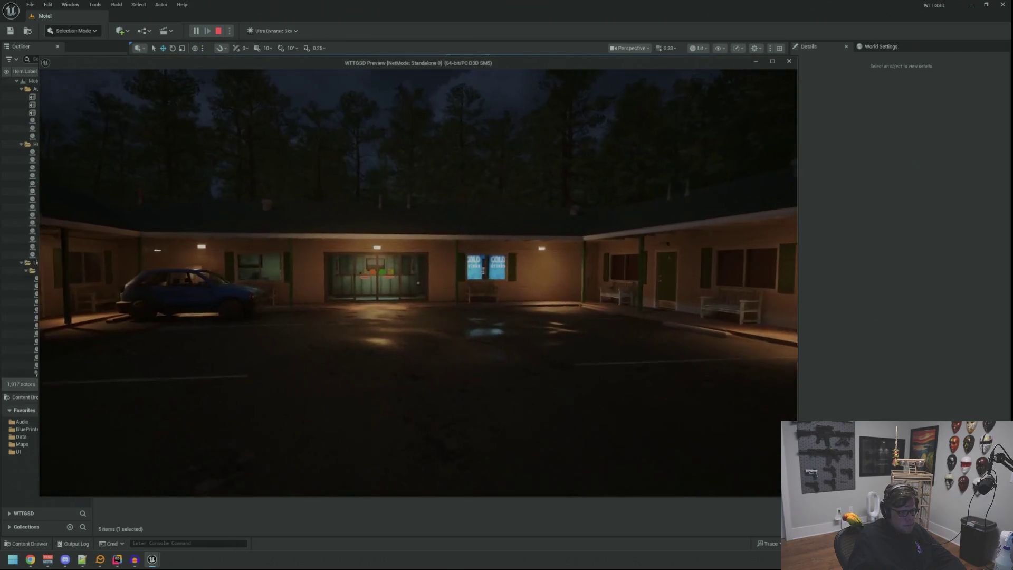
{"action": "key", "text": "w"}
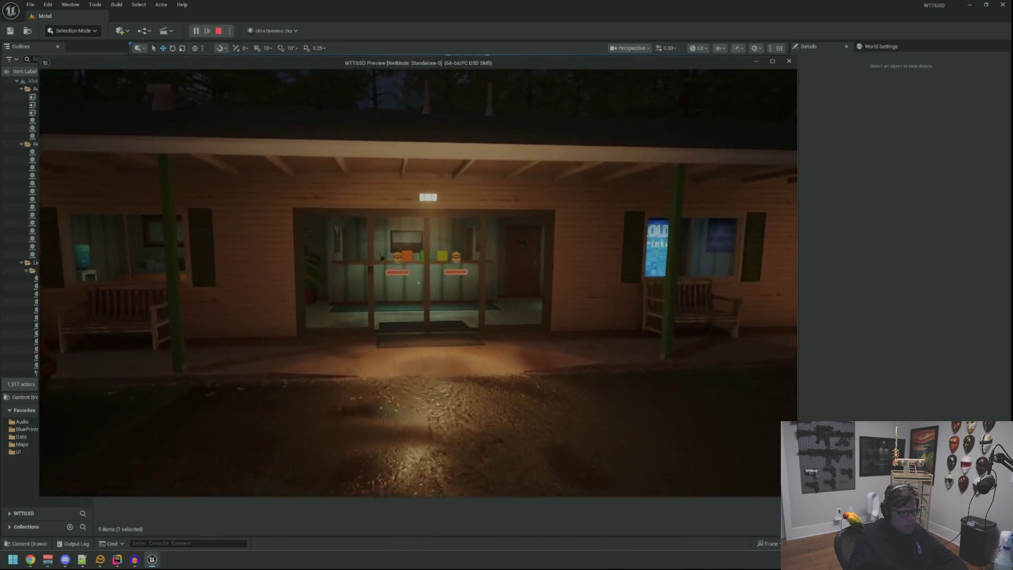
{"action": "key", "text": "w"}
{"action": "key", "text": "e"}
{"action": "key", "text": "w"}
{"action": "key", "text": "grave"}
{"action": "key", "text": "Up"}
{"action": "key", "text": "Up"}
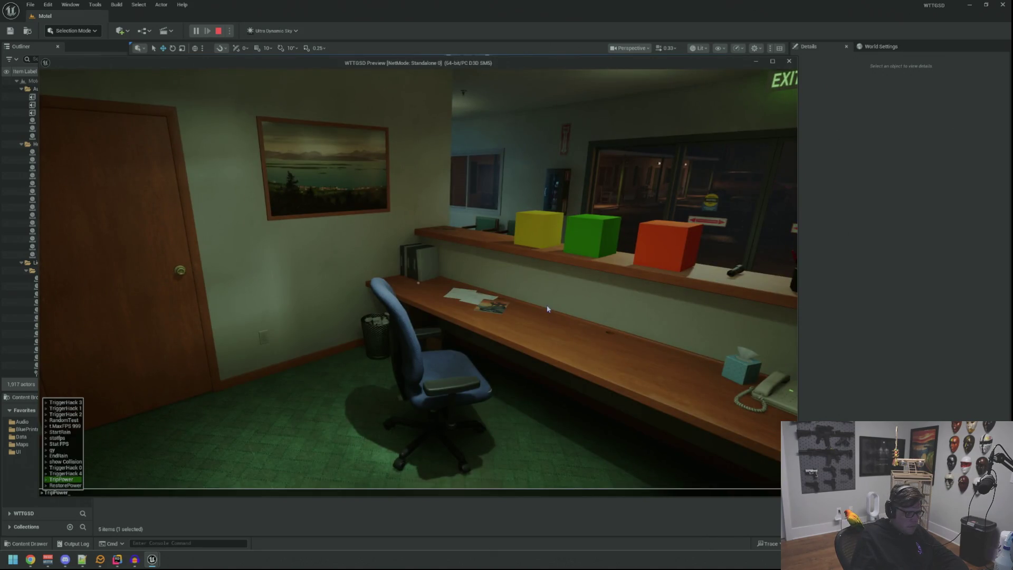
{"action": "key", "text": "Return"}
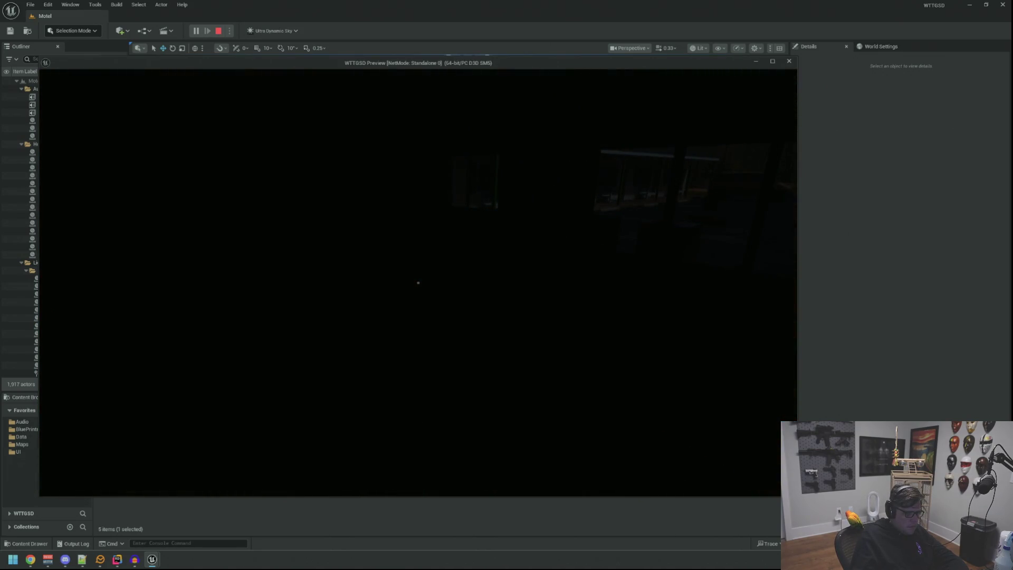
{"action": "key", "text": "Escape"}
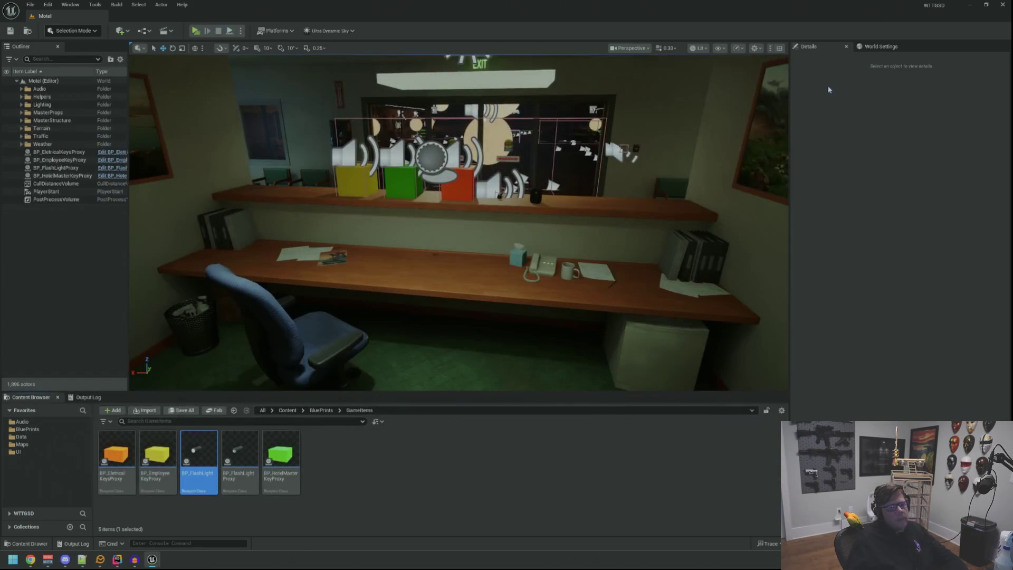
- Minimize Unreal, bring up the Audacity project, and play the Power Off clip
{"action": "left_click", "coordinate": [968, 5]}
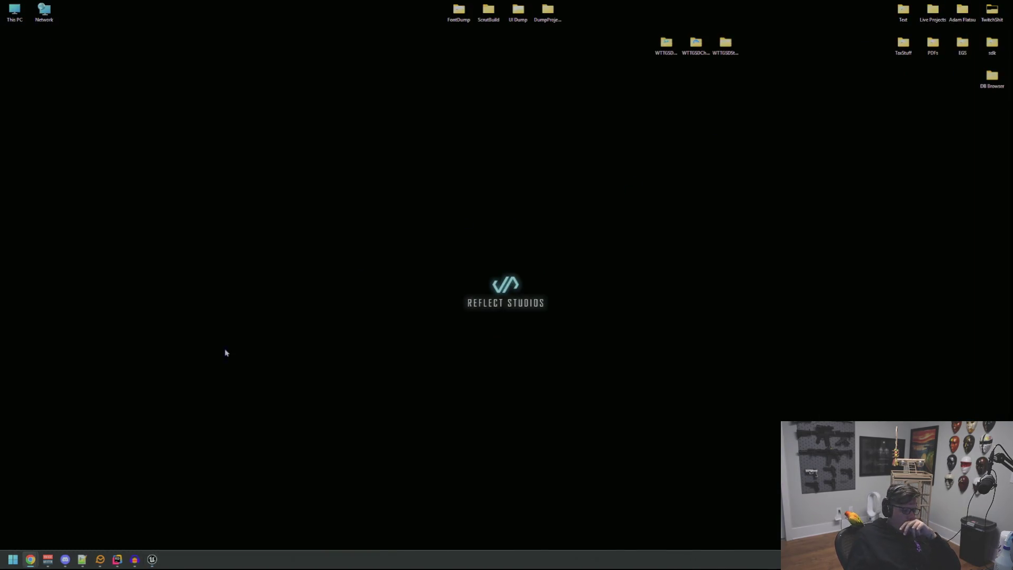
{"action": "left_click", "coordinate": [135, 560]}
{"action": "double_click", "coordinate": [461, 206]}
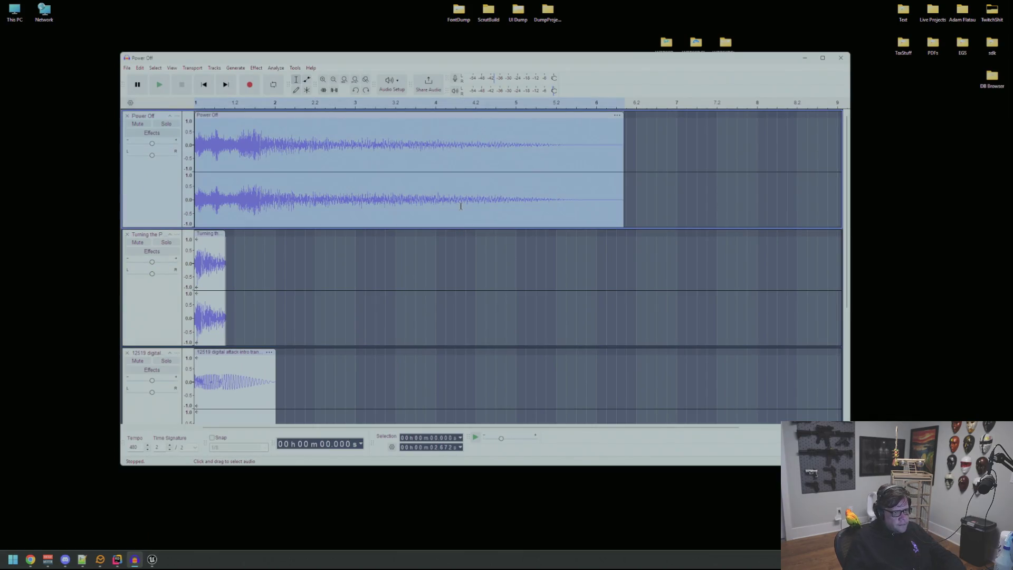
{"action": "key", "text": "space"}
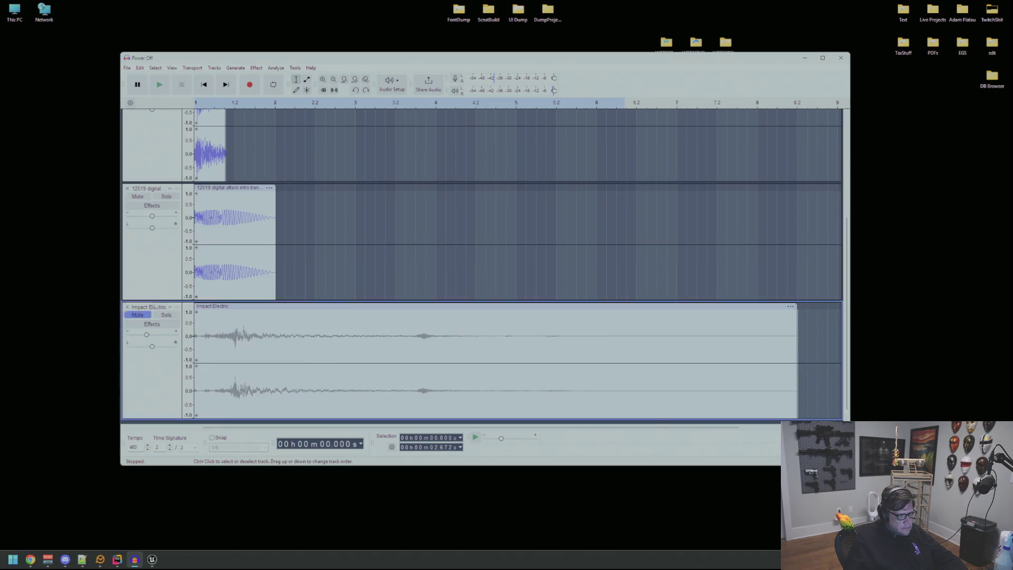
- Play the tracks from the start, then mute Power Off and listen to the remaining mix
{"action": "scroll", "coordinate": [154, 312], "scroll_direction": "up", "scroll_amount": 5}
{"action": "left_click", "coordinate": [245, 168]}
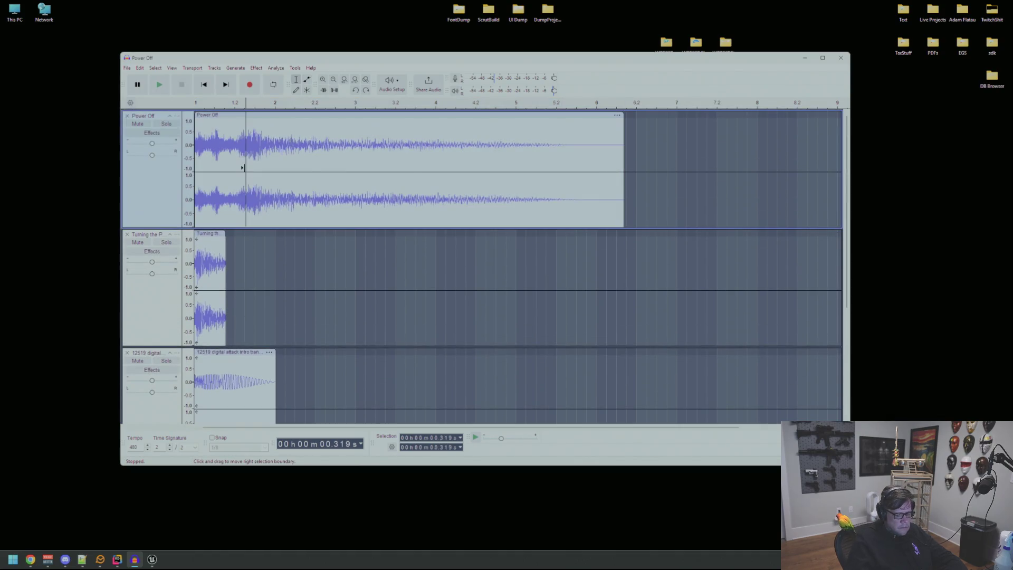
{"action": "key", "text": "Home"}
{"action": "key", "text": "space"}
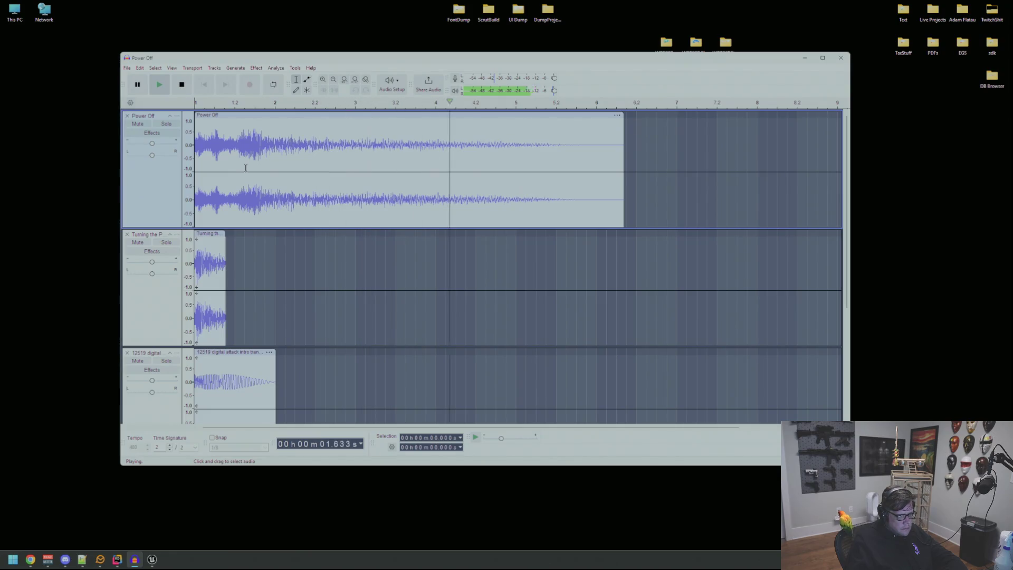
{"action": "left_click", "coordinate": [137, 123]}
{"action": "left_click", "coordinate": [308, 154]}
{"action": "key", "text": "space"}
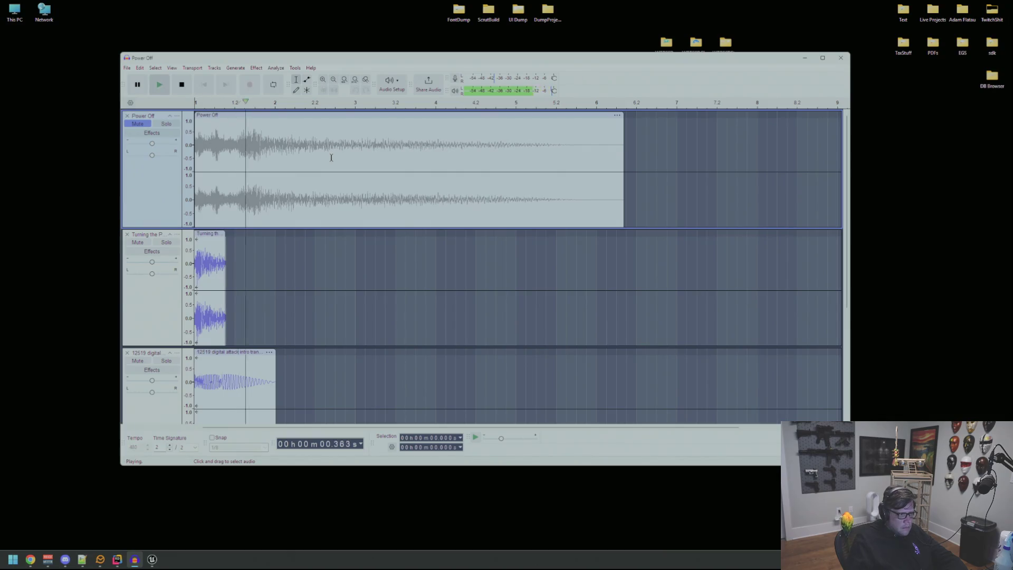
{"action": "key", "text": "space"}
- Unmute Impact Electric and Power Off, auditioning the mix and stopping at 0.732 s
{"action": "scroll", "coordinate": [280, 196], "scroll_direction": "down", "scroll_amount": 3}
{"action": "left_click", "coordinate": [137, 303]}
{"action": "scroll", "coordinate": [295, 196], "scroll_direction": "up", "scroll_amount": 3}
{"action": "left_click", "coordinate": [295, 195]}
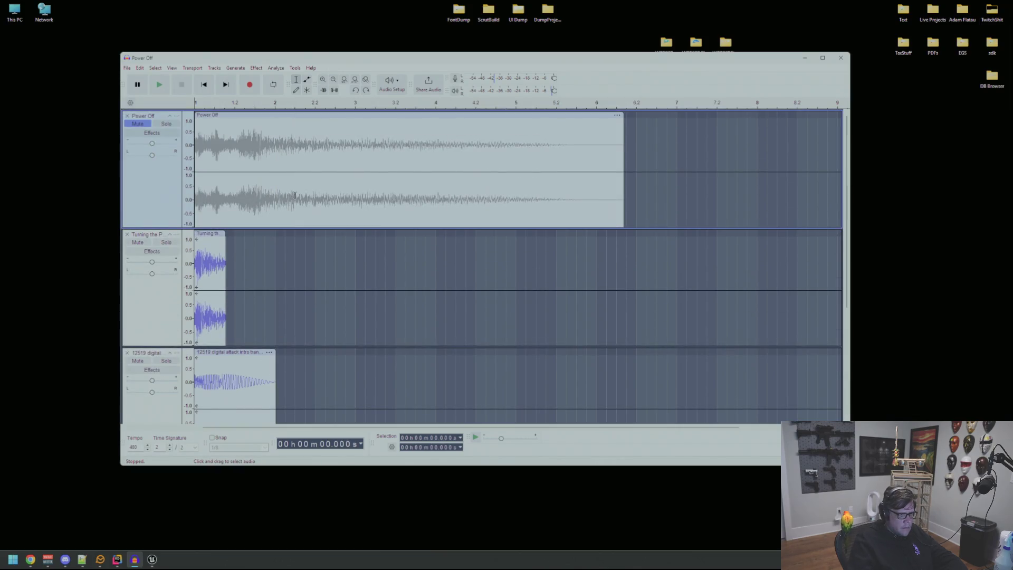
{"action": "key", "text": "space"}
{"action": "left_click", "coordinate": [148, 124]}
{"action": "left_click", "coordinate": [281, 147]}
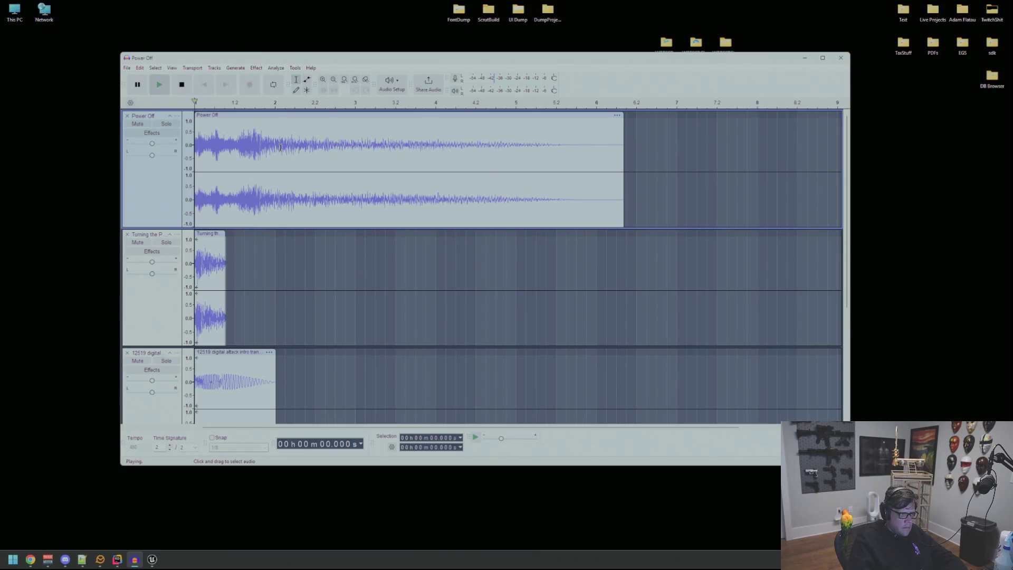
{"action": "left_click", "coordinate": [313, 196]}
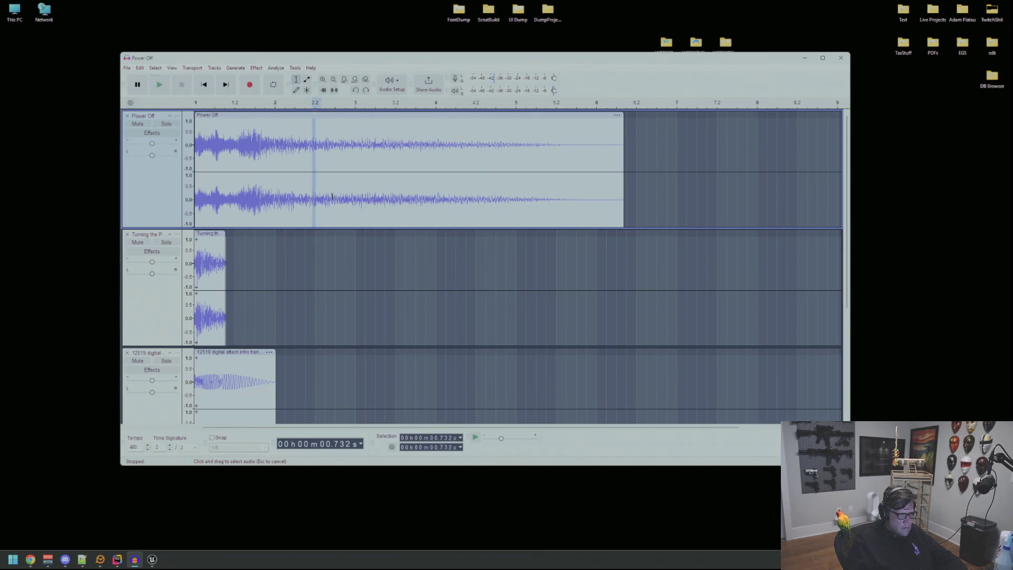
- Trim the Power Off clip after 0.732 s and play back the shortened result
{"action": "left_click_drag", "start_coordinate": [316, 196], "coordinate": [616, 192]}
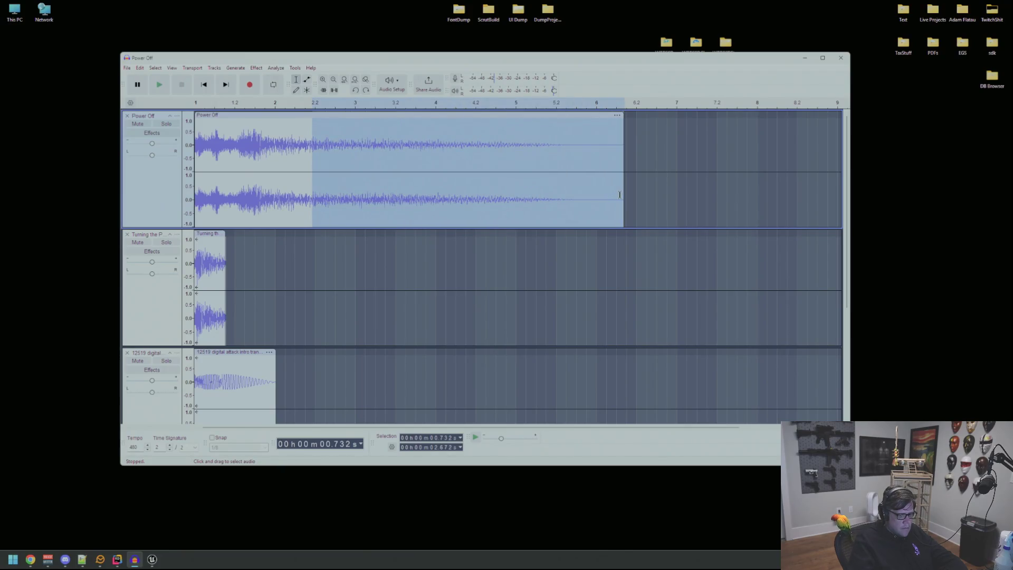
{"action": "key", "text": "Delete"}
{"action": "double_click", "coordinate": [294, 188]}
{"action": "key", "text": "space"}
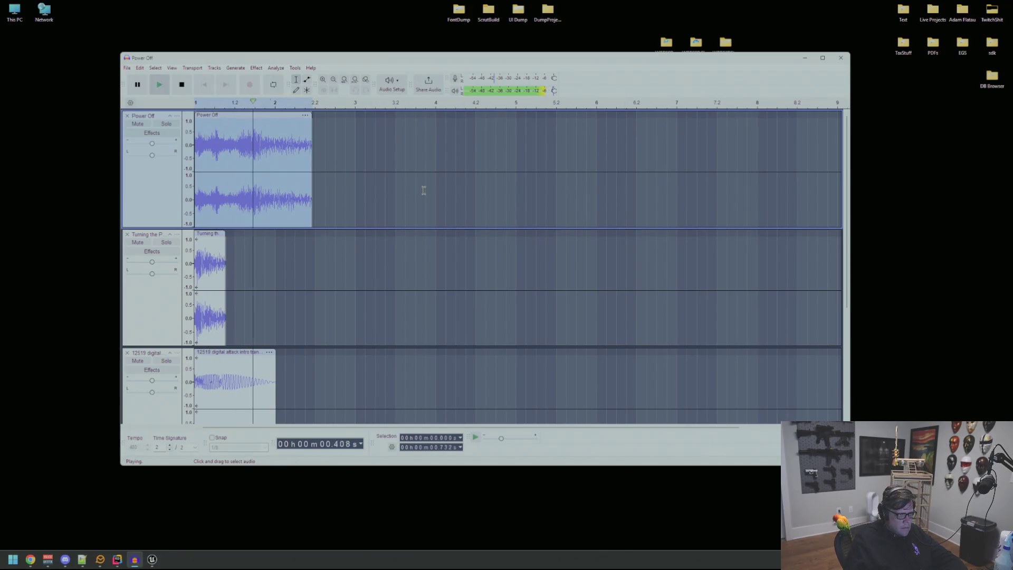
{"action": "left_click", "coordinate": [424, 190]}
{"action": "key", "text": "Home"}
{"action": "key", "text": "space"}
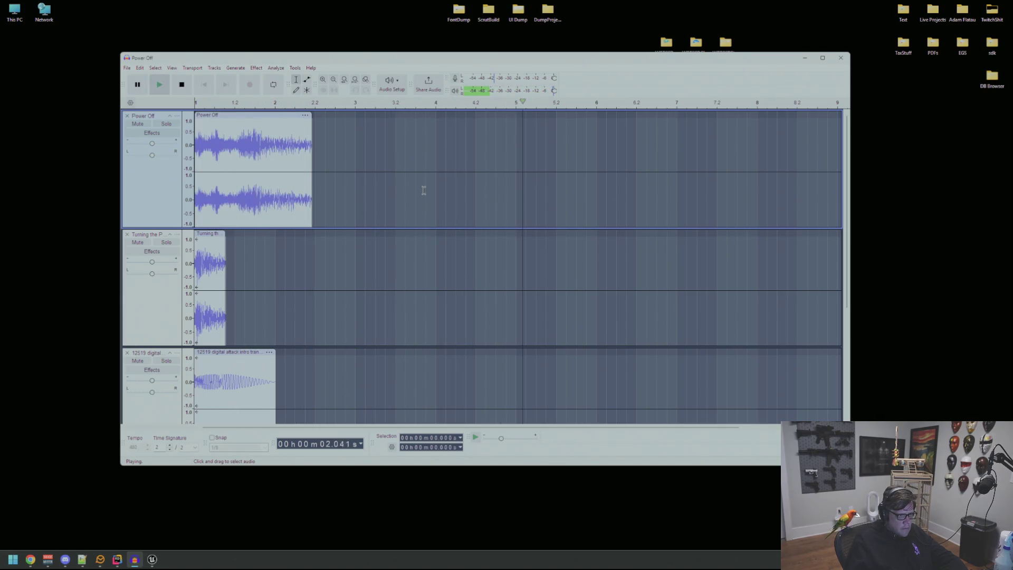
{"action": "key", "text": "space"}
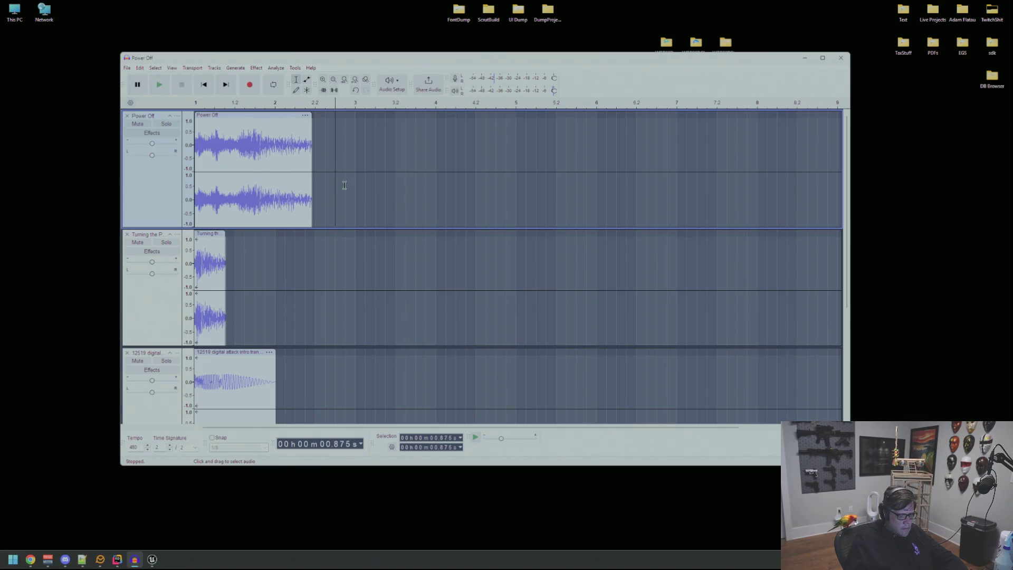
{"action": "key", "text": "space"}
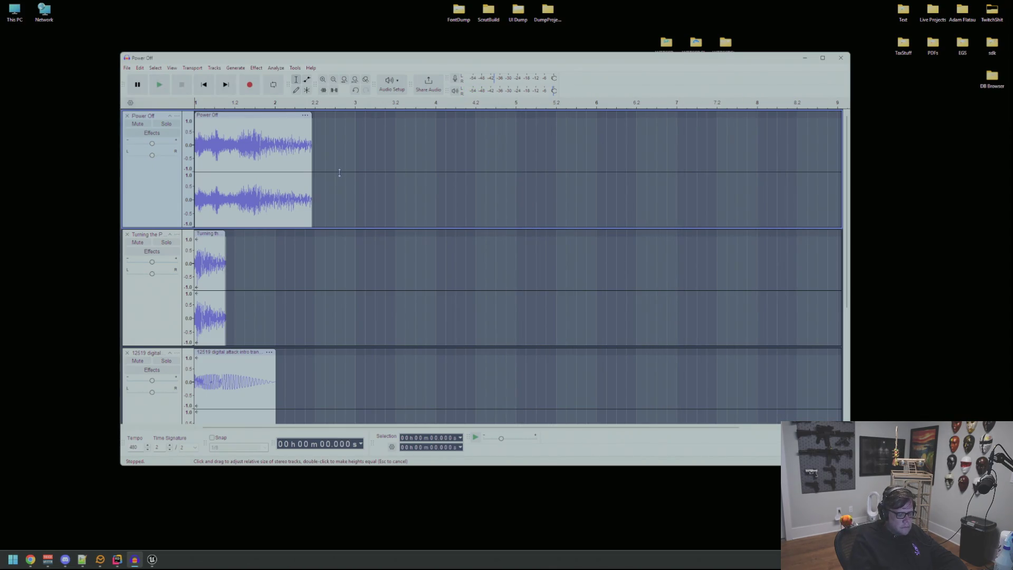
{"action": "key", "text": "space"}
{"action": "key", "text": "space"}
- Delay the short clip on the second track, preview it, then undo that move
{"action": "scroll", "coordinate": [340, 232], "scroll_direction": "down", "scroll_amount": 3}
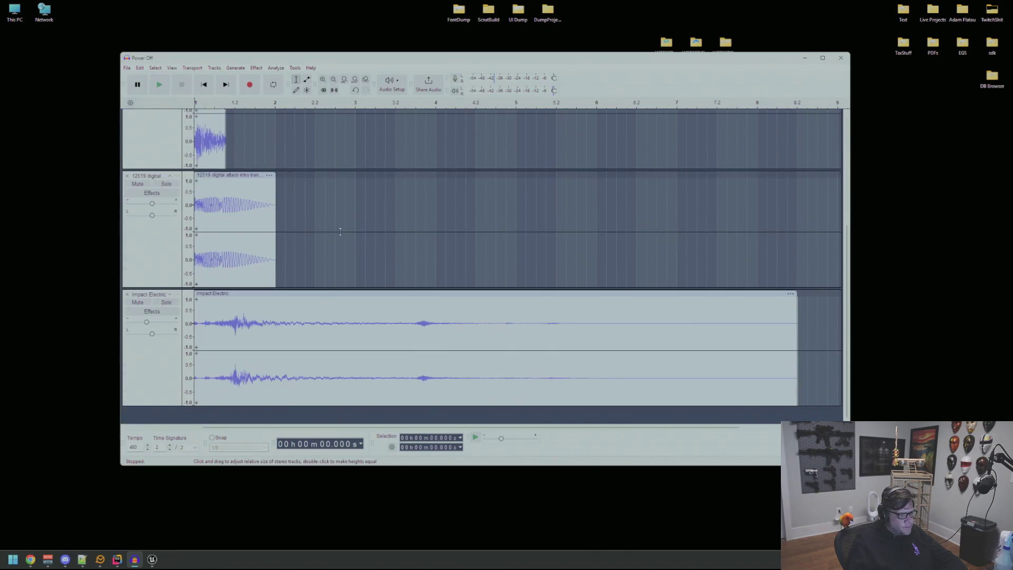
{"action": "left_click", "coordinate": [329, 301]}
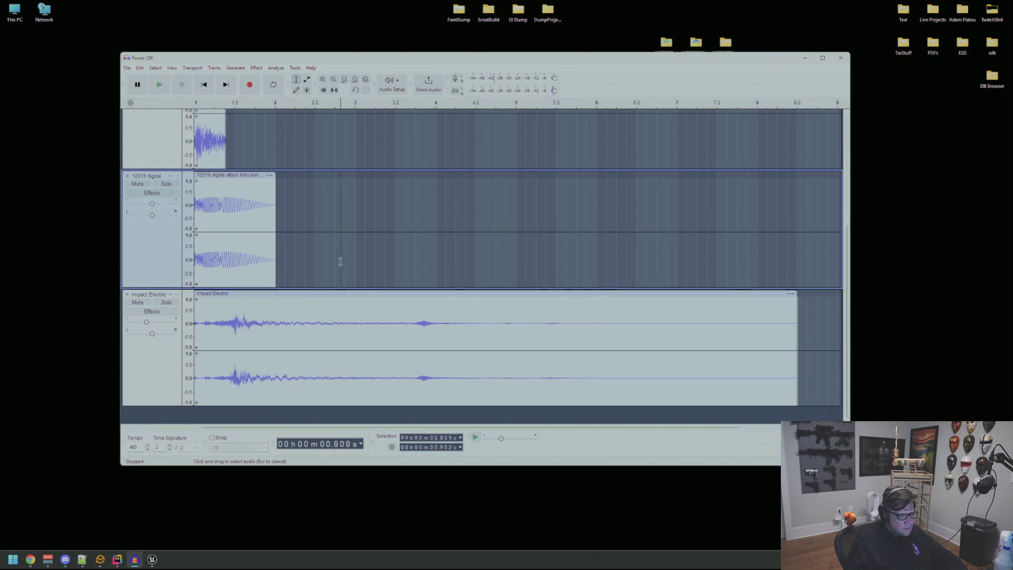
{"action": "left_click", "coordinate": [341, 260]}
{"action": "scroll", "coordinate": [340, 253], "scroll_direction": "up", "scroll_amount": 5}
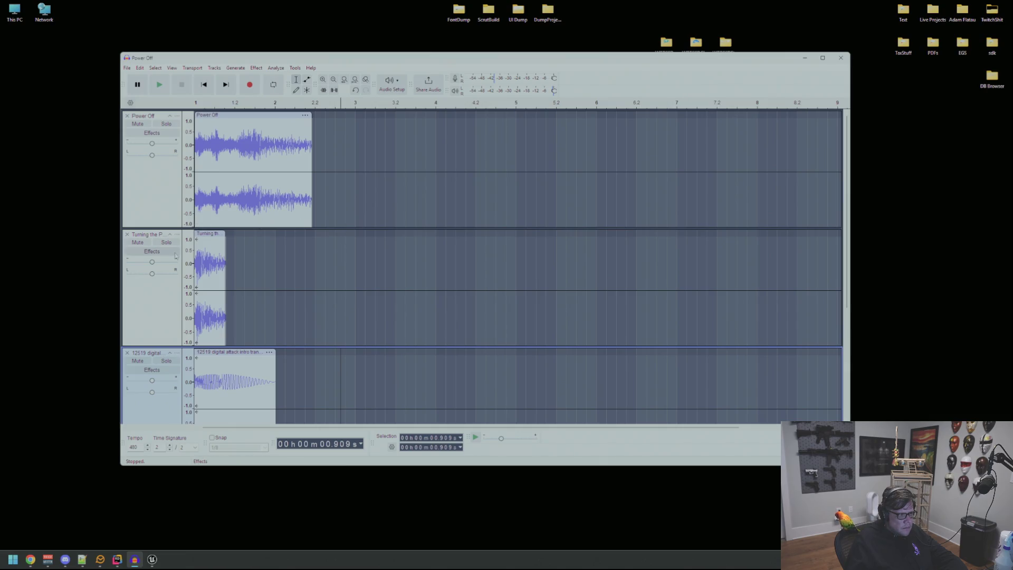
{"action": "left_click_drag", "start_coordinate": [208, 233], "coordinate": [341, 234]}
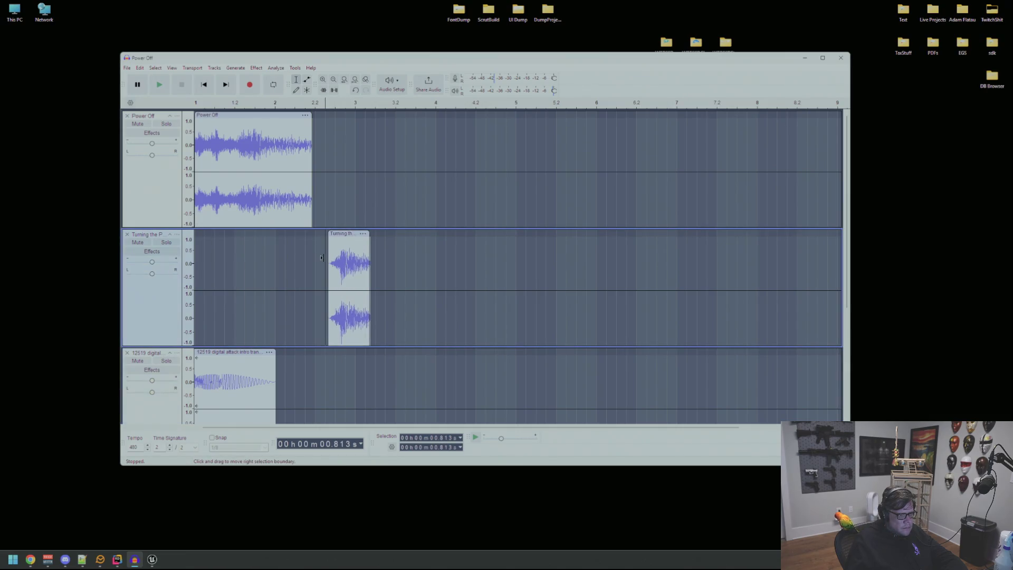
{"action": "key", "text": "space"}
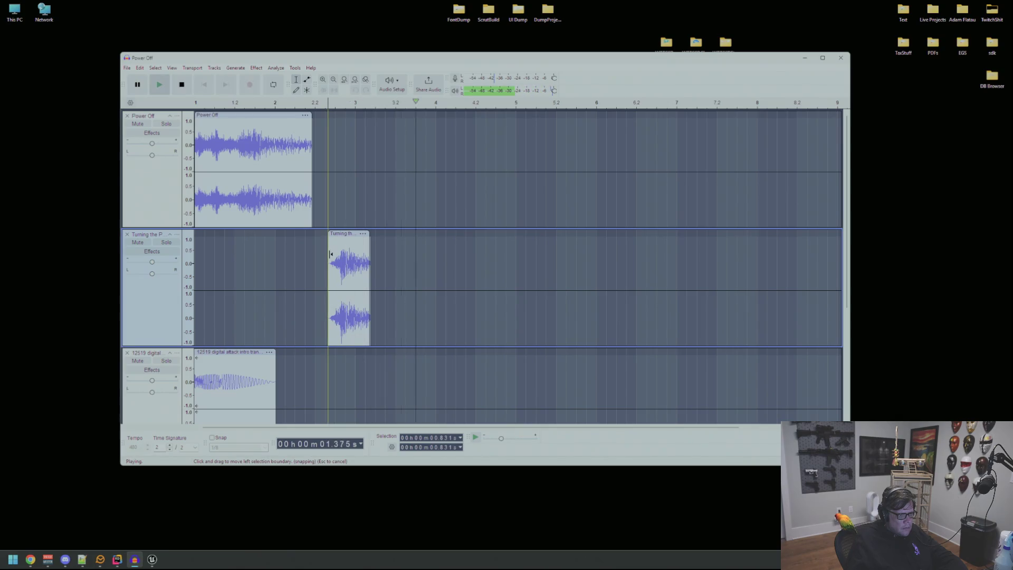
{"action": "key", "text": "space"}
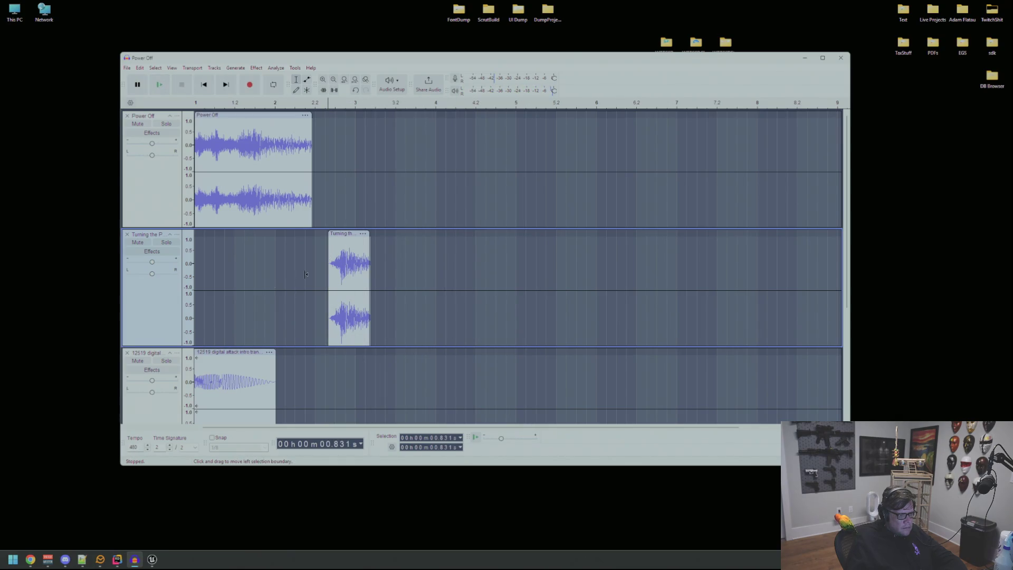
{"action": "key", "text": "ctrl+z"}
{"action": "key", "text": "ctrl+z"}
{"action": "key", "text": "ctrl+z"}
{"action": "key", "text": "ctrl+z"}
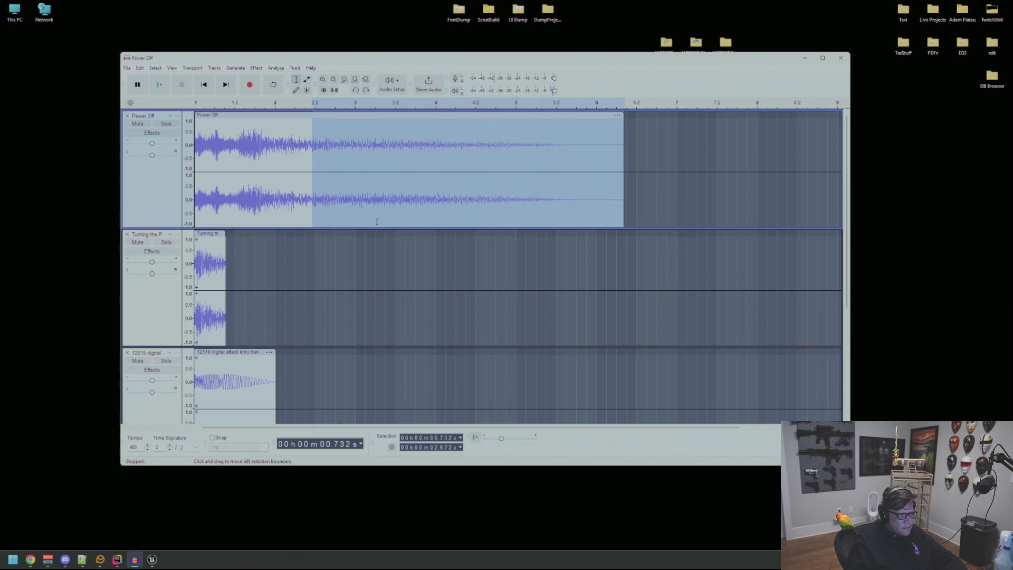
- Play the 12519 track to hear Impact Electric, muting the second and third tracks
{"action": "left_click", "coordinate": [385, 260]}
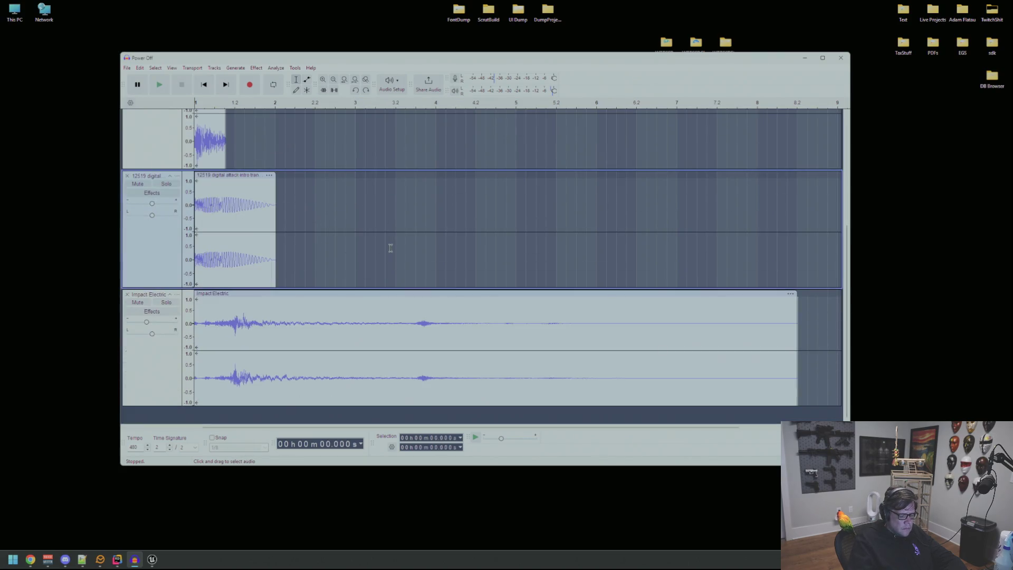
{"action": "key", "text": "space"}
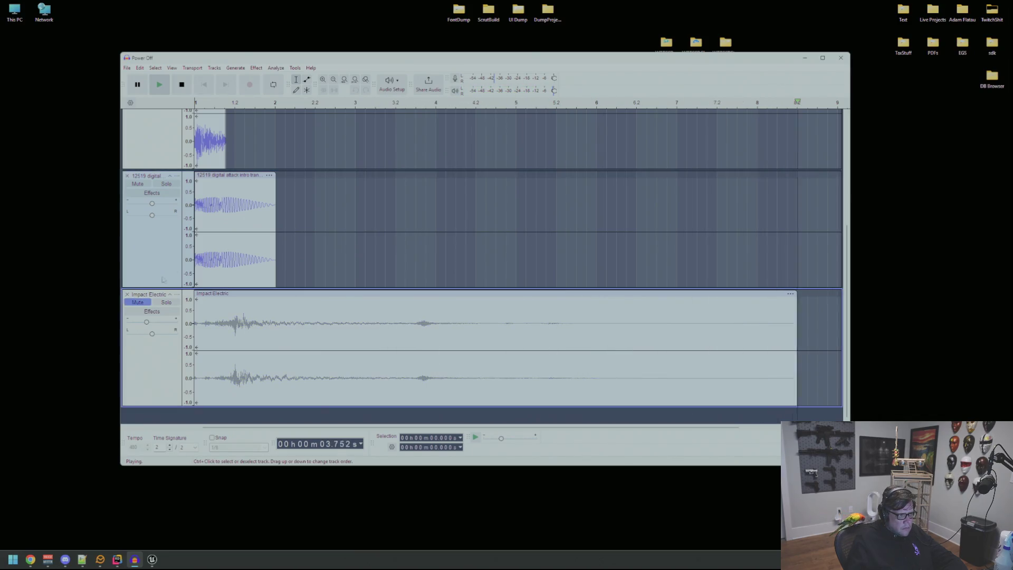
{"action": "scroll", "coordinate": [159, 274], "scroll_direction": "up", "scroll_amount": 3}
{"action": "left_click", "coordinate": [138, 310]}
{"action": "scroll", "coordinate": [153, 274], "scroll_direction": "up", "scroll_amount": 2}
{"action": "left_click", "coordinate": [137, 241]}
- Listen to Power Off alone, including just its opening half-second
{"action": "left_click", "coordinate": [278, 180]}
{"action": "key", "text": "space"}
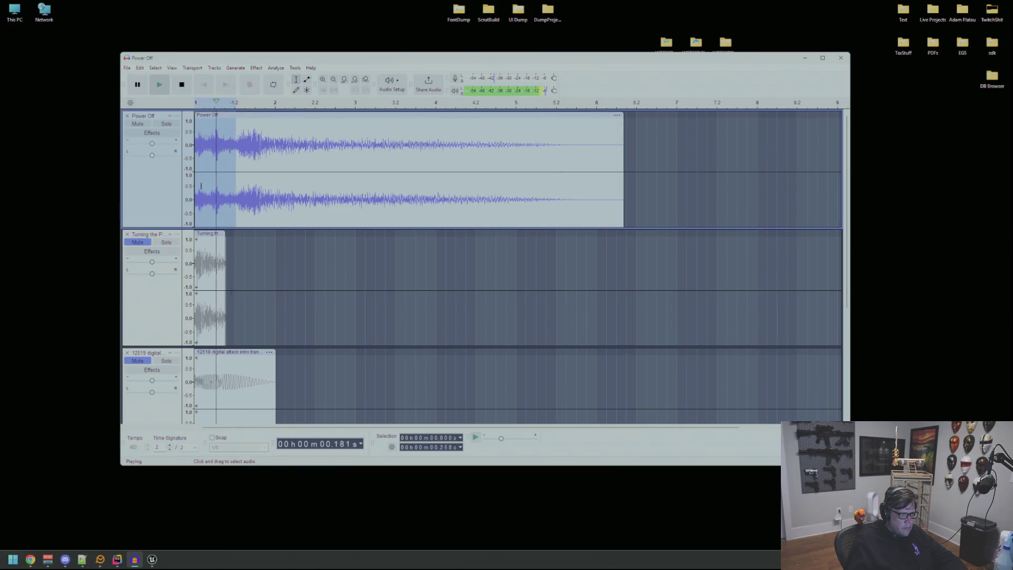
{"action": "left_click_drag", "start_coordinate": [279, 187], "coordinate": [195, 186]}
{"action": "key", "text": "space"}
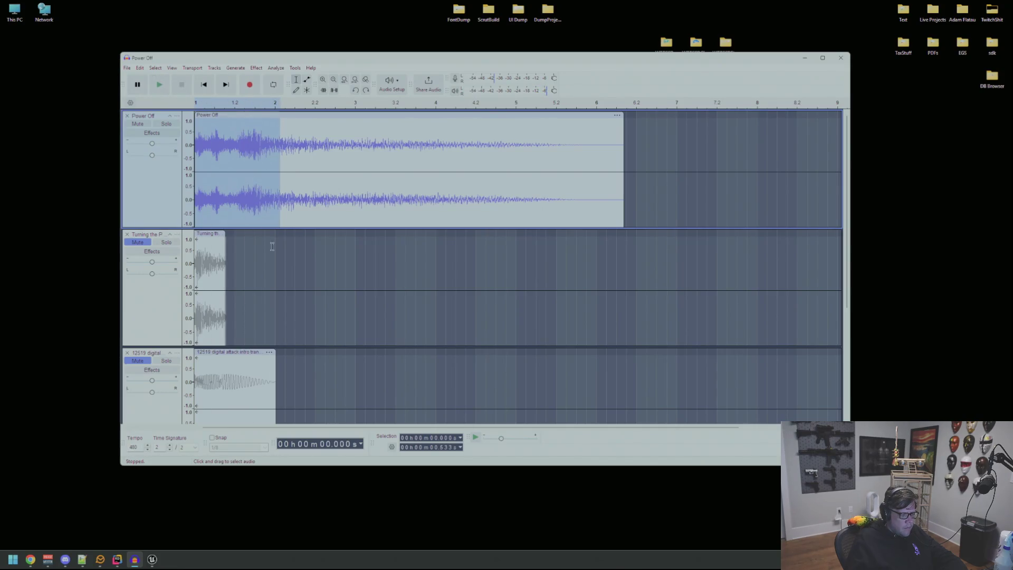
{"action": "scroll", "coordinate": [268, 244], "scroll_direction": "down", "scroll_amount": 5}
{"action": "scroll", "coordinate": [311, 242], "scroll_direction": "up", "scroll_amount": 5}
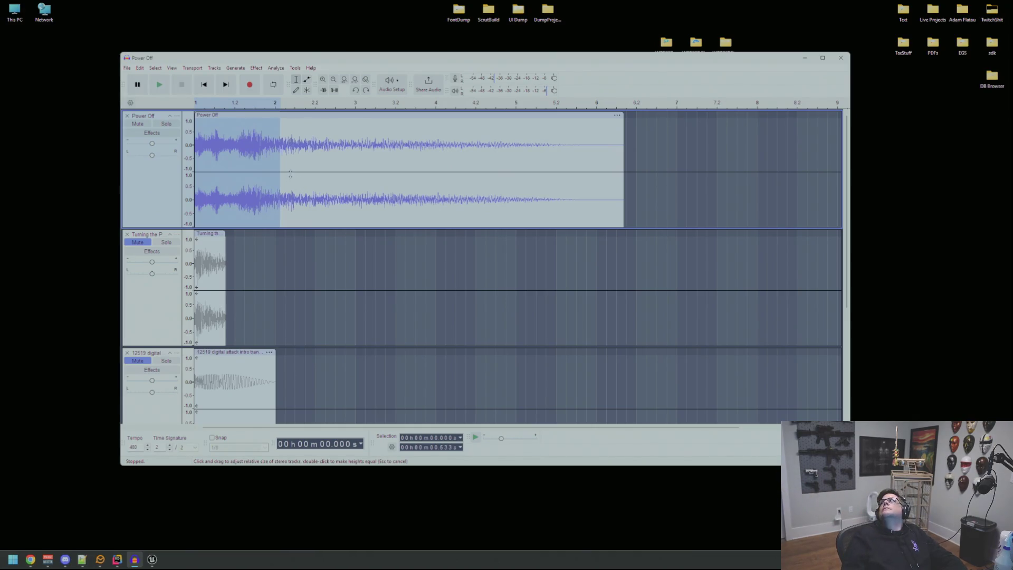
{"action": "key", "text": "Home"}
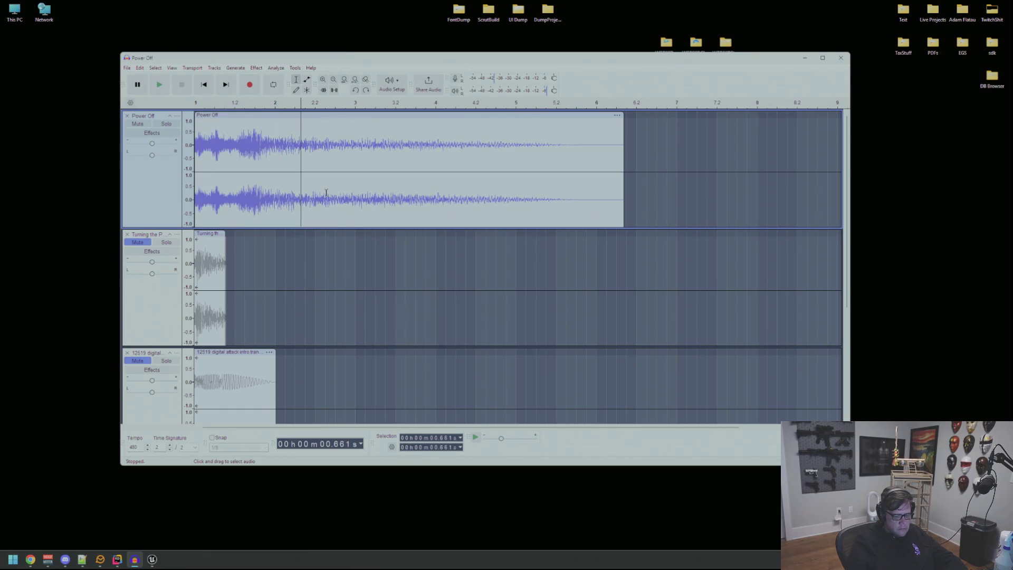
{"action": "key", "text": "space"}
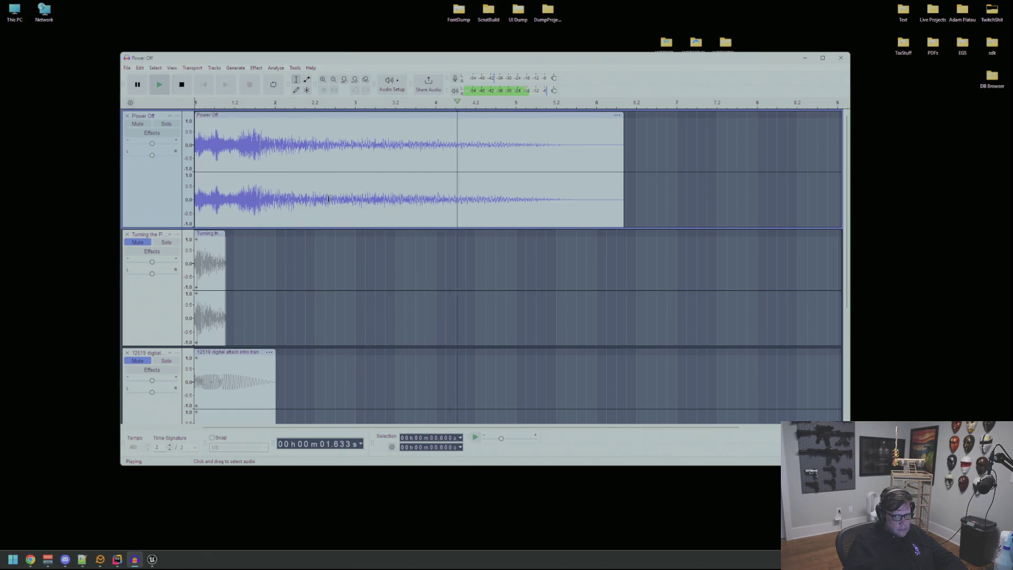
{"action": "left_click", "coordinate": [331, 264]}
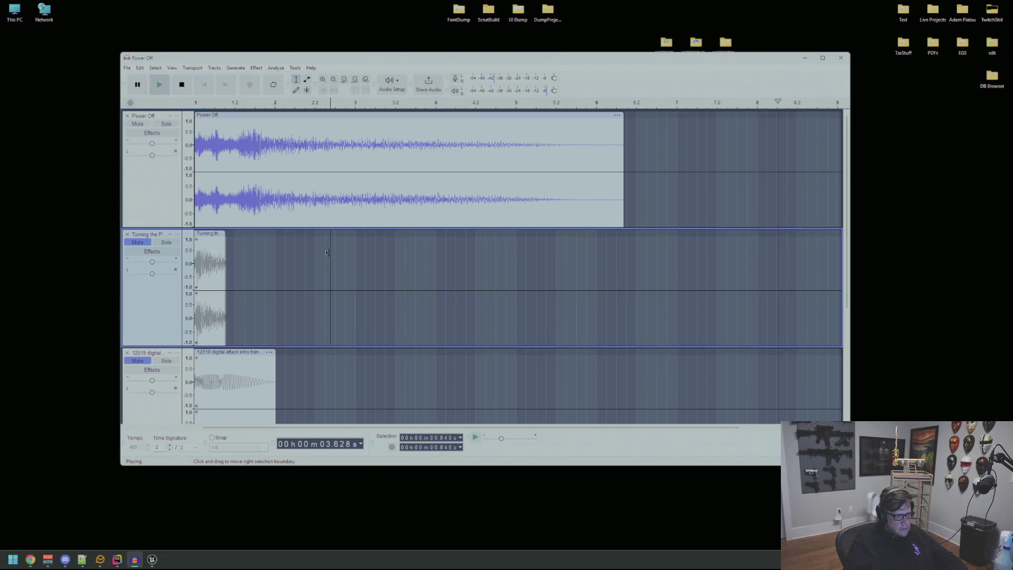
- Remove every track so the Audacity project is empty
{"action": "left_click", "coordinate": [127, 115]}
{"action": "left_click", "coordinate": [128, 115]}
{"action": "left_click", "coordinate": [127, 116]}
{"action": "left_click", "coordinate": [127, 115]}
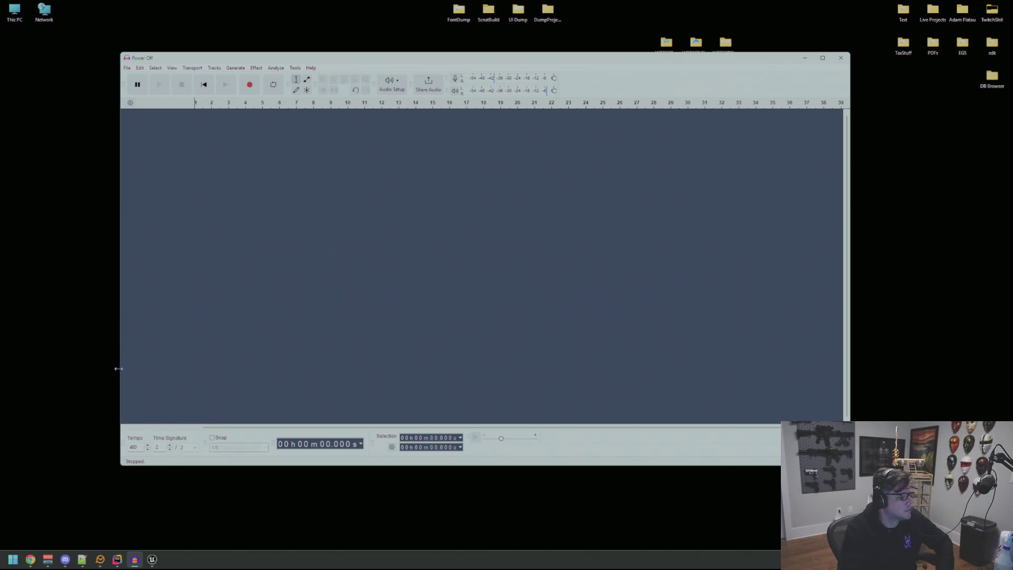
{"action": "left_click", "coordinate": [30, 559]}
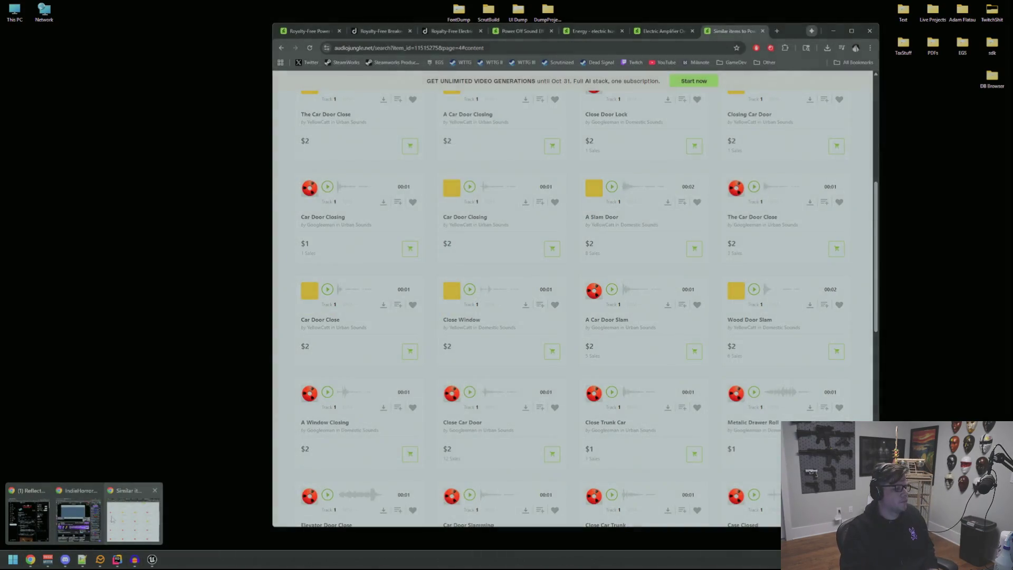
- Search Envato Elements sound effects for 'breaker switch'
{"action": "left_click", "coordinate": [132, 522]}
{"action": "left_click", "coordinate": [314, 31]}
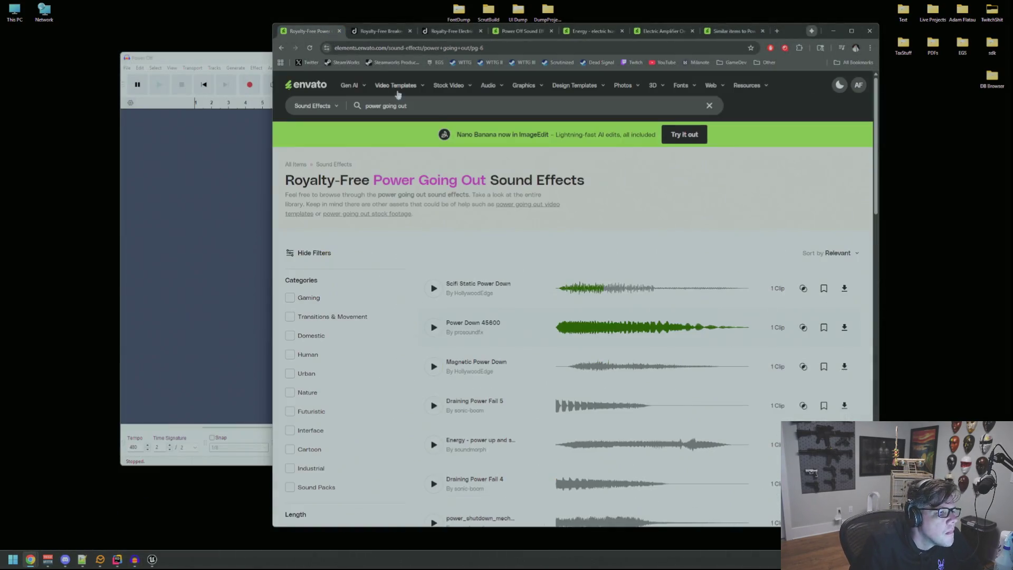
{"action": "type", "text": "breaker"}
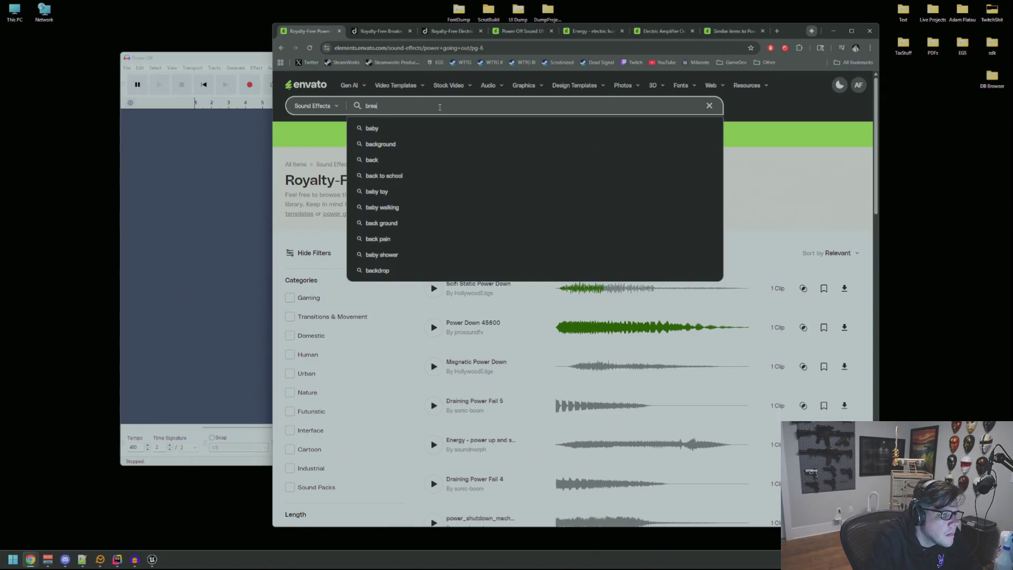
{"action": "key", "text": "Return"}
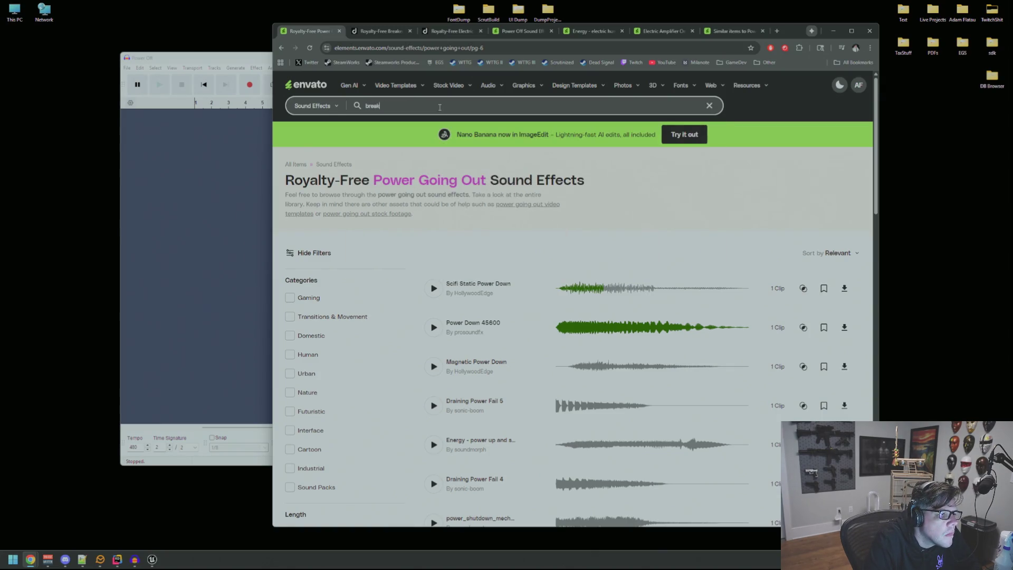
{"action": "type", "text": "er switch"}
{"action": "key", "text": "Return"}
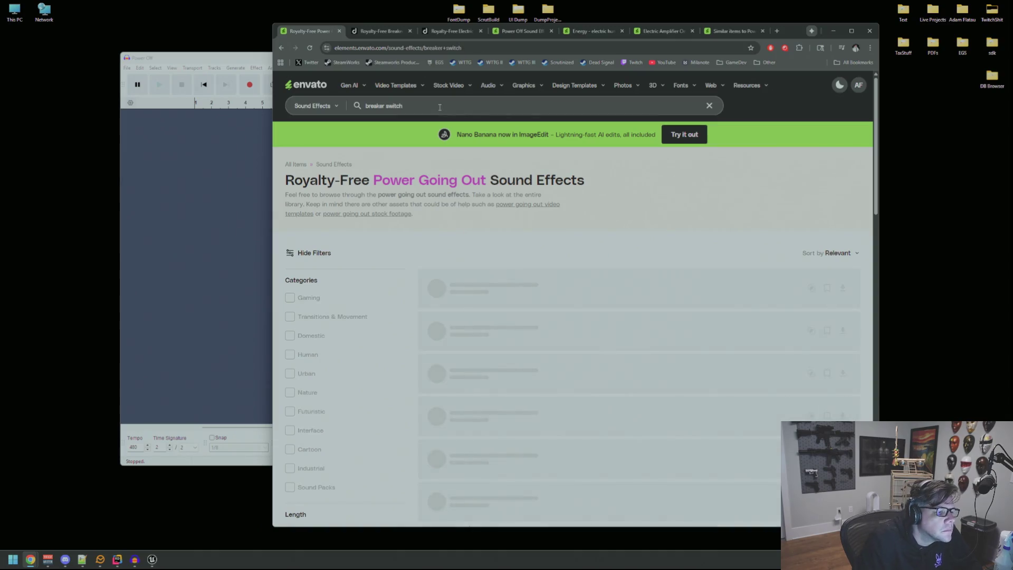
- Preview Breaker Switch On 19698, Contact Breaker Switch, Breaker Switch On 18813 and Old Breaker Switch 3
{"action": "left_click", "coordinate": [434, 288]}
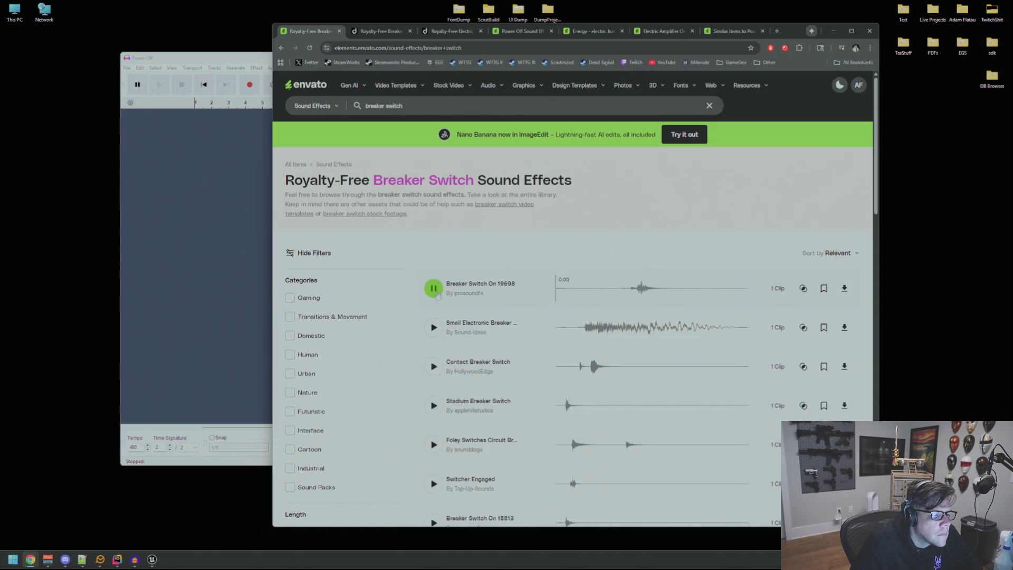
{"action": "left_click", "coordinate": [434, 367]}
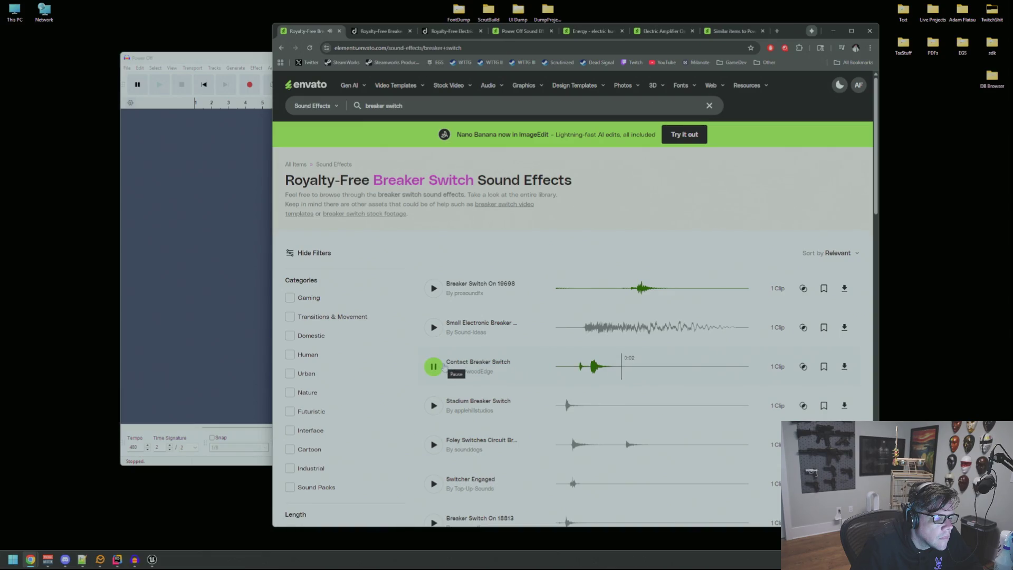
{"action": "left_click", "coordinate": [590, 375]}
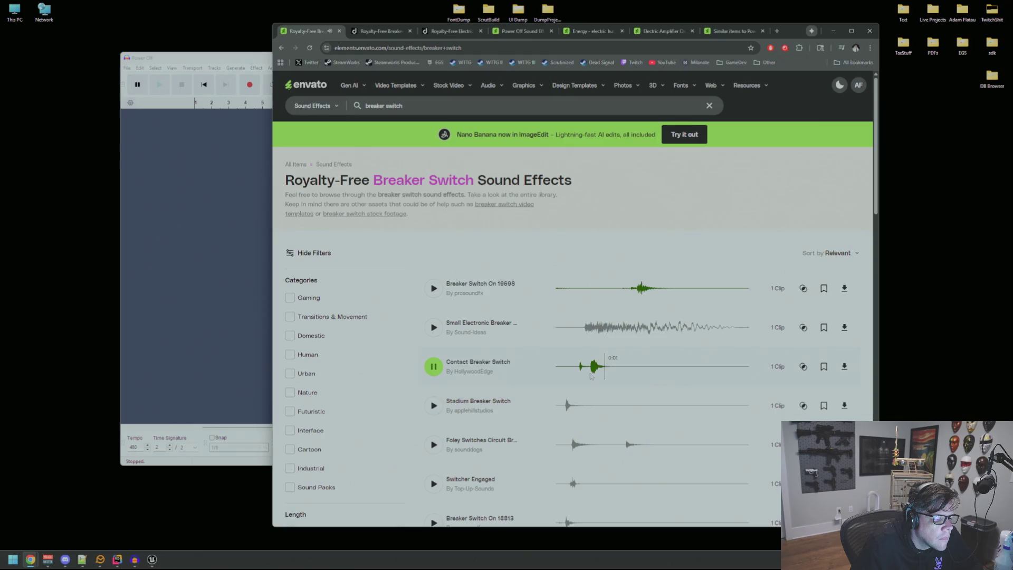
{"action": "left_click", "coordinate": [433, 328]}
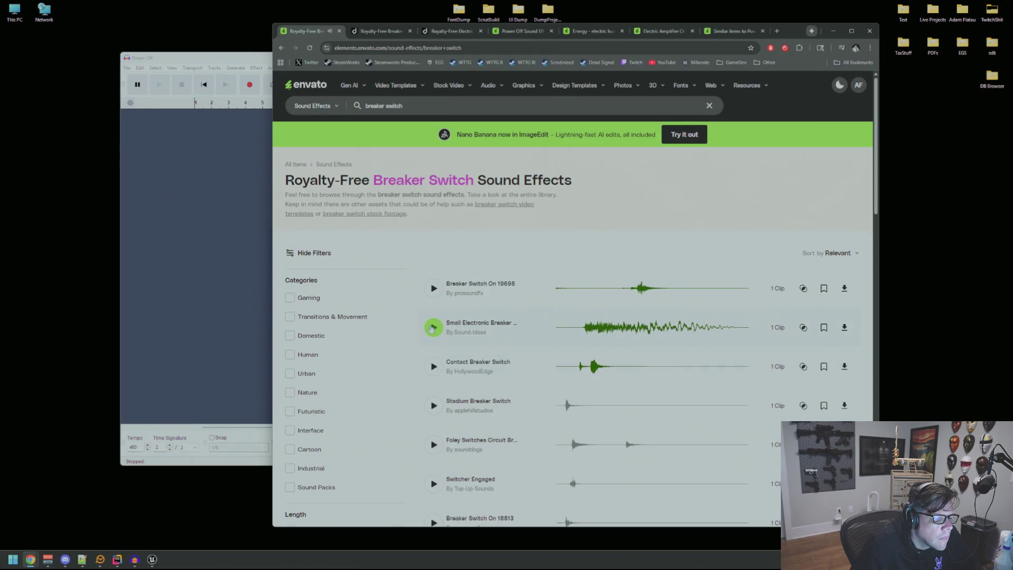
{"action": "left_click", "coordinate": [433, 288]}
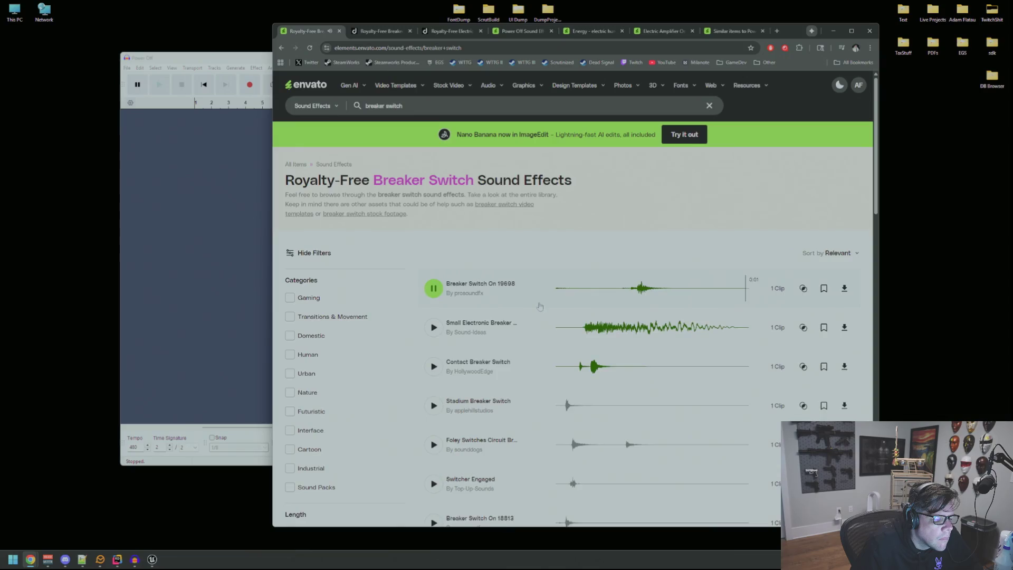
{"action": "scroll", "coordinate": [466, 393], "scroll_direction": "down", "scroll_amount": 2}
{"action": "left_click", "coordinate": [561, 445]}
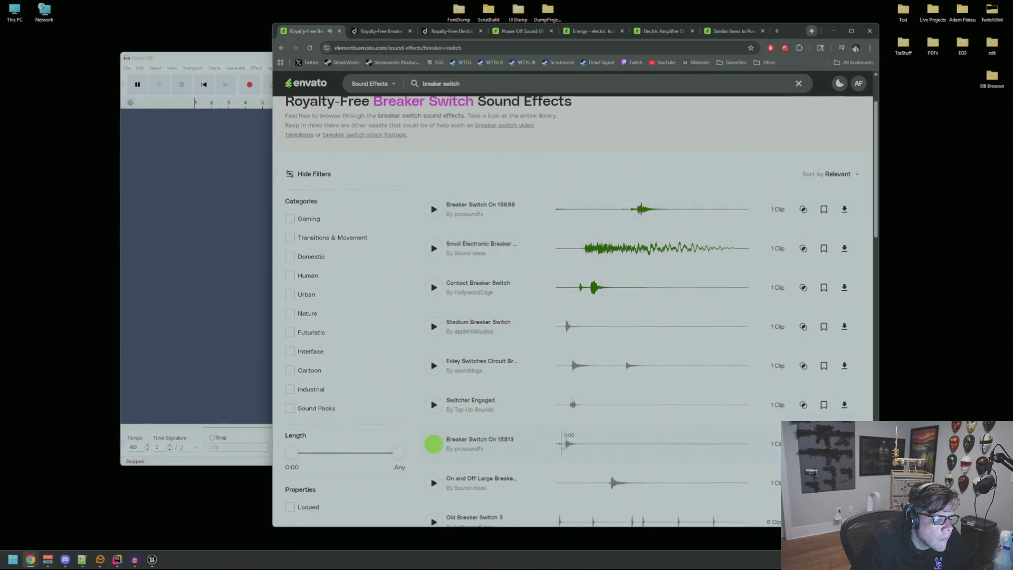
{"action": "scroll", "coordinate": [561, 445], "scroll_direction": "down", "scroll_amount": 3}
{"action": "left_click", "coordinate": [605, 367]}
{"action": "left_click", "coordinate": [603, 368]}
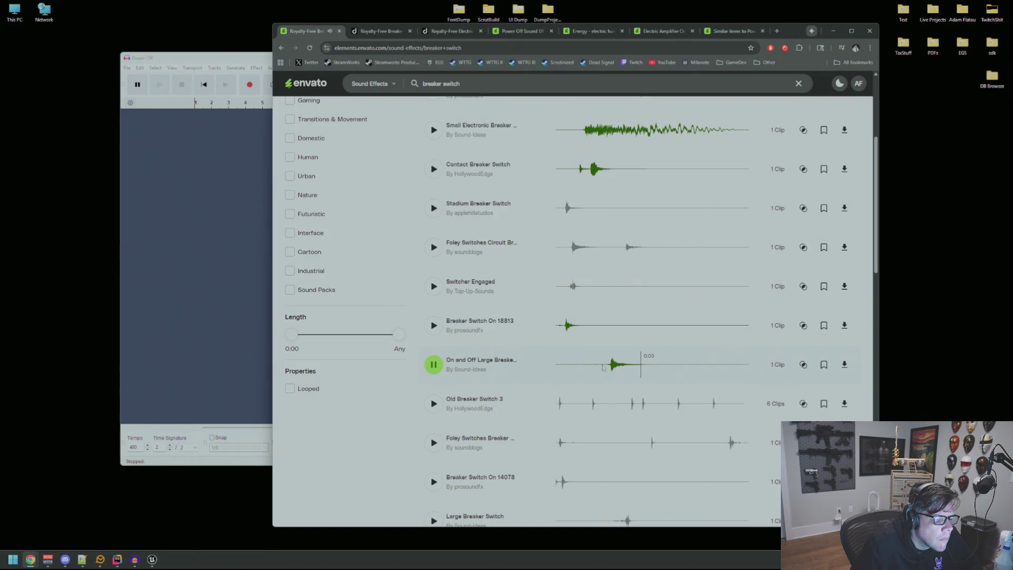
{"action": "left_click", "coordinate": [561, 411]}
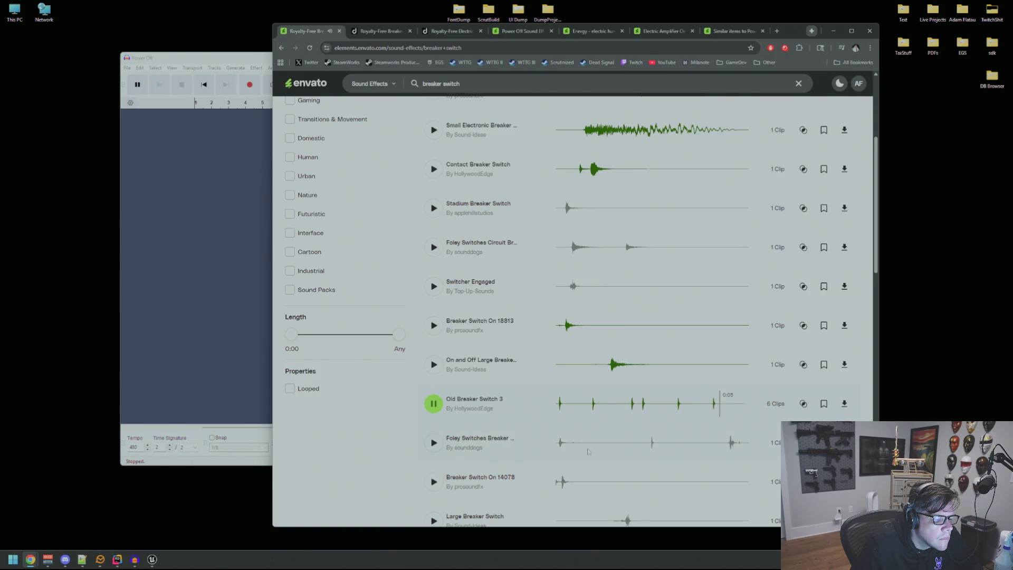
- Replay the foley breaker clip from 0:01 several times, then preview Breaker Switch On 14078
{"action": "left_click", "coordinate": [658, 454]}
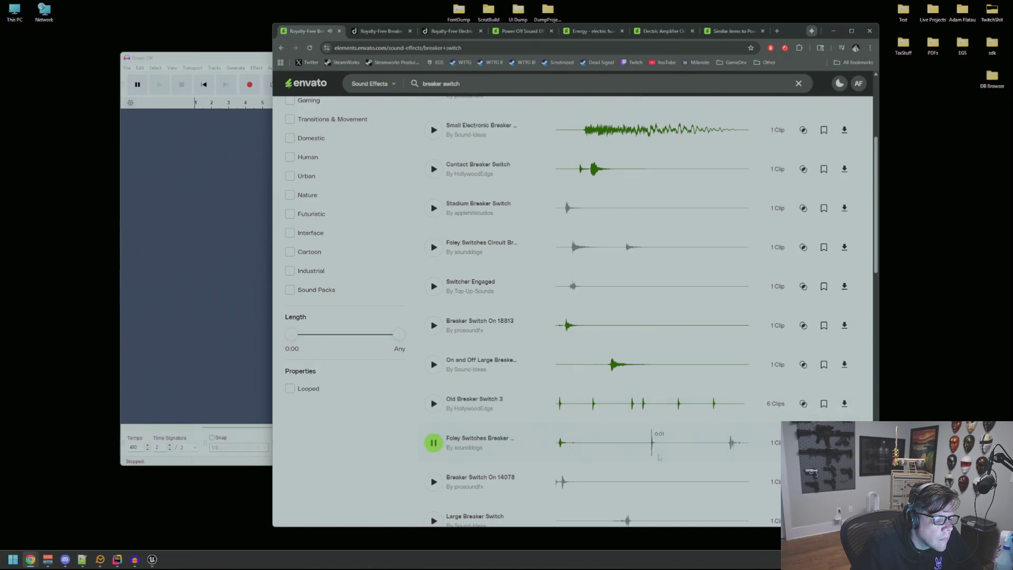
{"action": "left_click", "coordinate": [648, 451]}
{"action": "left_click", "coordinate": [646, 451]}
{"action": "left_click", "coordinate": [647, 450]}
{"action": "left_click", "coordinate": [648, 448]}
{"action": "left_click", "coordinate": [649, 449]}
{"action": "left_click", "coordinate": [649, 453]}
{"action": "left_click", "coordinate": [597, 488]}
{"action": "left_click", "coordinate": [564, 483]}
{"action": "left_click", "coordinate": [638, 481]}
- Preview Large Breaker Switch and Old Breaker Switch 1, then return to the Unreal level
{"action": "scroll", "coordinate": [639, 442], "scroll_direction": "down", "scroll_amount": 1}
{"action": "scroll", "coordinate": [638, 443], "scroll_direction": "down", "scroll_amount": 2}
{"action": "left_click", "coordinate": [614, 402]}
{"action": "left_click", "coordinate": [696, 440]}
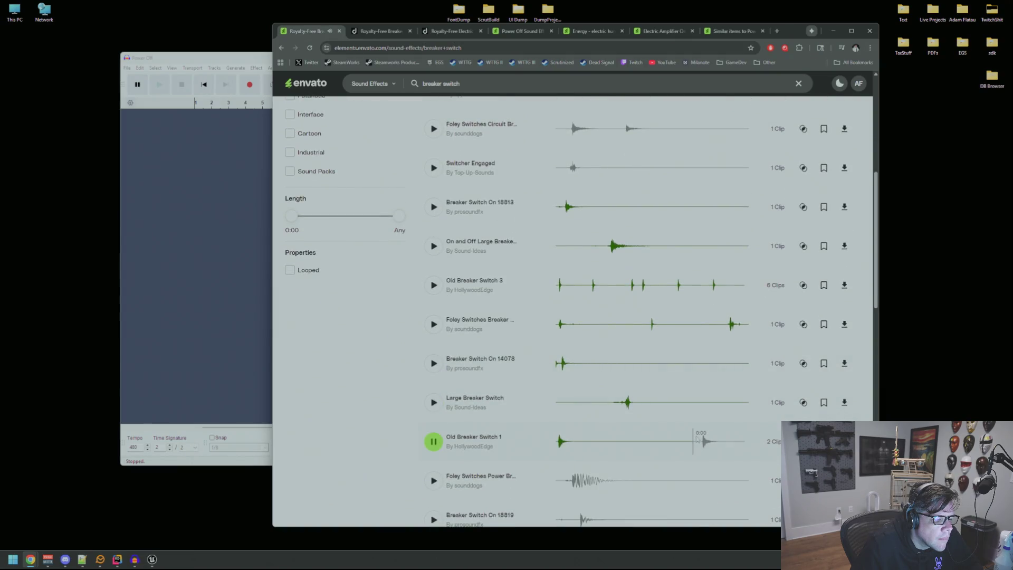
{"action": "left_click", "coordinate": [117, 559]}
{"action": "left_click", "coordinate": [157, 561]}
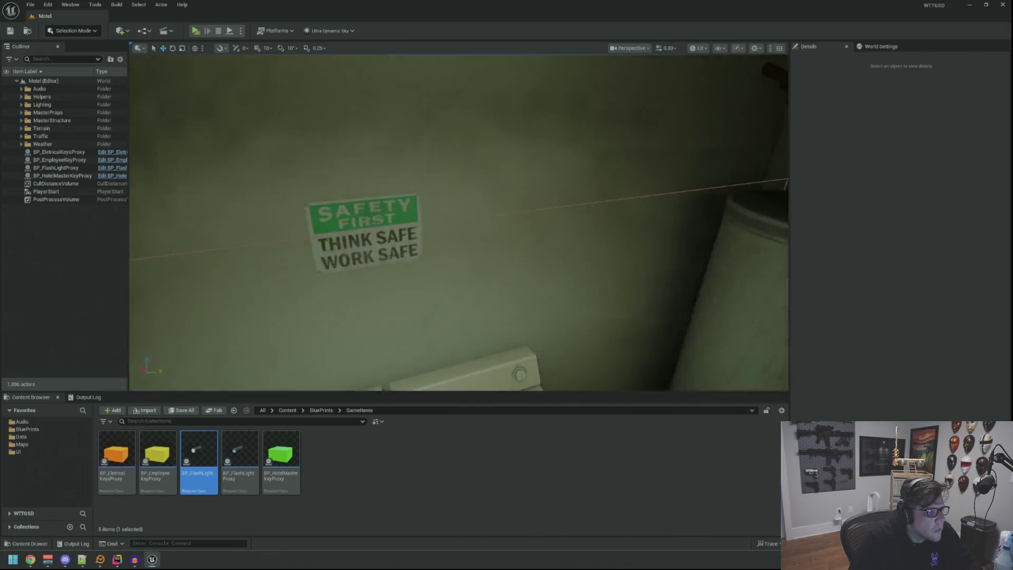
- Delete the BP_PowerTripAudio speaker actor from the Motel level
{"action": "scroll", "coordinate": [374, 258], "scroll_direction": "down", "scroll_amount": 5}
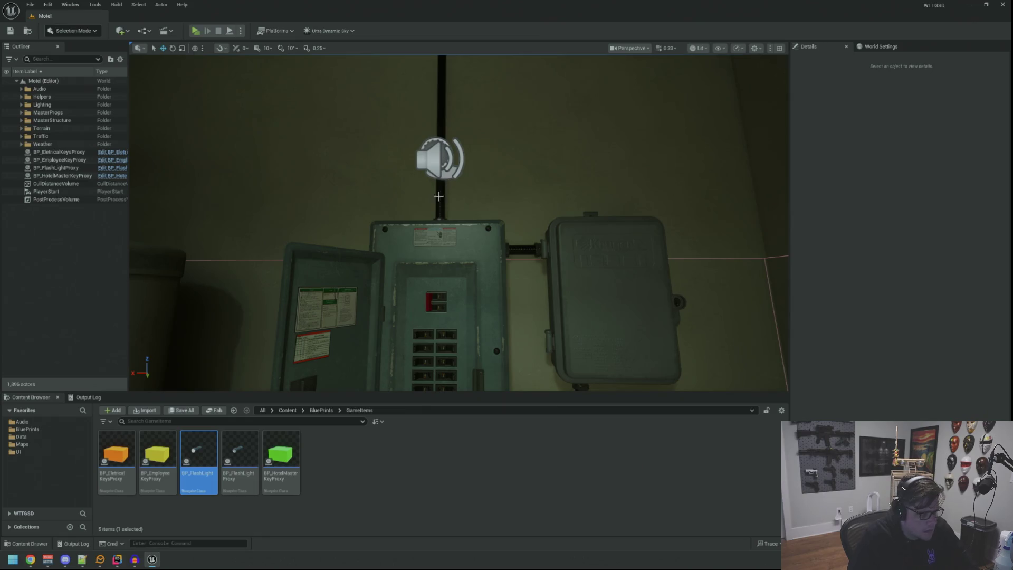
{"action": "scroll", "coordinate": [439, 196], "scroll_direction": "up", "scroll_amount": 3}
{"action": "left_click", "coordinate": [471, 330]}
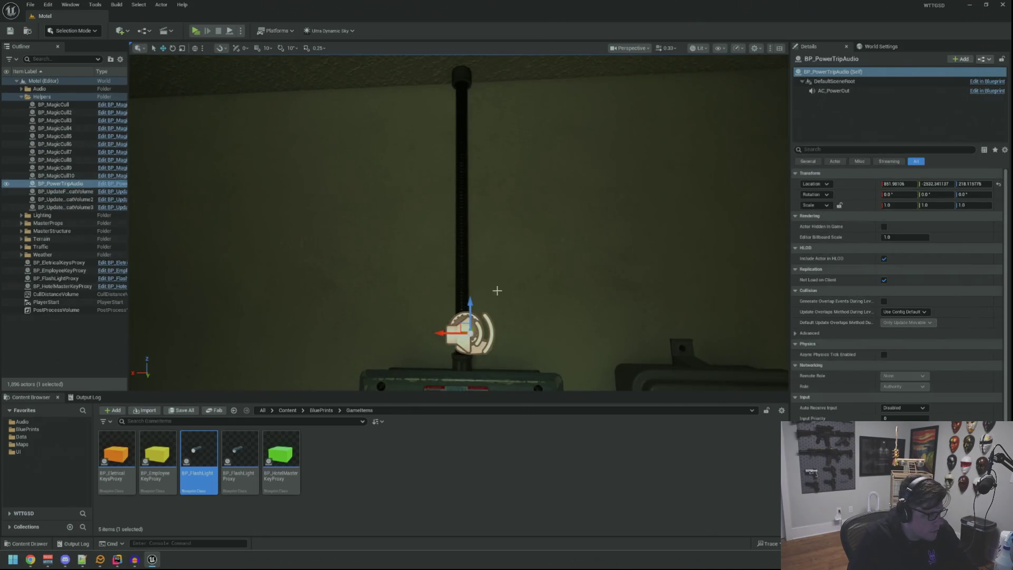
{"action": "key", "text": "Delete"}
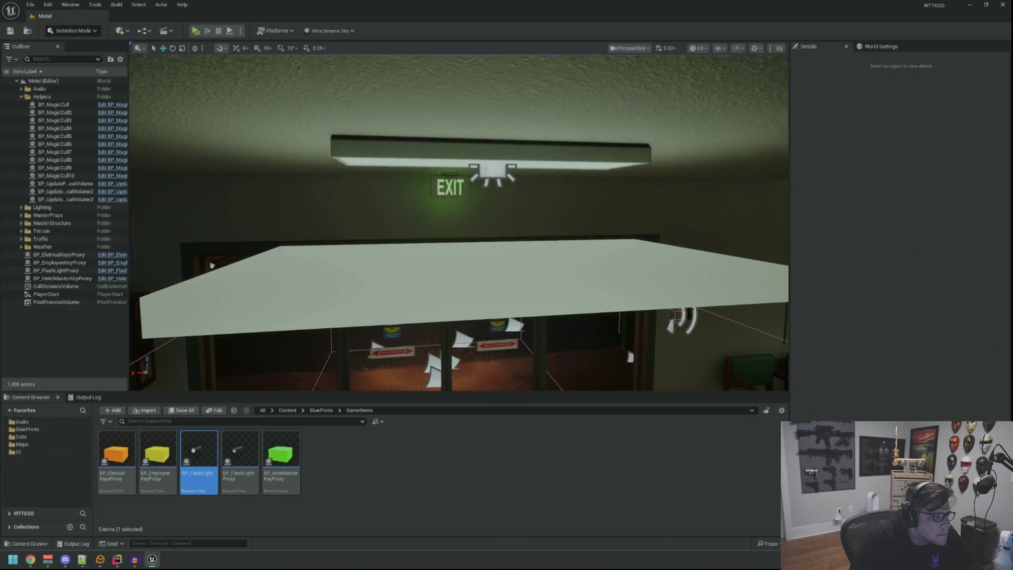
- Check the office ceiling light and fly through a motel room, then bring up Audacity
{"action": "left_click", "coordinate": [433, 205]}
{"action": "key", "text": "Escape"}
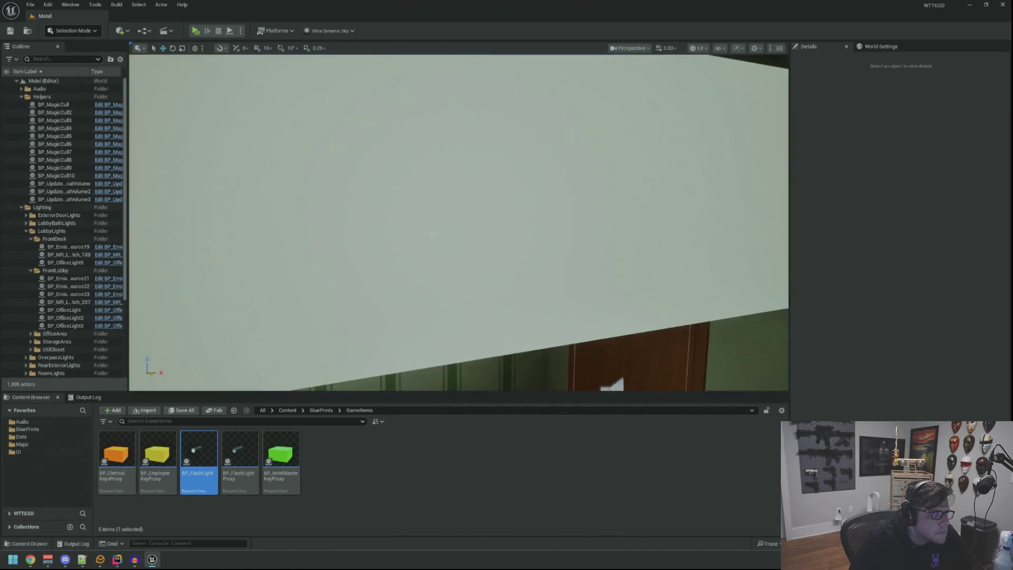
{"action": "left_click_drag", "start_coordinate": [431, 234], "coordinate": [431, 234]}
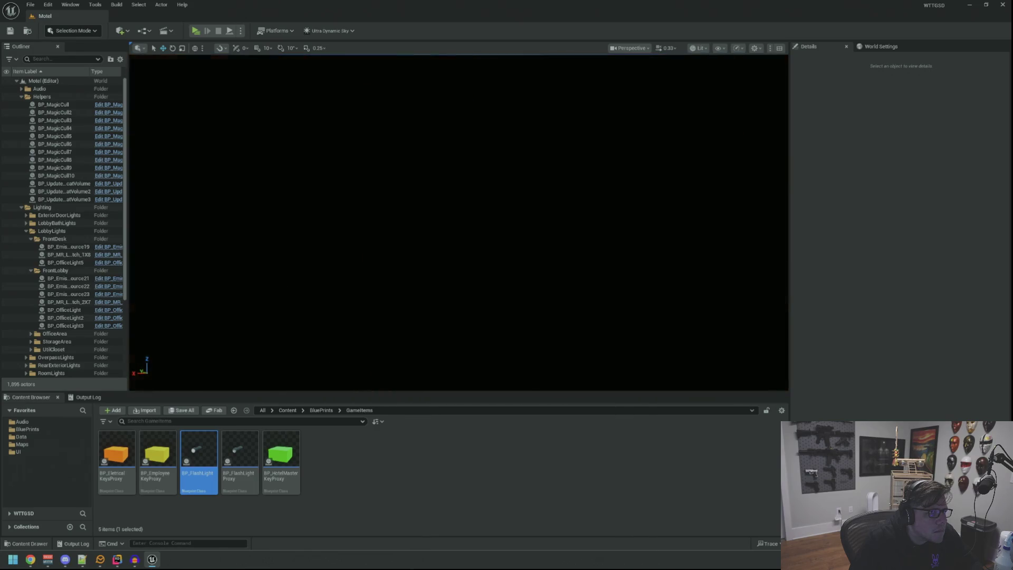
{"action": "left_click_drag", "start_coordinate": [432, 234], "coordinate": [432, 234]}
{"action": "left_click_drag", "start_coordinate": [319, 354], "coordinate": [319, 353]}
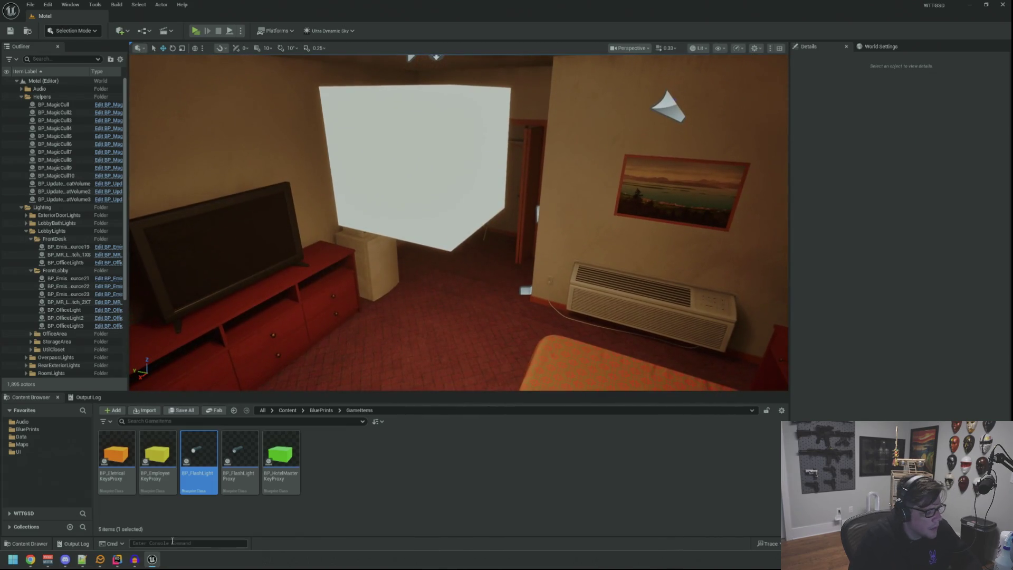
{"action": "left_click", "coordinate": [117, 560]}
{"action": "left_click", "coordinate": [135, 560]}
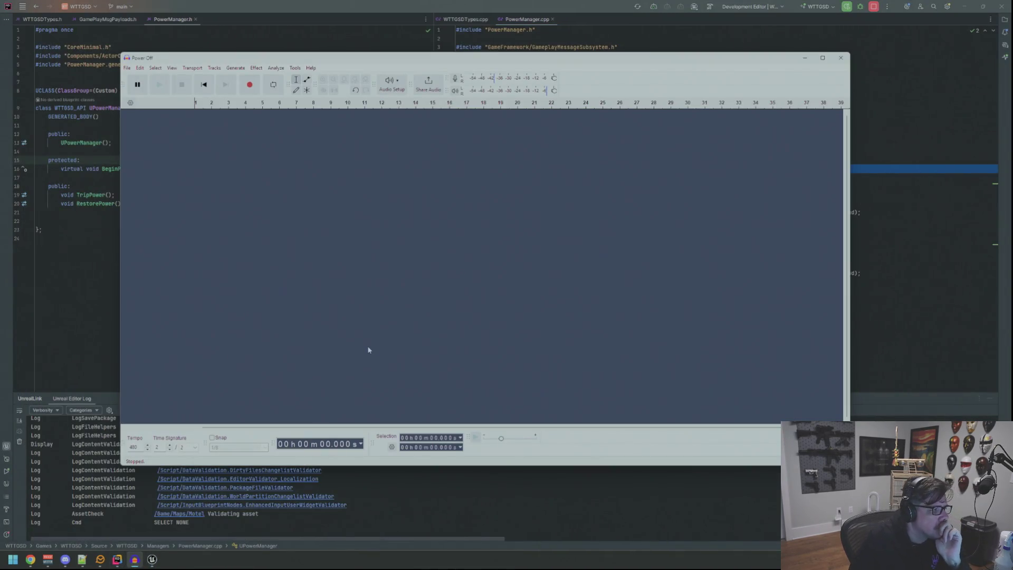
- Search the Envato Elements sound effects for lightbulb
{"action": "left_click", "coordinate": [964, 7]}
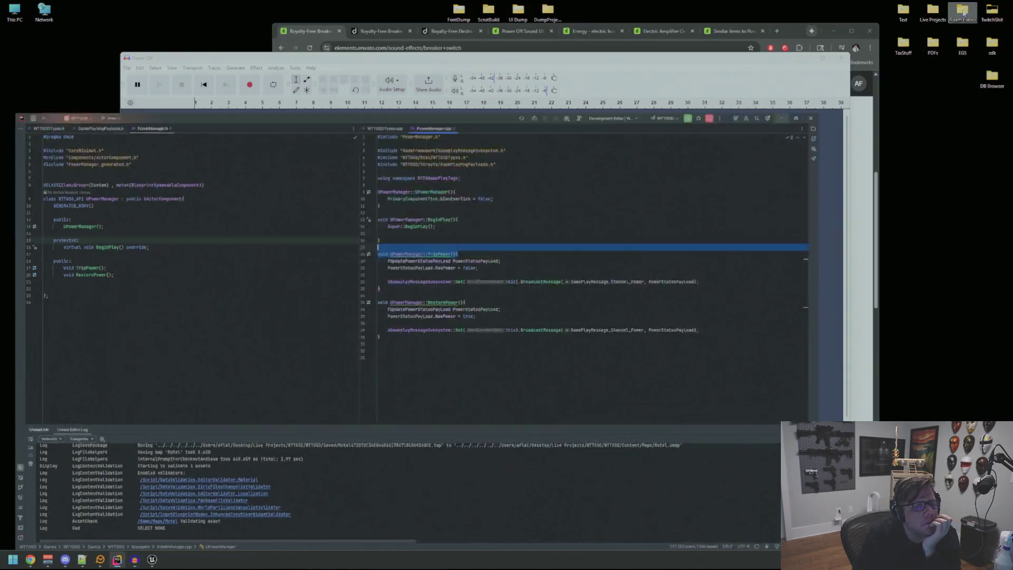
{"action": "left_click", "coordinate": [465, 82]}
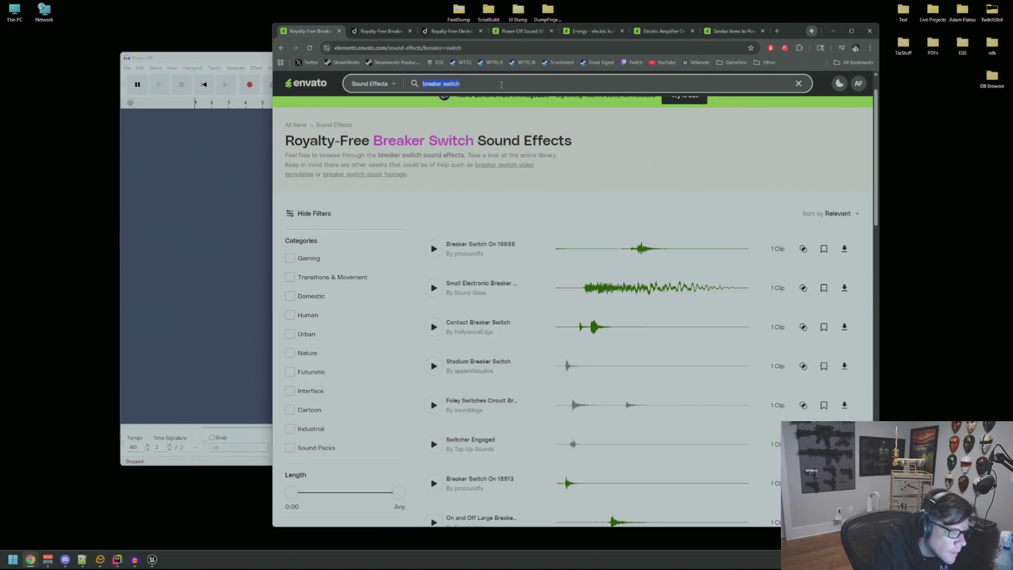
{"action": "type", "text": "flo"}
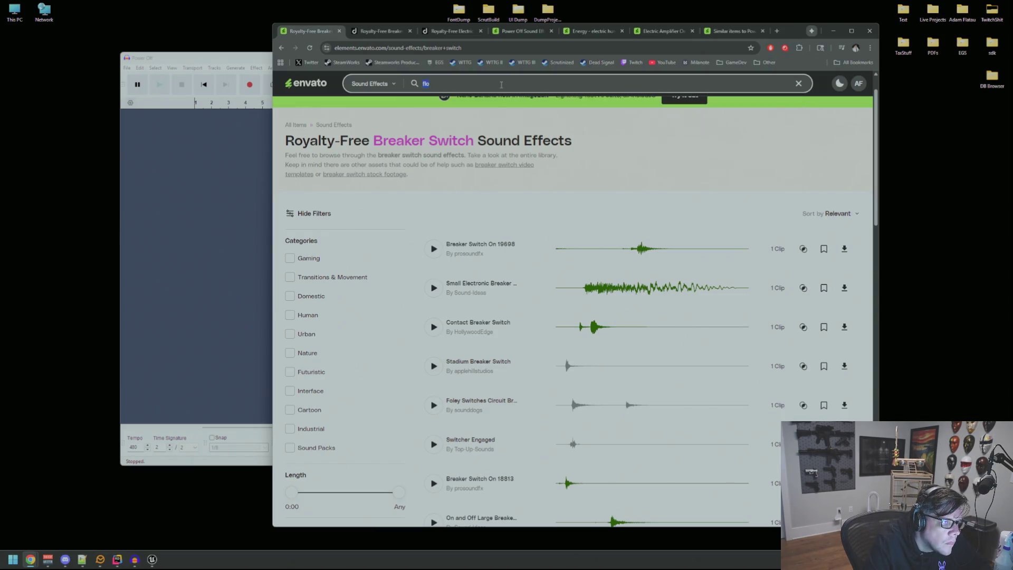
{"action": "type", "text": "lightbu"}
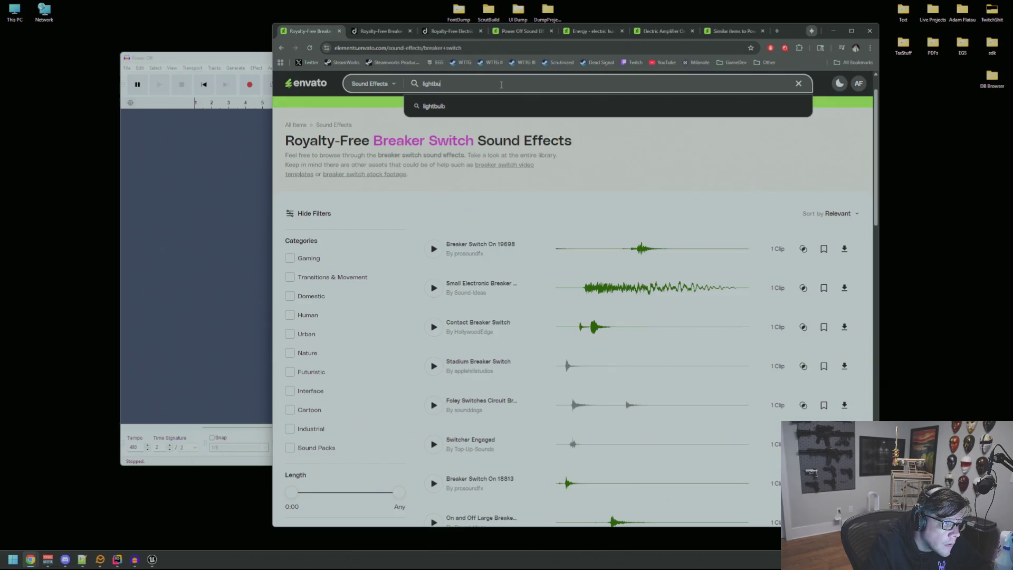
{"action": "type", "text": "lb"}
{"action": "key", "text": "Return"}
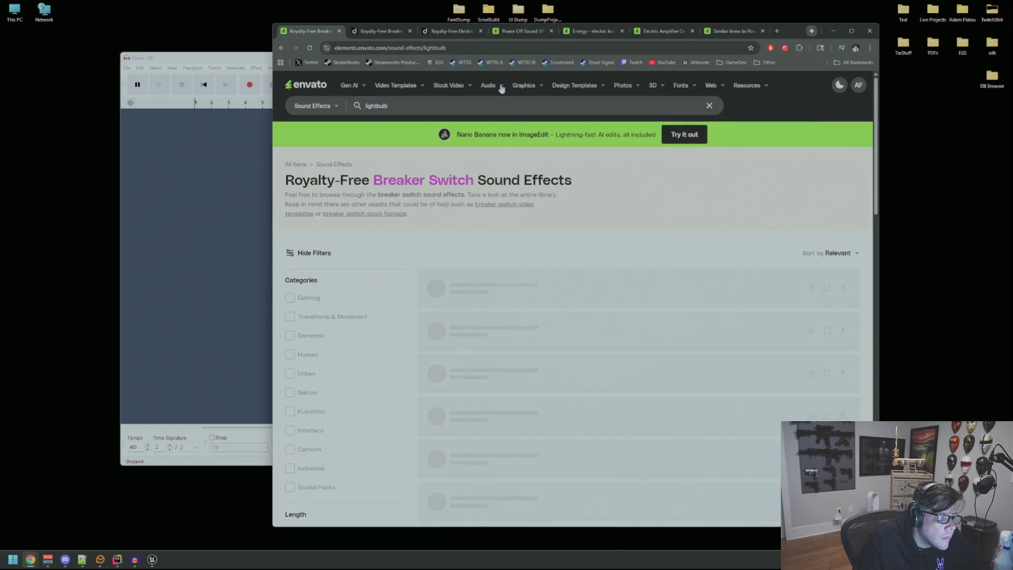
- Preview Light Bulb 1, the flurry of light bulbs and Light Bulb Break sounds
{"action": "left_click", "coordinate": [434, 309]}
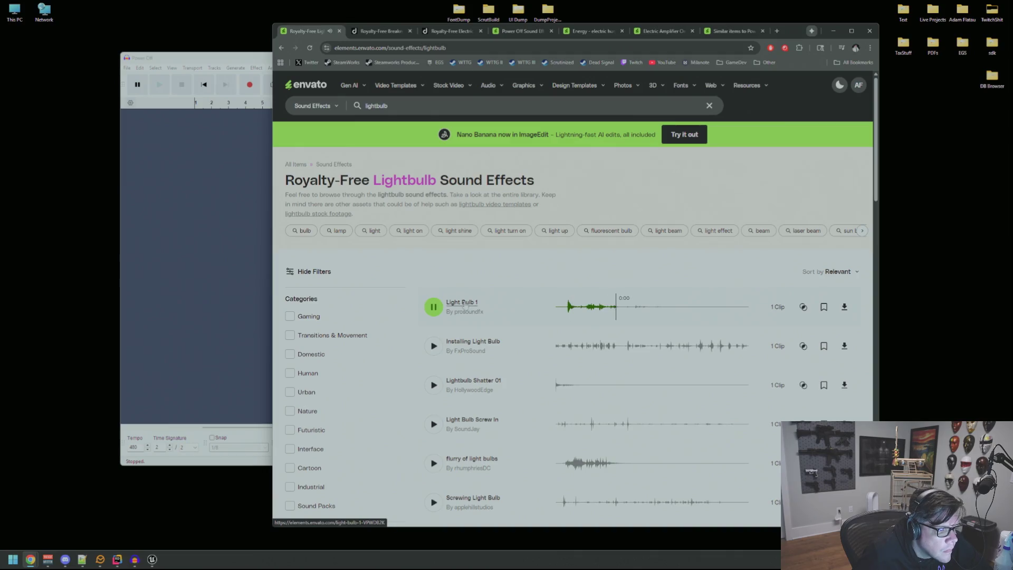
{"action": "scroll", "coordinate": [552, 364], "scroll_direction": "down", "scroll_amount": 2}
{"action": "left_click", "coordinate": [434, 344]}
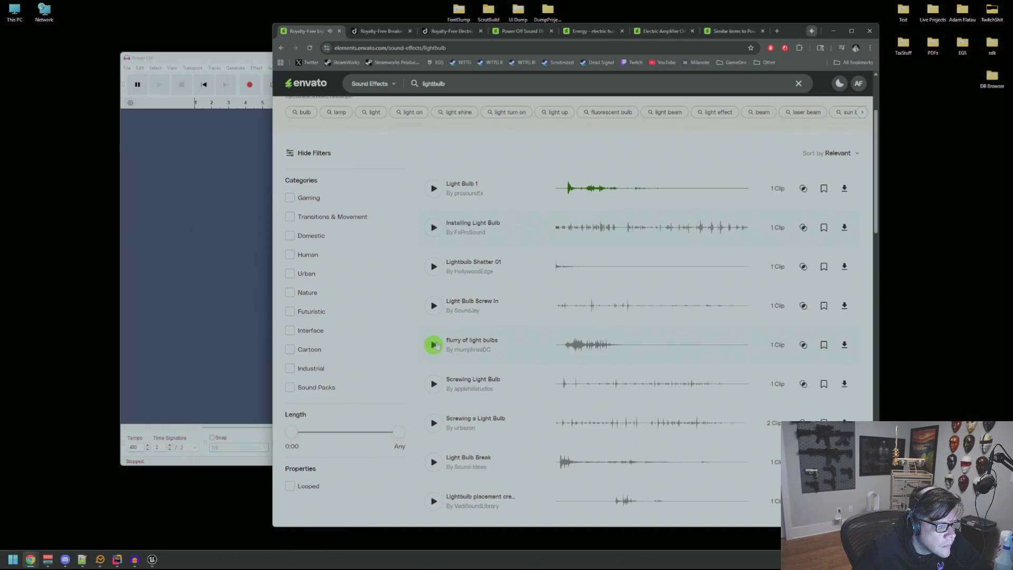
{"action": "scroll", "coordinate": [433, 380], "scroll_direction": "down", "scroll_amount": 2}
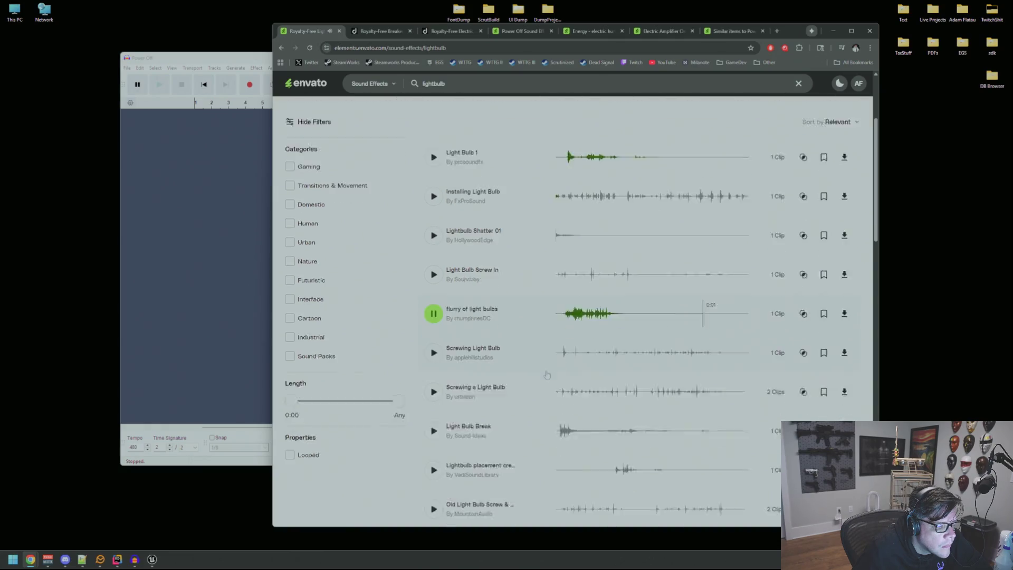
{"action": "left_click", "coordinate": [430, 385]}
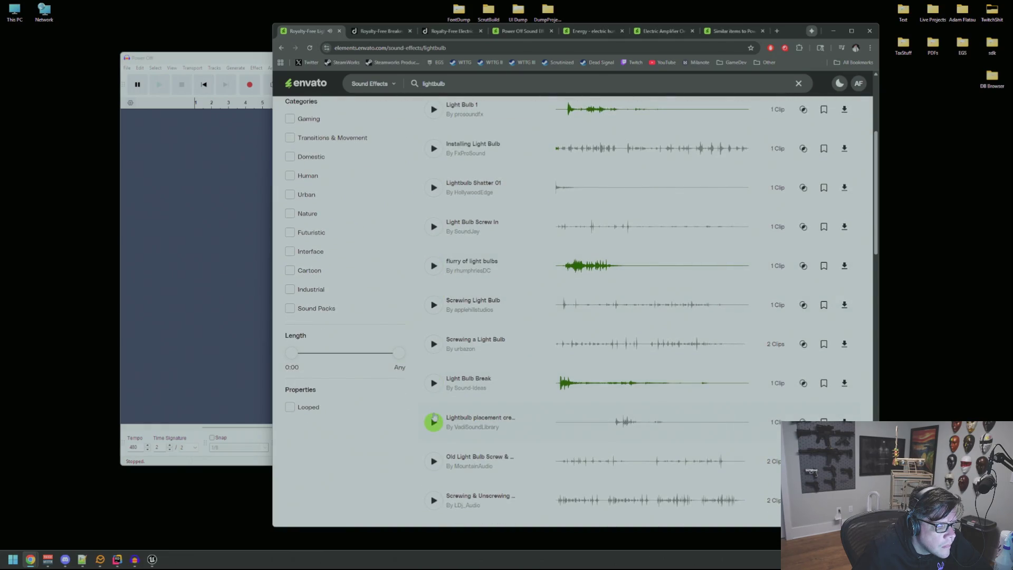
{"action": "scroll", "coordinate": [519, 396], "scroll_direction": "down", "scroll_amount": 2}
{"action": "left_click", "coordinate": [434, 459]}
{"action": "scroll", "coordinate": [662, 478], "scroll_direction": "down", "scroll_amount": 1}
{"action": "scroll", "coordinate": [662, 479], "scroll_direction": "down", "scroll_amount": 2}
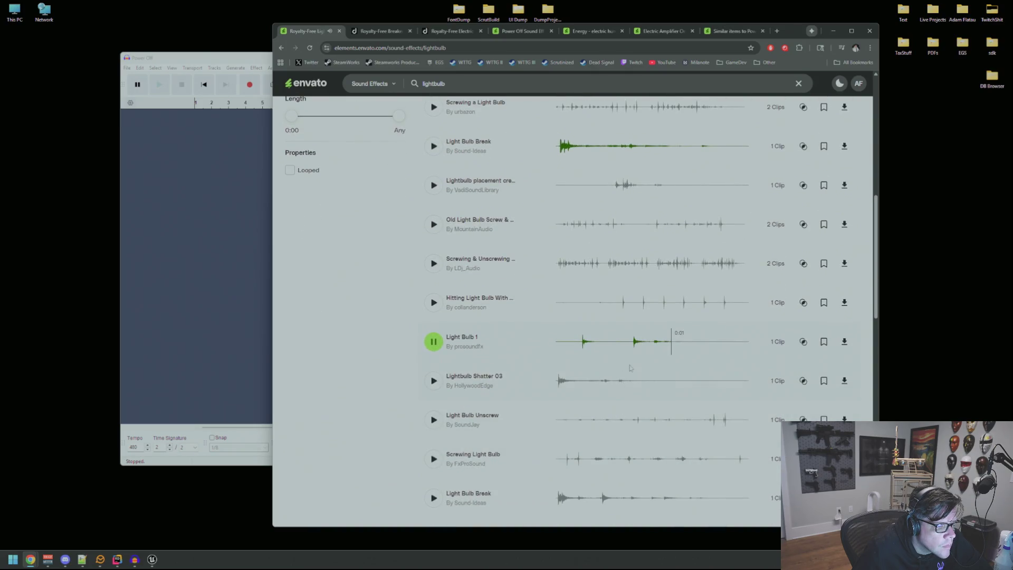
{"action": "scroll", "coordinate": [567, 404], "scroll_direction": "down", "scroll_amount": 2}
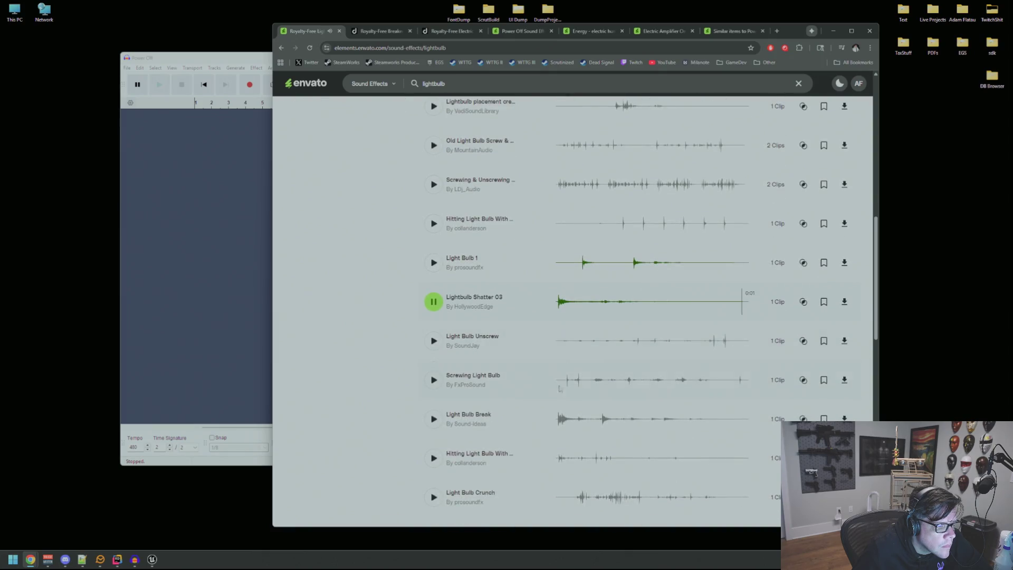
{"action": "scroll", "coordinate": [592, 402], "scroll_direction": "down", "scroll_amount": 3}
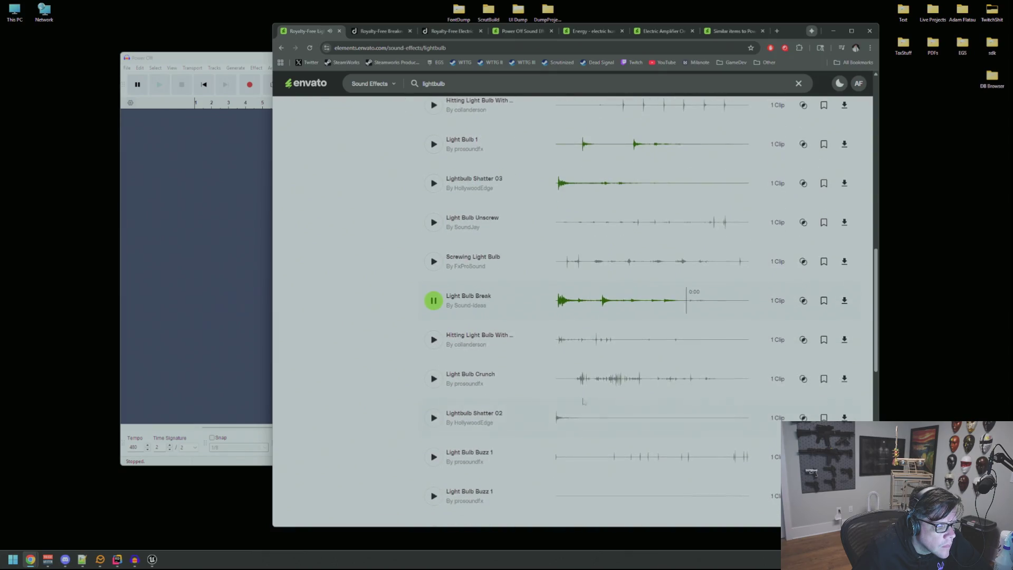
- Preview Lightbulb Shatter 02 and Light Bulb Buzz 1, skipping ahead within Buzz 1
{"action": "left_click", "coordinate": [562, 438]}
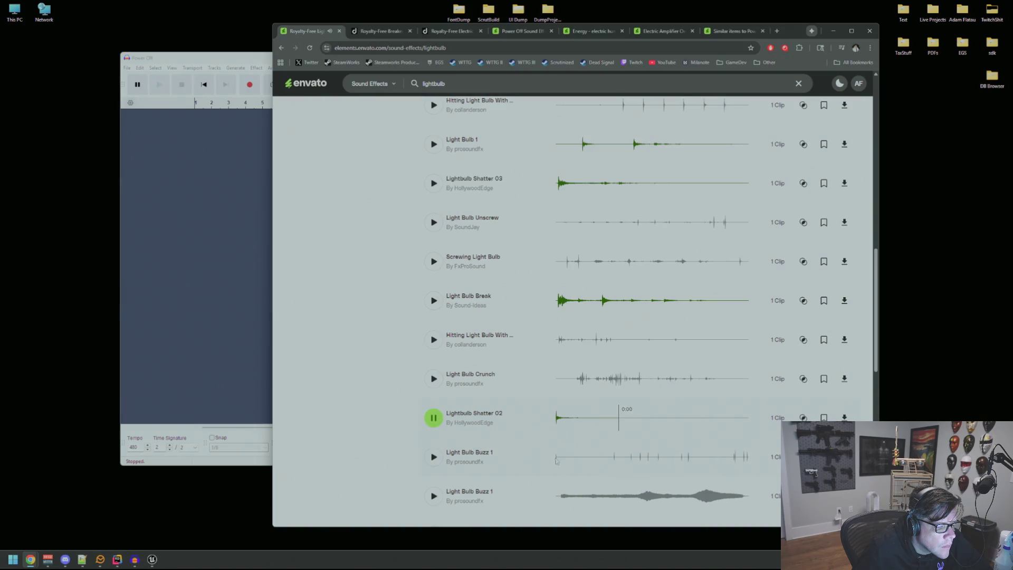
{"action": "left_click", "coordinate": [604, 460]}
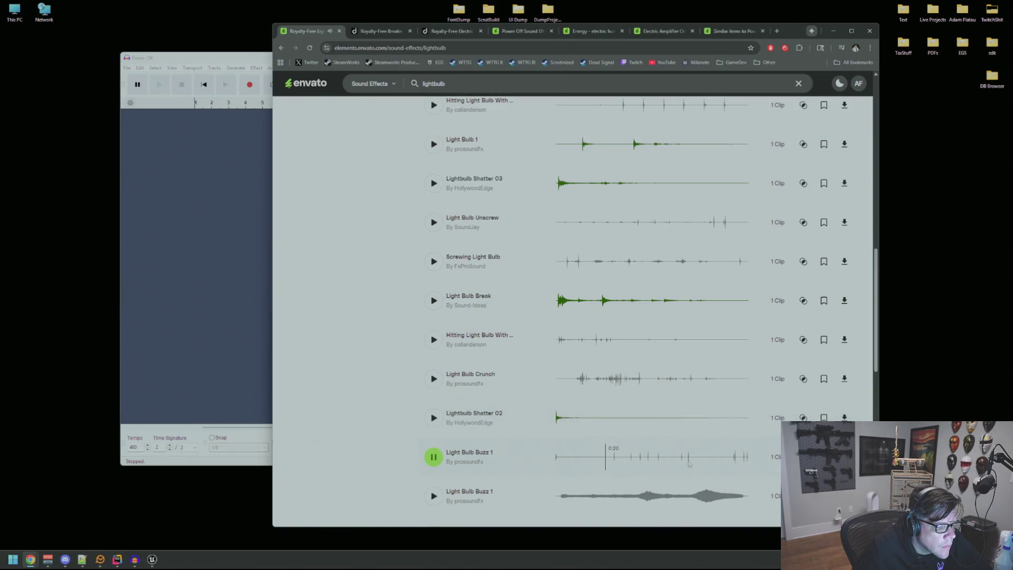
{"action": "left_click", "coordinate": [655, 460]}
{"action": "left_click", "coordinate": [685, 459]}
{"action": "scroll", "coordinate": [420, 423], "scroll_direction": "down", "scroll_amount": 3}
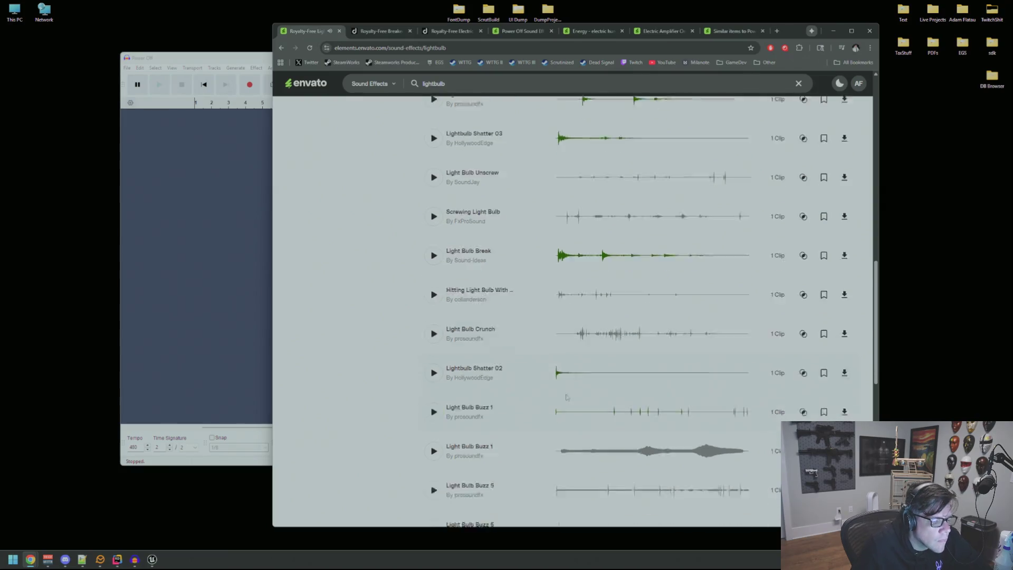
- Play Light Bulb Buzz 5, jumping ahead through 0:46, 1:10, 1:32, 2:31 and 2:43
{"action": "left_click", "coordinate": [433, 416]}
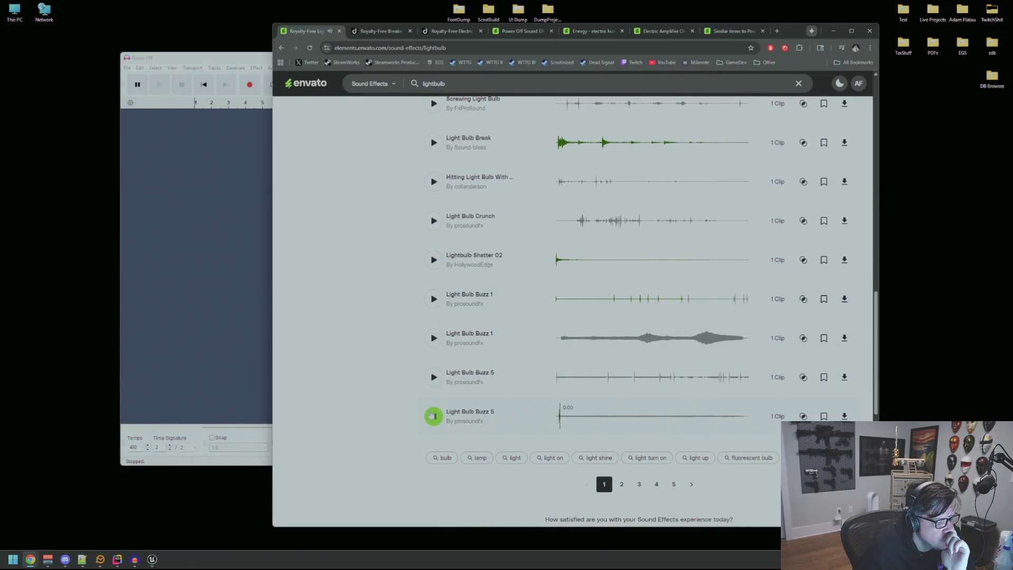
{"action": "left_click", "coordinate": [558, 382]}
{"action": "left_click", "coordinate": [609, 384]}
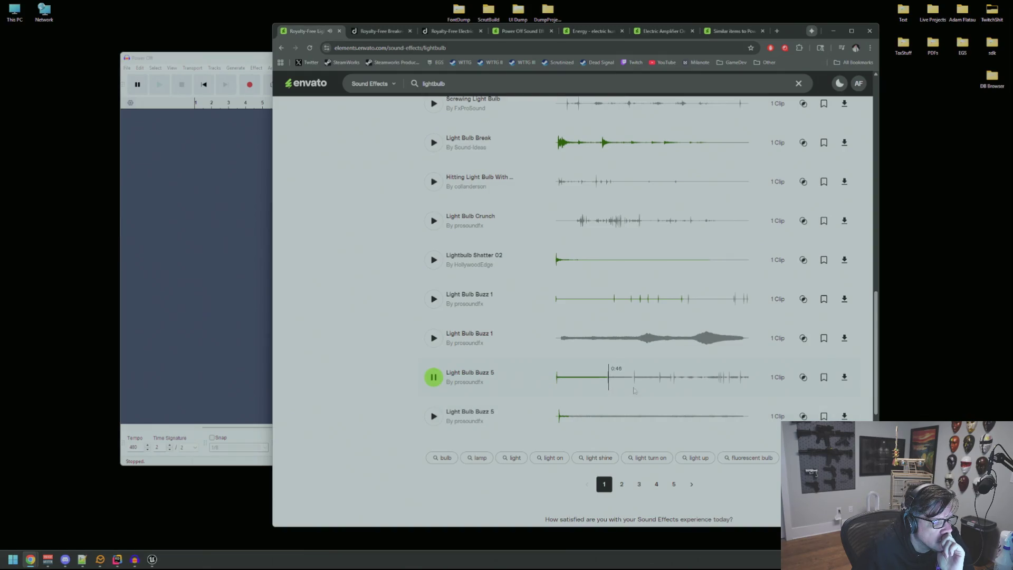
{"action": "left_click", "coordinate": [634, 384]}
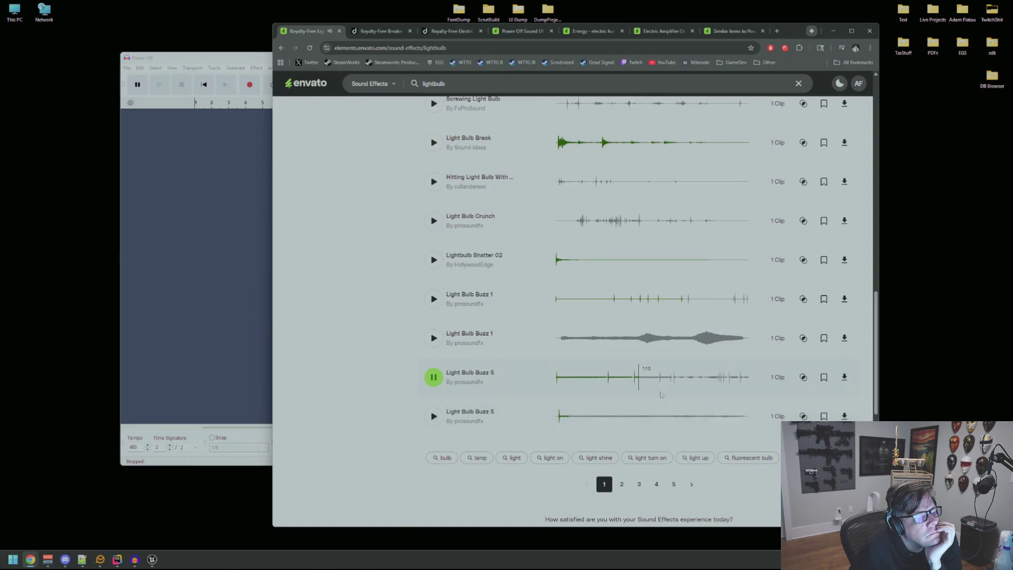
{"action": "left_click", "coordinate": [659, 395]}
{"action": "left_click", "coordinate": [728, 384]}
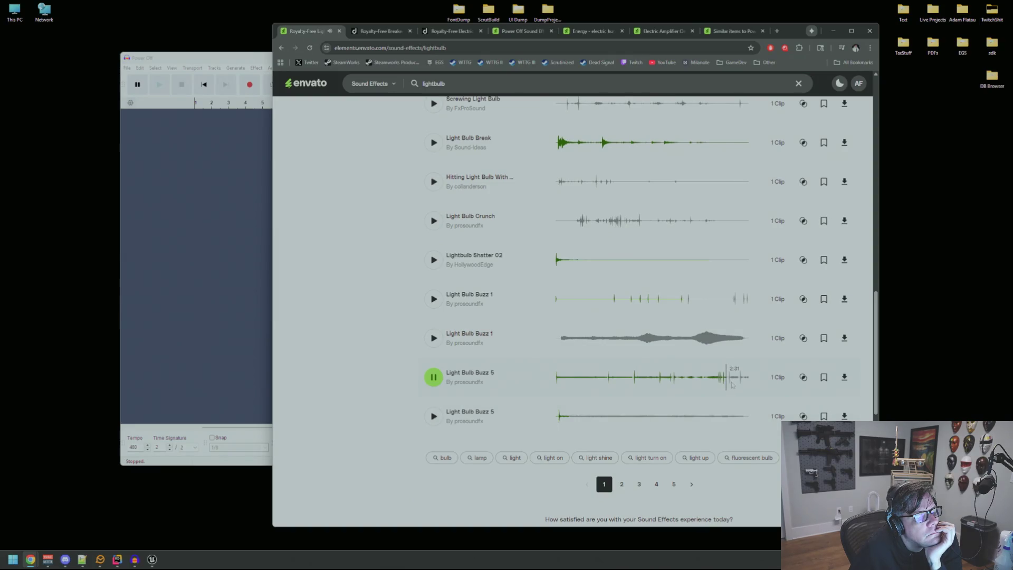
{"action": "left_click", "coordinate": [741, 386]}
{"action": "scroll", "coordinate": [512, 331], "scroll_direction": "up", "scroll_amount": 4}
{"action": "scroll", "coordinate": [461, 327], "scroll_direction": "down", "scroll_amount": 2}
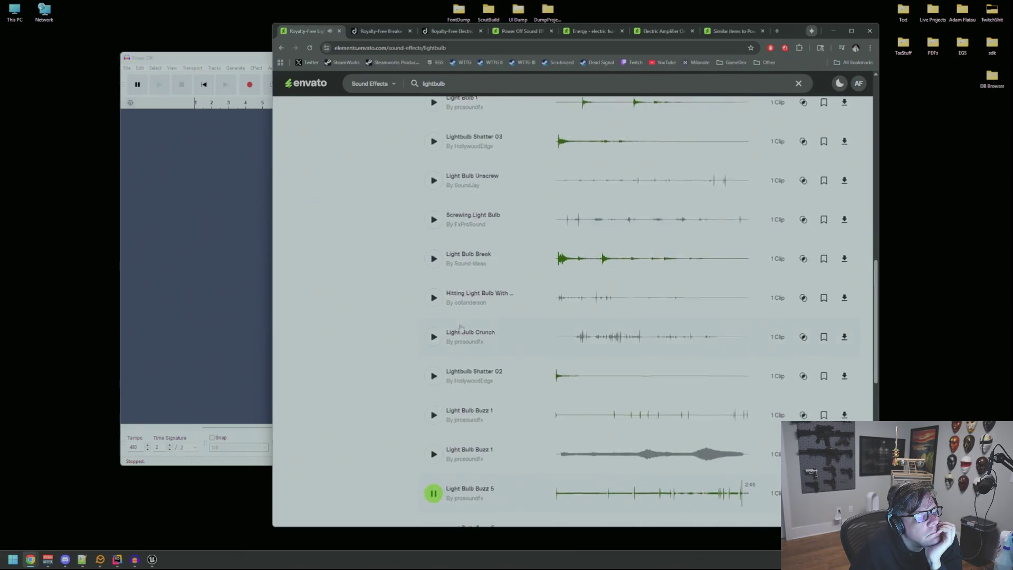
{"action": "scroll", "coordinate": [461, 327], "scroll_direction": "down", "scroll_amount": 4}
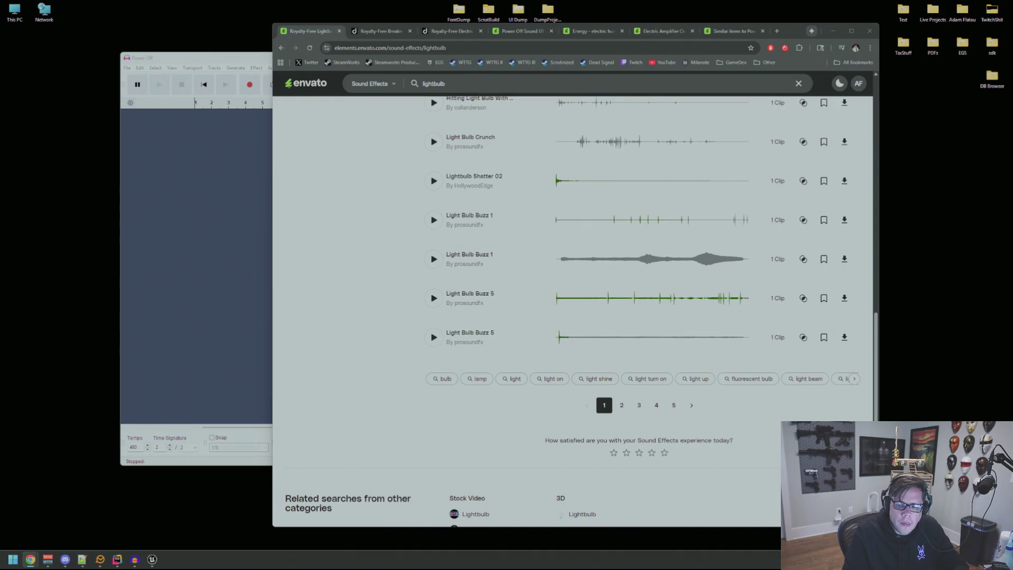
- Reopen the closed Breaker Switch On 19698 sound page with Ctrl+Shift+T
{"action": "key", "text": "ctrl+shift+t"}
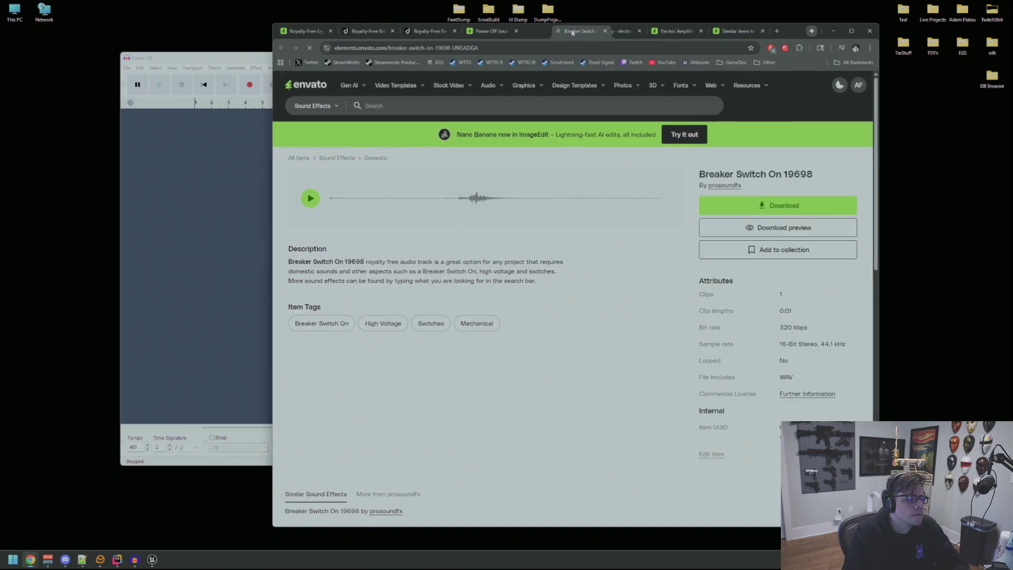
- Play the breaker switch preview twice, then move the browser window up and left
{"action": "left_click", "coordinate": [310, 199]}
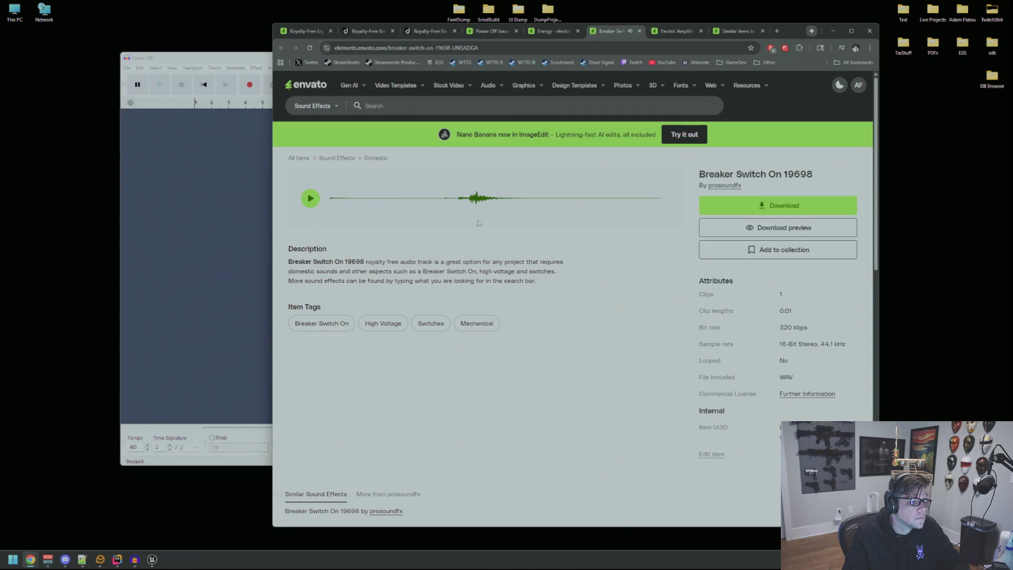
{"action": "left_click", "coordinate": [460, 211]}
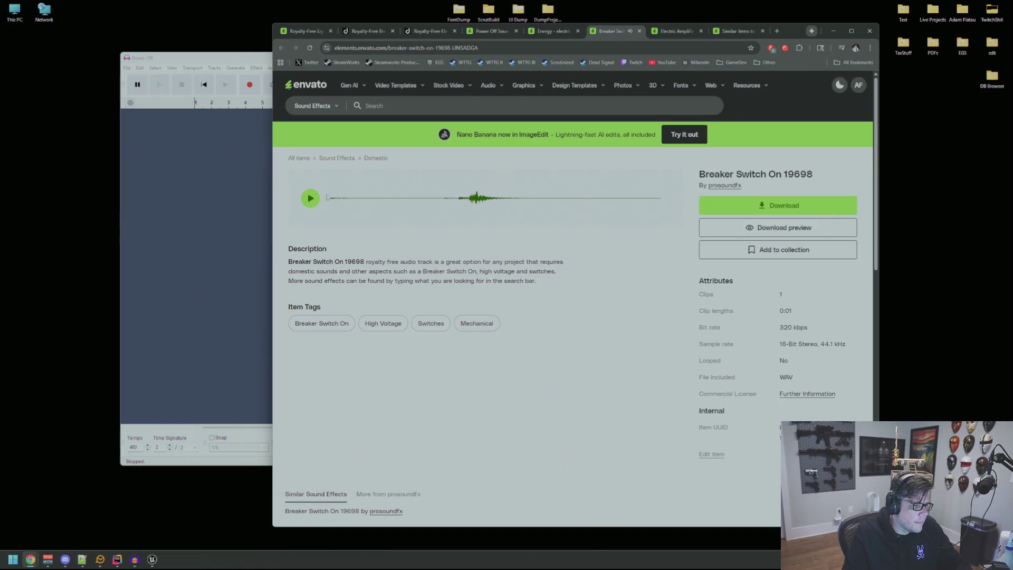
{"action": "mouse_move", "coordinate": [786, 33]}
{"action": "left_mouse_down"}
{"action": "mouse_move", "coordinate": [676, 7]}
{"action": "mouse_move", "coordinate": [696, 10]}
{"action": "left_mouse_up"}
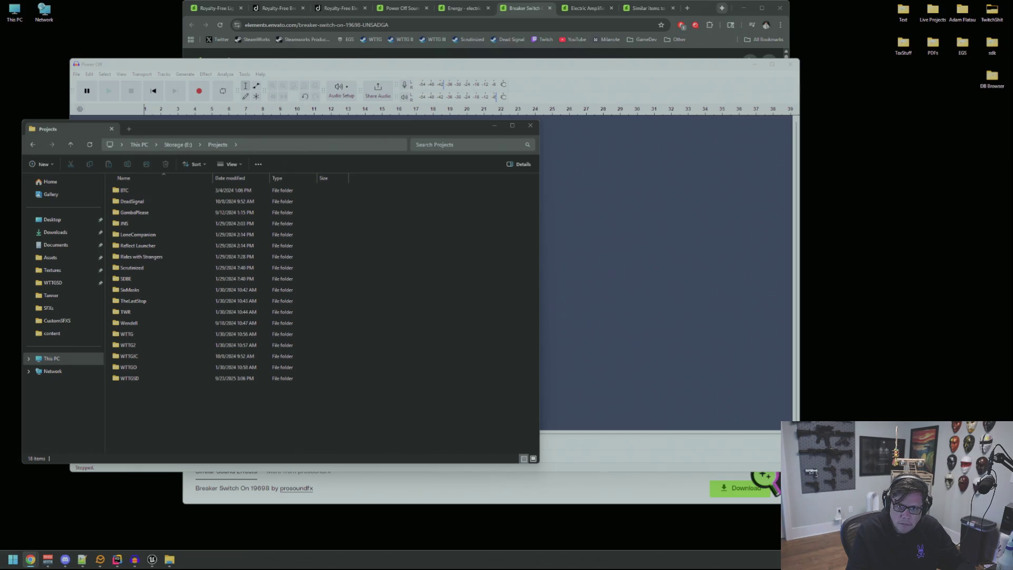
- Look inside LoneCompanion > Texturing, then go back to the Storage (E:) drive
{"action": "left_click_drag", "start_coordinate": [261, 130], "coordinate": [441, 100]}
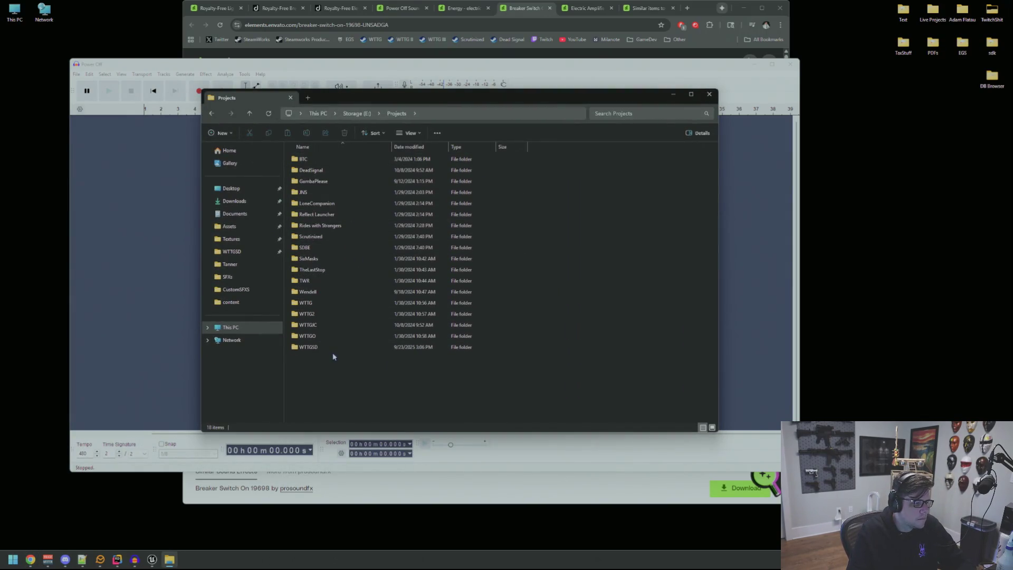
{"action": "double_click", "coordinate": [358, 204]}
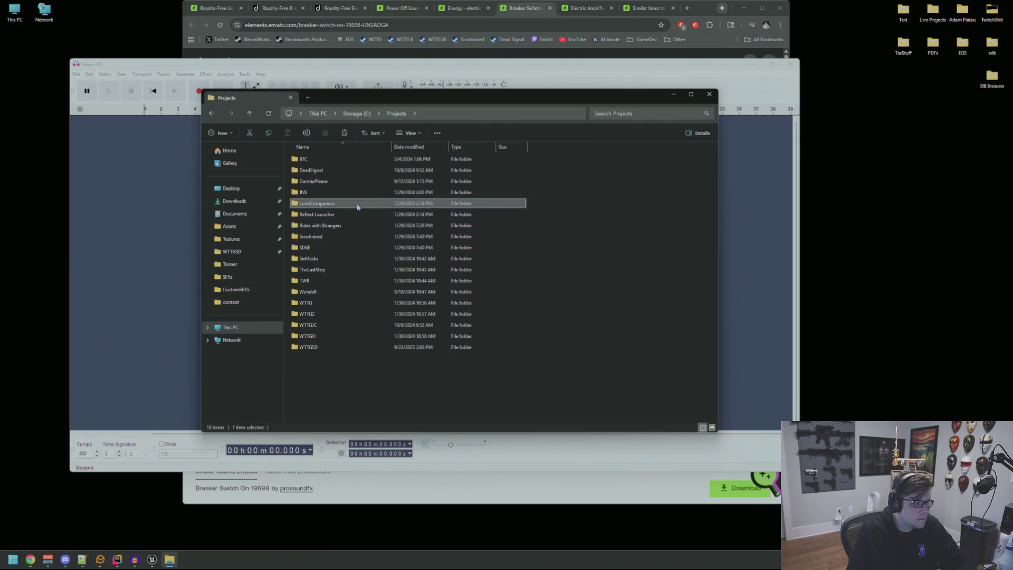
{"action": "double_click", "coordinate": [331, 160]}
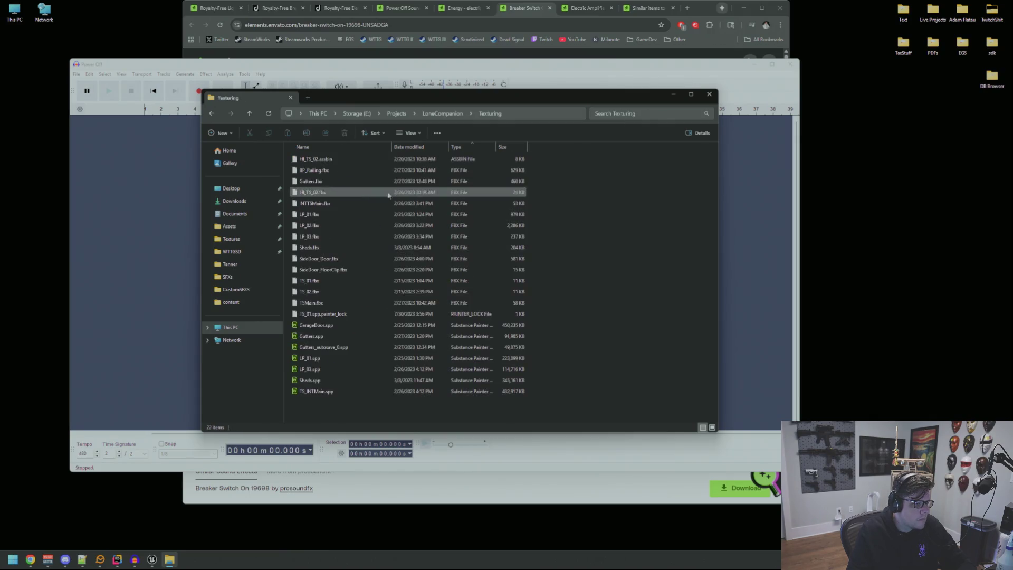
{"action": "left_click", "coordinate": [397, 113]}
{"action": "left_click", "coordinate": [356, 114]}
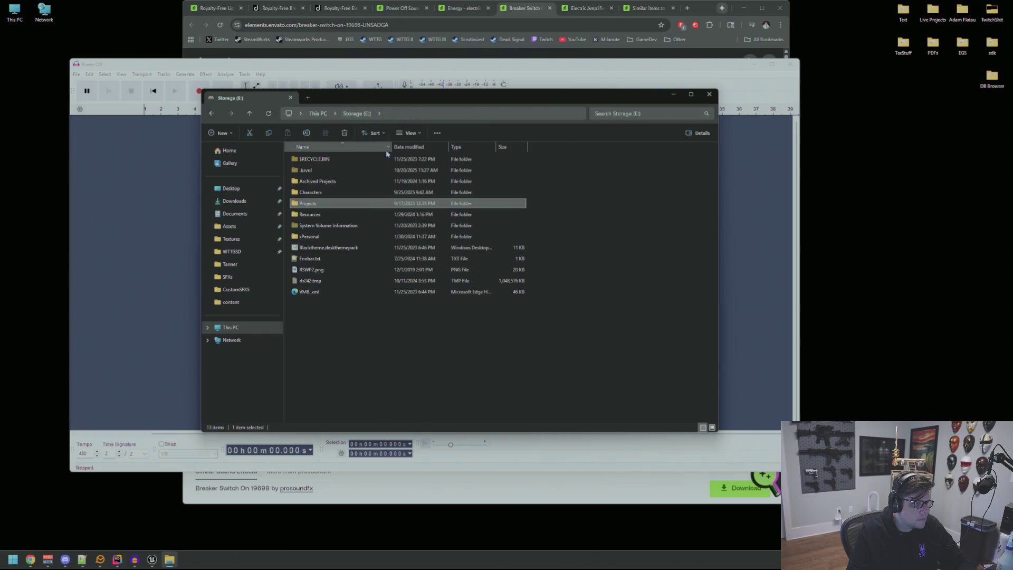
- Browse Archived Projects > MOD > SixMasks, then return to the lightbulb results in the browser
{"action": "double_click", "coordinate": [352, 182]}
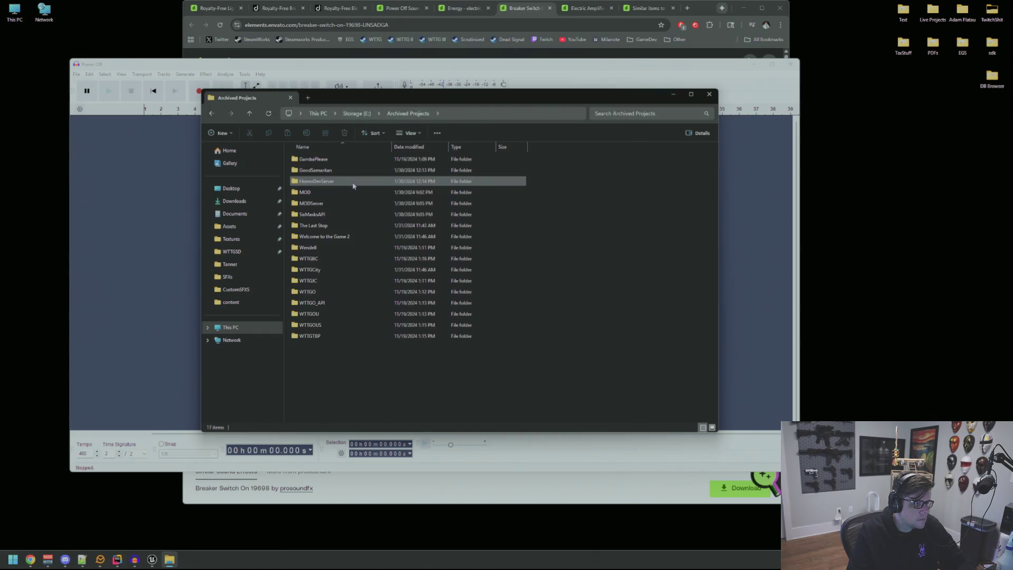
{"action": "left_click", "coordinate": [386, 193]}
{"action": "double_click", "coordinate": [386, 193]}
{"action": "double_click", "coordinate": [333, 160]}
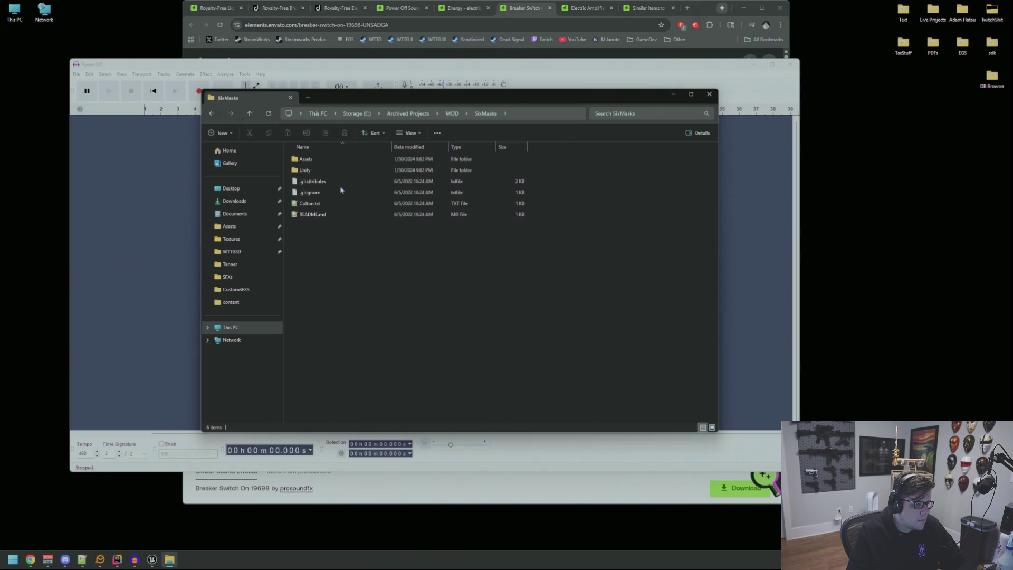
{"action": "left_click", "coordinate": [357, 113]}
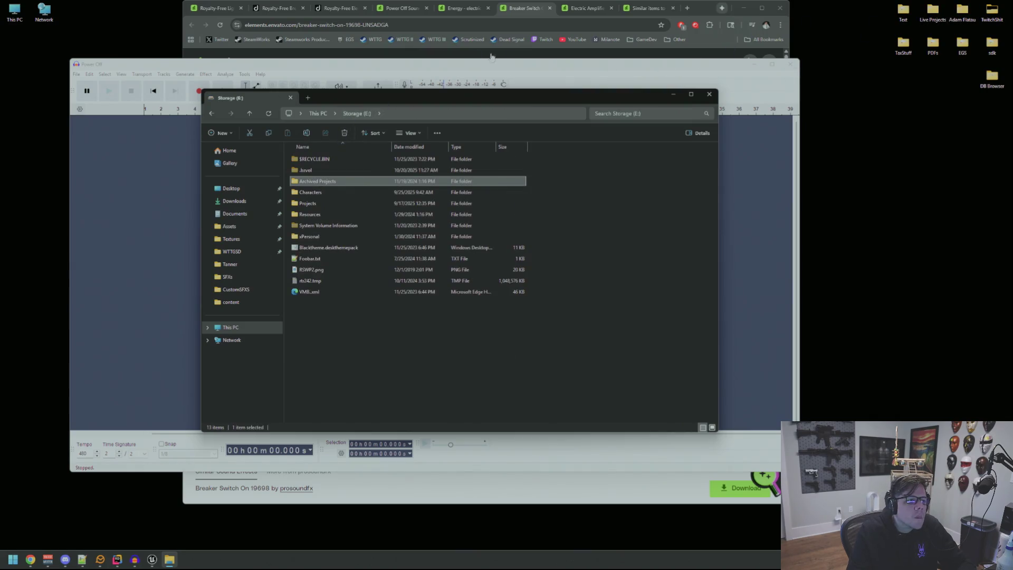
{"action": "left_click", "coordinate": [214, 8]}
{"action": "scroll", "coordinate": [473, 167], "scroll_direction": "up", "scroll_amount": 15}
- Search Envato Elements sound effects for 'bulb off'
{"action": "double_click", "coordinate": [307, 79]}
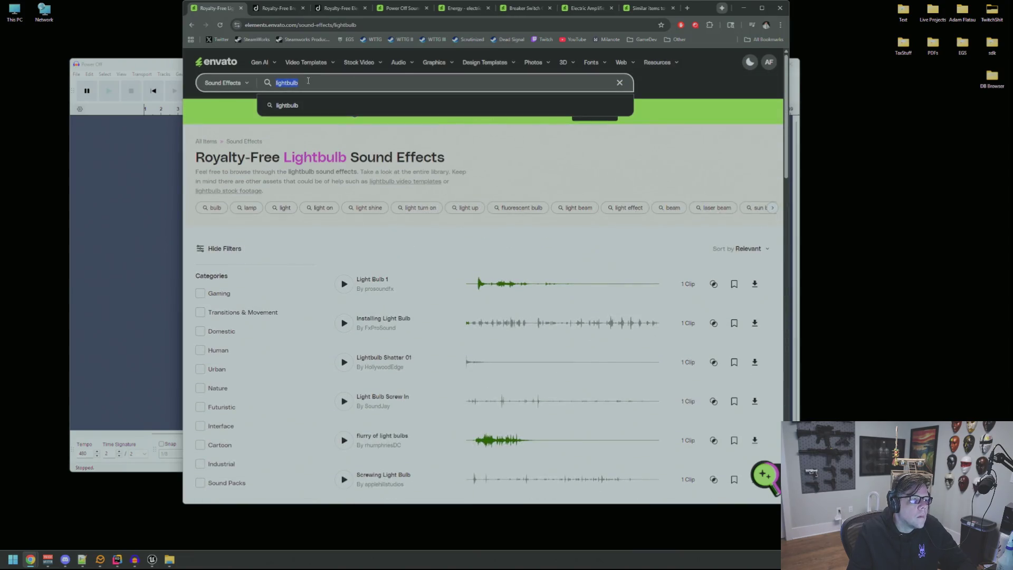
{"action": "type", "text": "bulb off"}
{"action": "key", "text": "Return"}
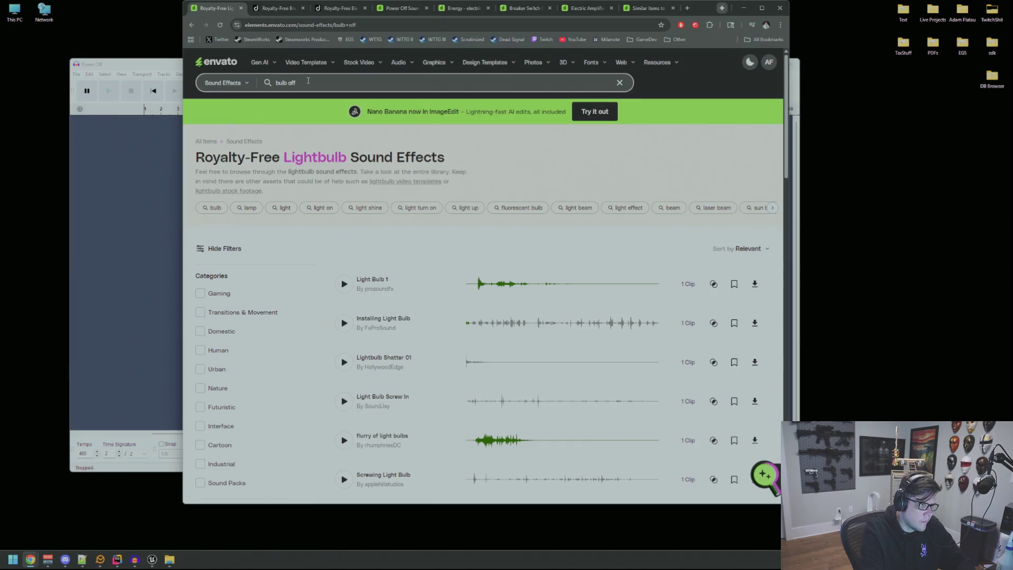
- Preview Bedside Lamp On Off, household lamps, Light Bulb Unscrew, Flashlight Switch, Light Switch Off and Light Bulb Break
{"action": "left_click", "coordinate": [344, 265]}
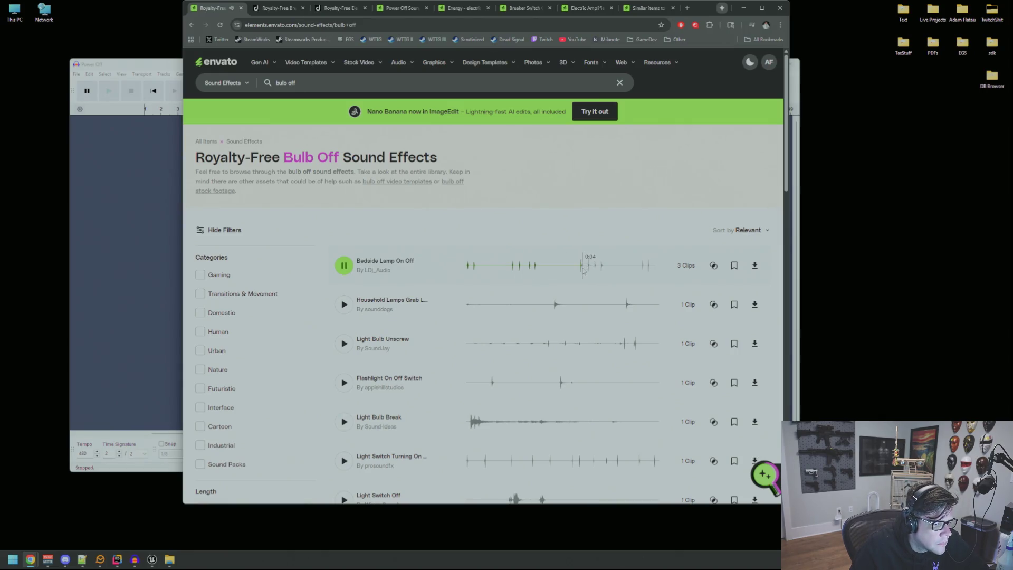
{"action": "left_click", "coordinate": [641, 269]}
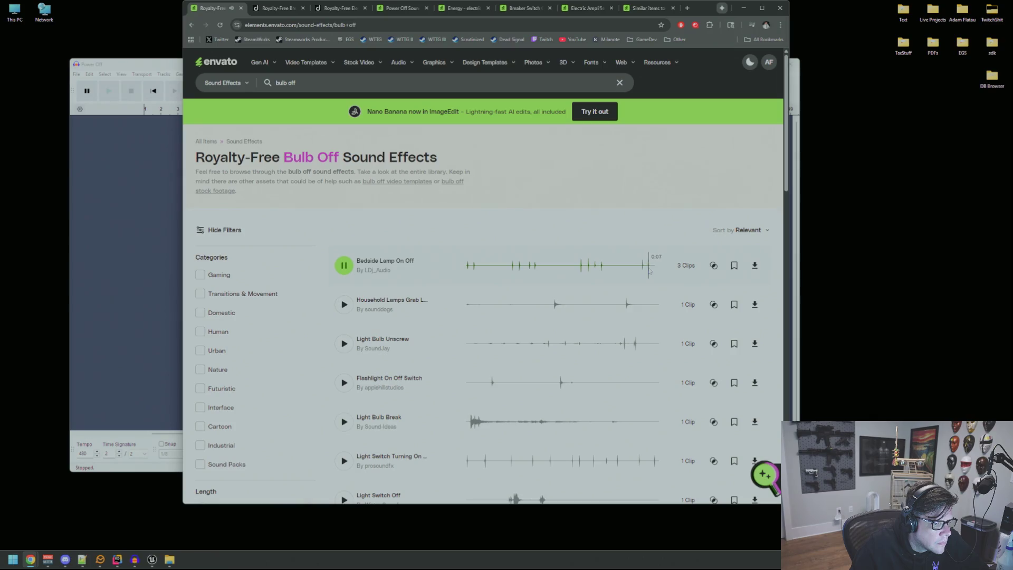
{"action": "left_click", "coordinate": [547, 302]}
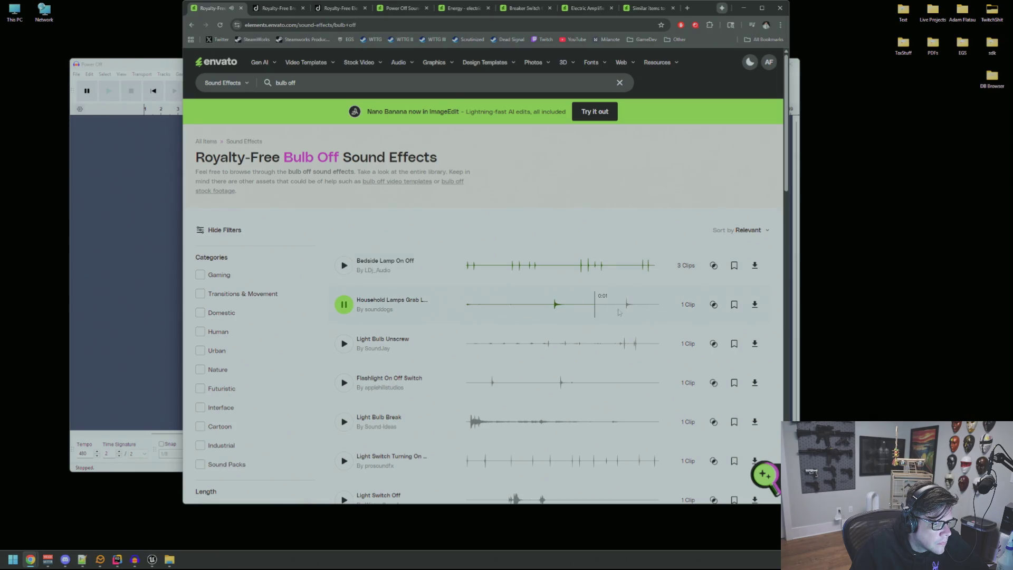
{"action": "left_click", "coordinate": [344, 343]}
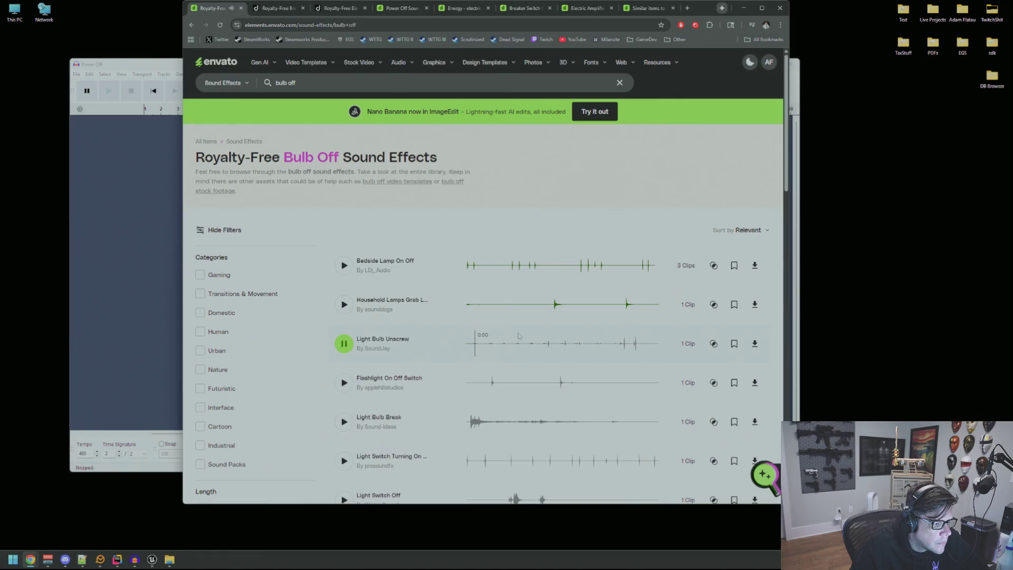
{"action": "left_click", "coordinate": [346, 389]}
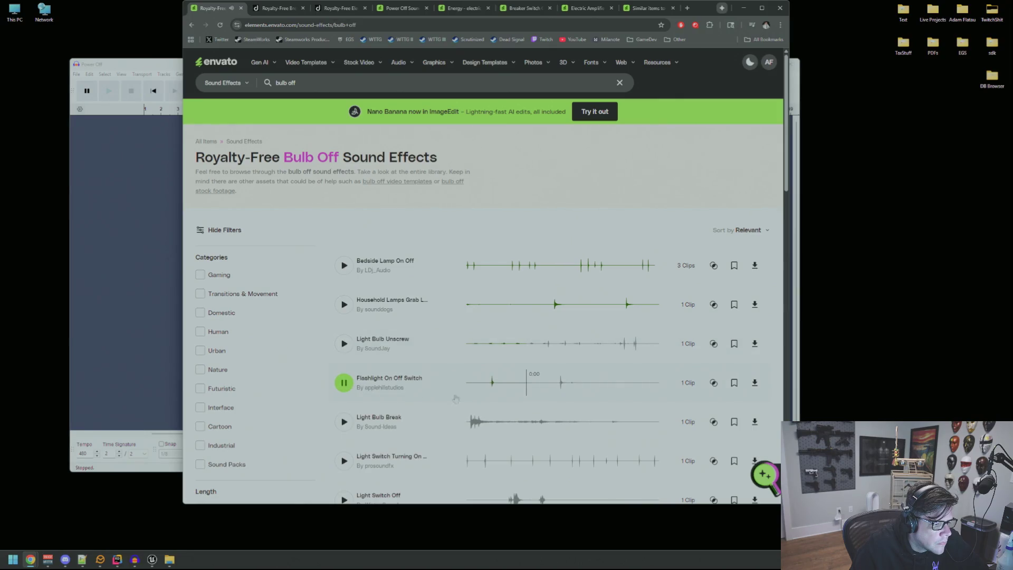
{"action": "scroll", "coordinate": [353, 306], "scroll_direction": "down", "scroll_amount": 2}
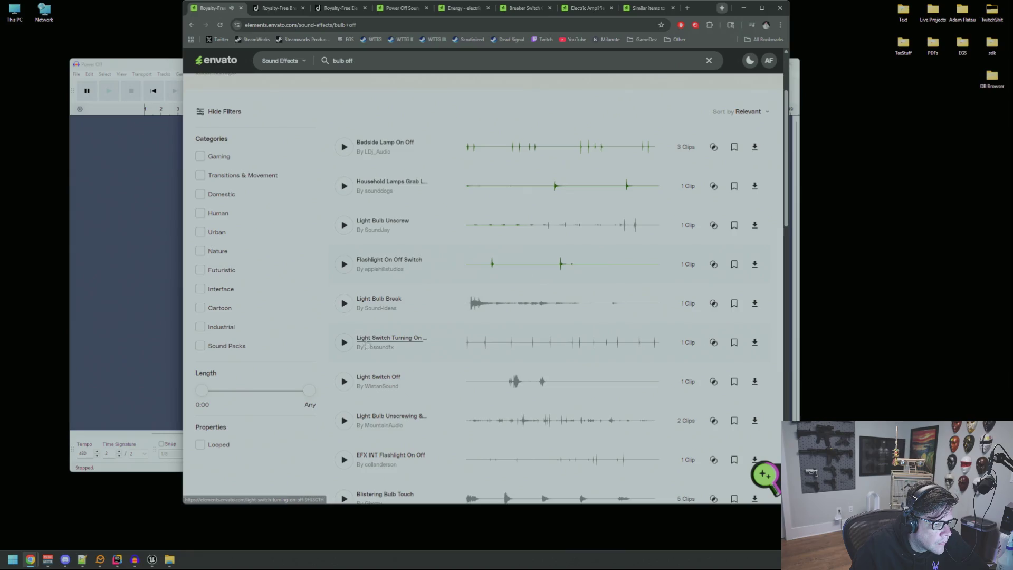
{"action": "left_click", "coordinate": [345, 382]}
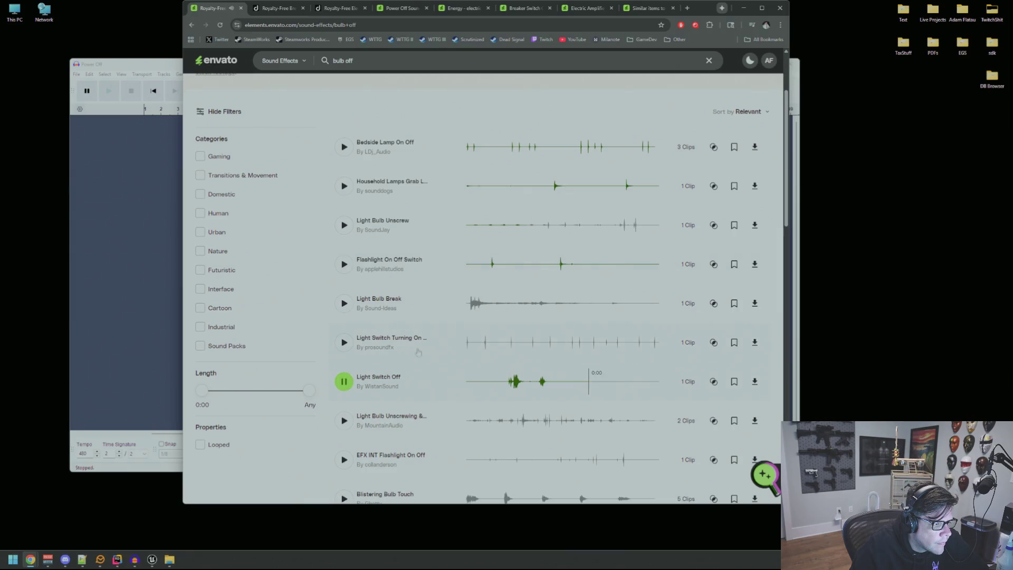
{"action": "left_click", "coordinate": [344, 264]}
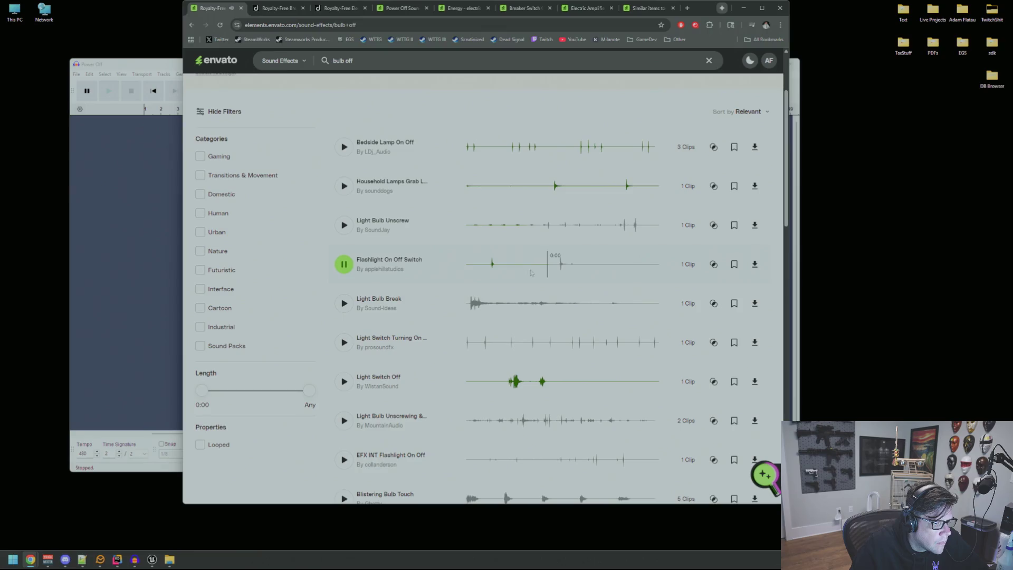
{"action": "left_click", "coordinate": [351, 305]}
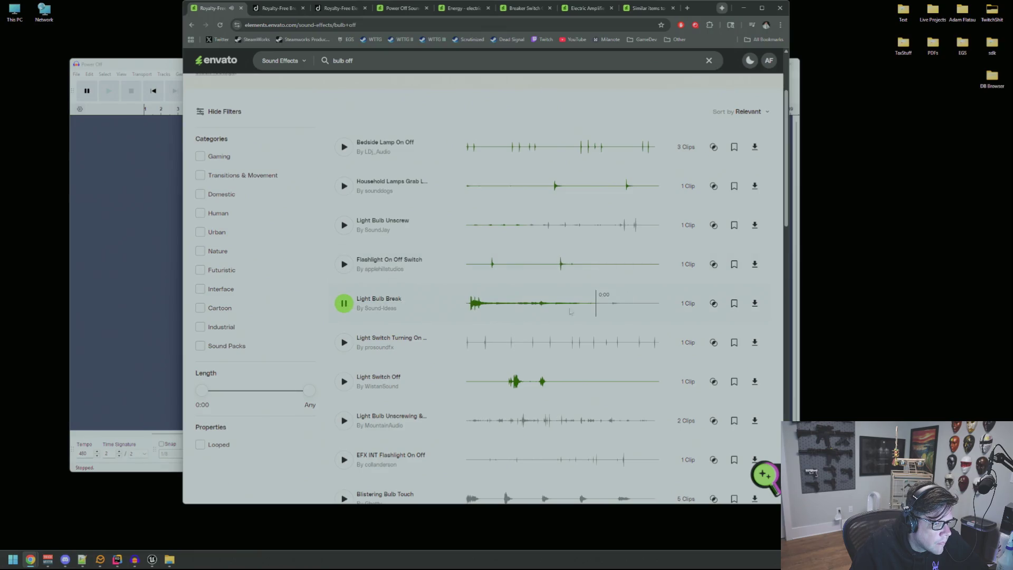
- Preview Blistering Bulb Touch, On Or Off Light Switch, Lamp Turning On & Off and large flashlight switch sounds
{"action": "scroll", "coordinate": [511, 299], "scroll_direction": "down", "scroll_amount": 1}
{"action": "scroll", "coordinate": [511, 299], "scroll_direction": "down", "scroll_amount": 3}
{"action": "left_click", "coordinate": [469, 302]}
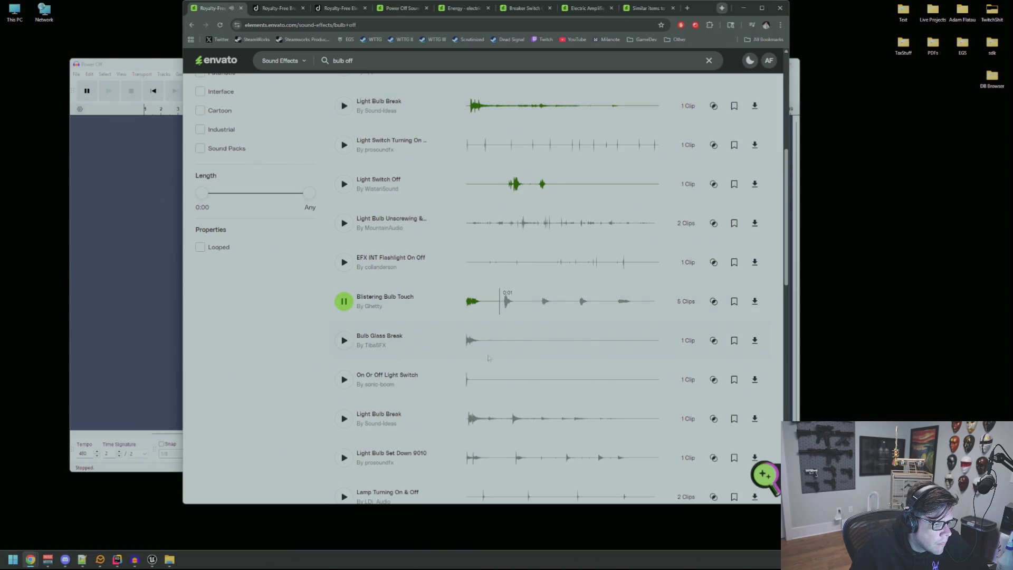
{"action": "left_click", "coordinate": [467, 386]}
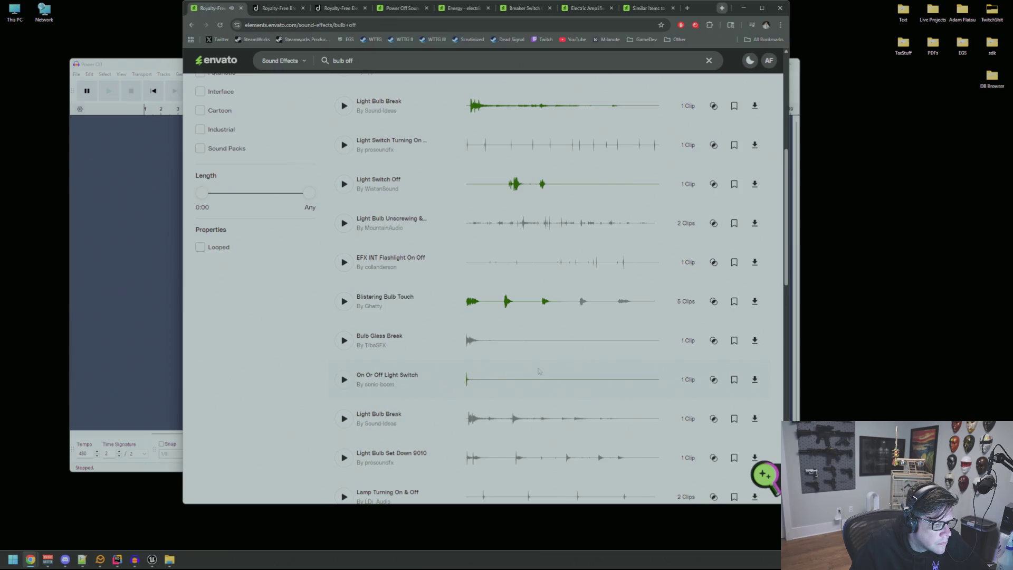
{"action": "scroll", "coordinate": [401, 383], "scroll_direction": "down", "scroll_amount": 2}
{"action": "left_click", "coordinate": [344, 379]}
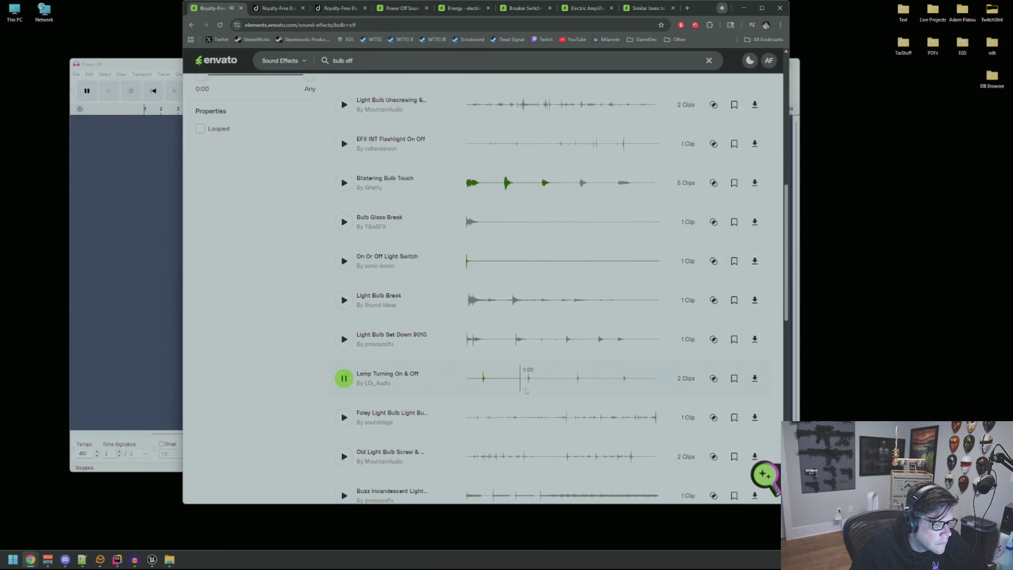
{"action": "scroll", "coordinate": [412, 358], "scroll_direction": "down", "scroll_amount": 2}
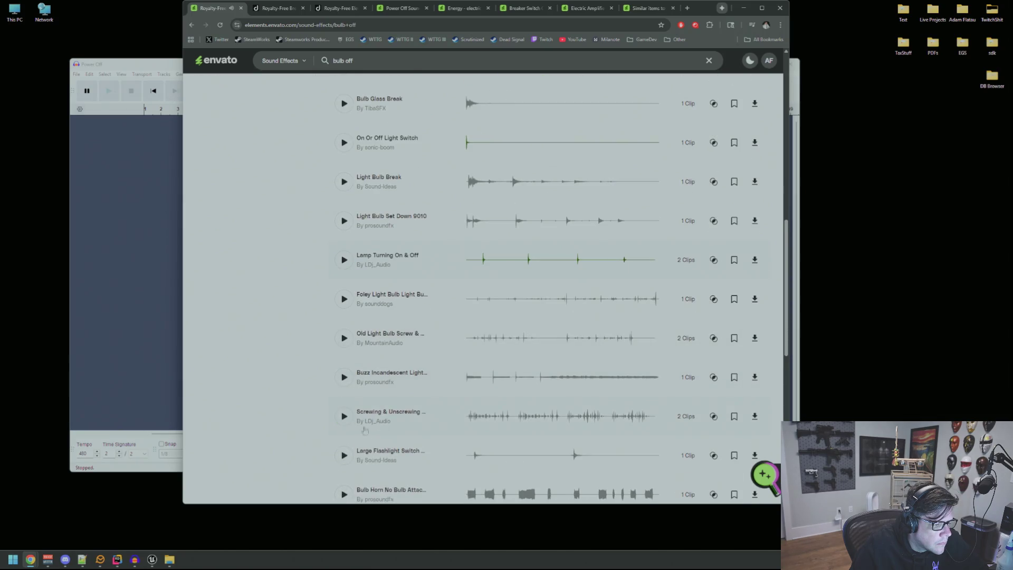
{"action": "left_click", "coordinate": [489, 460]}
{"action": "scroll", "coordinate": [467, 344], "scroll_direction": "down", "scroll_amount": 2}
{"action": "left_click", "coordinate": [467, 344]}
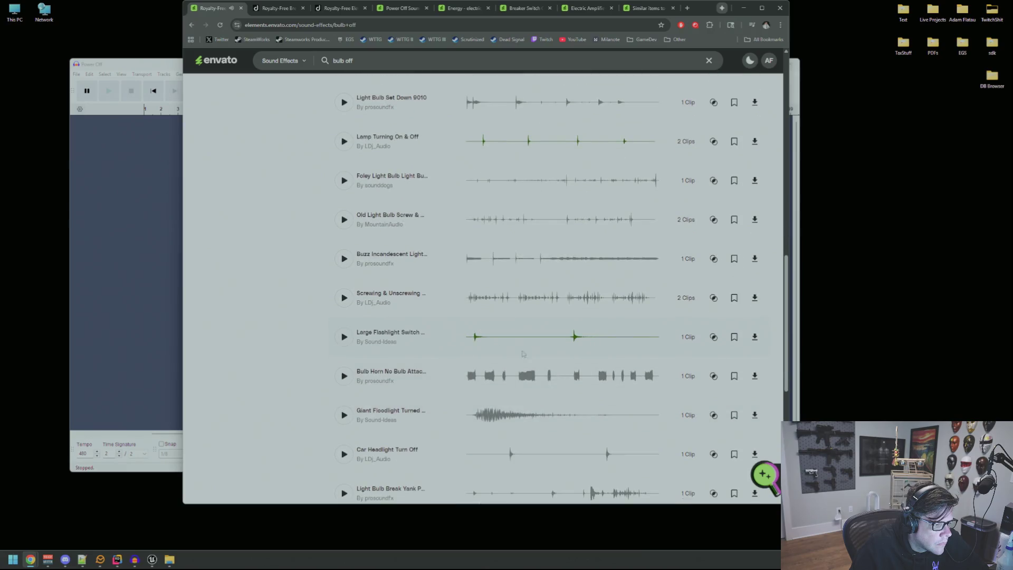
- Preview bulb horn, Car Headlight Turn Off and light bulb break yank, then go to page 2
{"action": "left_click", "coordinate": [468, 381]}
{"action": "scroll", "coordinate": [475, 317], "scroll_direction": "down", "scroll_amount": 4}
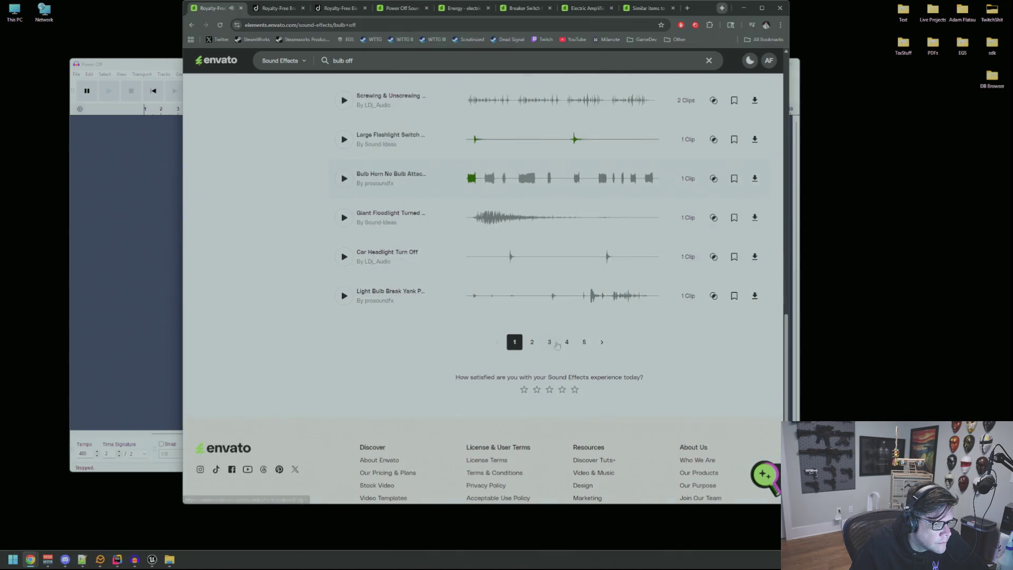
{"action": "left_click", "coordinate": [604, 268]}
{"action": "left_click", "coordinate": [605, 266]}
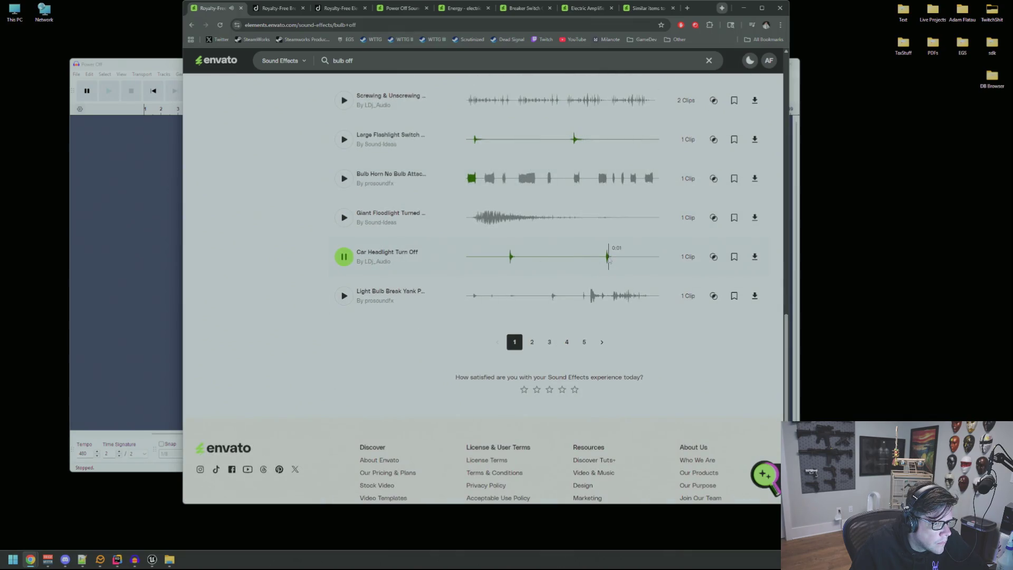
{"action": "left_click", "coordinate": [474, 298]}
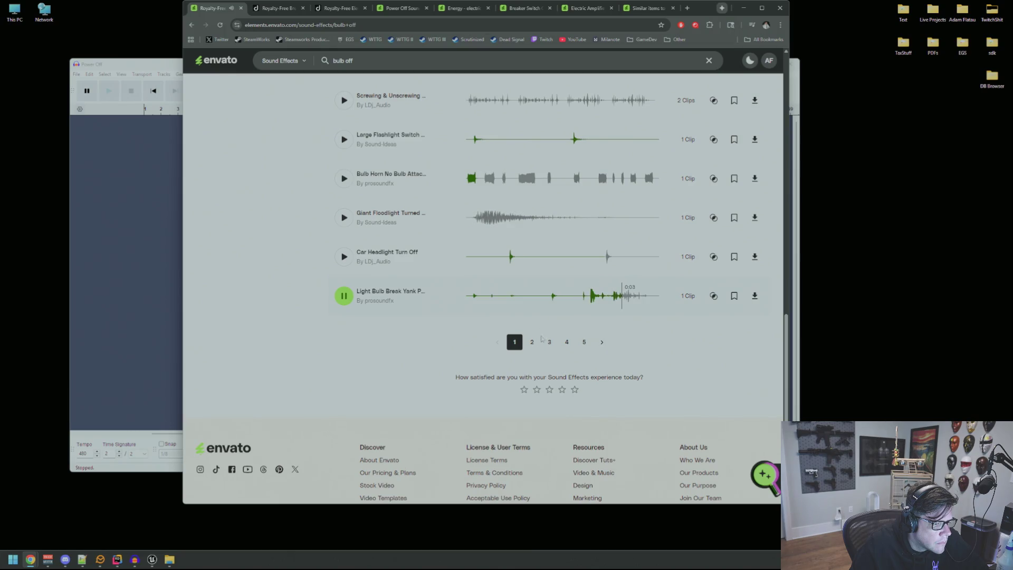
{"action": "left_click", "coordinate": [533, 342]}
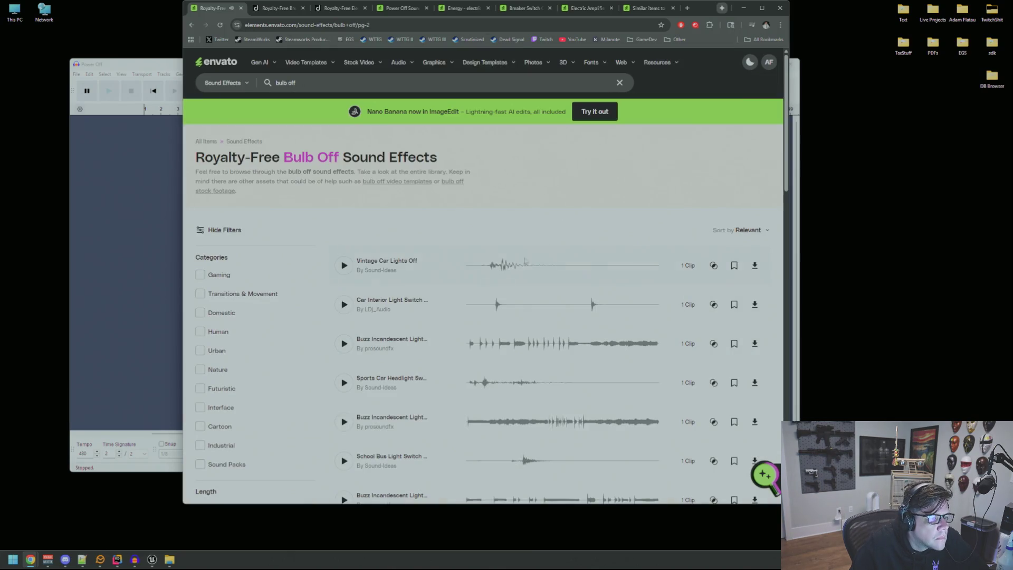
- Preview the Vintage Car Lights Off, car interior light switch and school bus light switch sounds
{"action": "left_click", "coordinate": [488, 272]}
{"action": "left_click", "coordinate": [497, 311]}
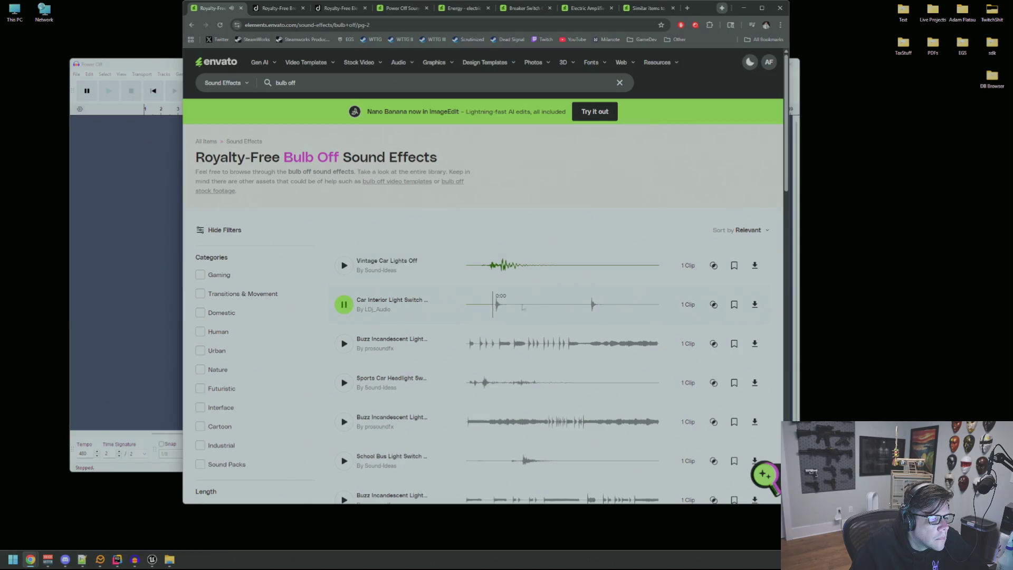
{"action": "scroll", "coordinate": [581, 317], "scroll_direction": "down", "scroll_amount": 1}
{"action": "left_click", "coordinate": [515, 421]}
{"action": "scroll", "coordinate": [511, 340], "scroll_direction": "down", "scroll_amount": 3}
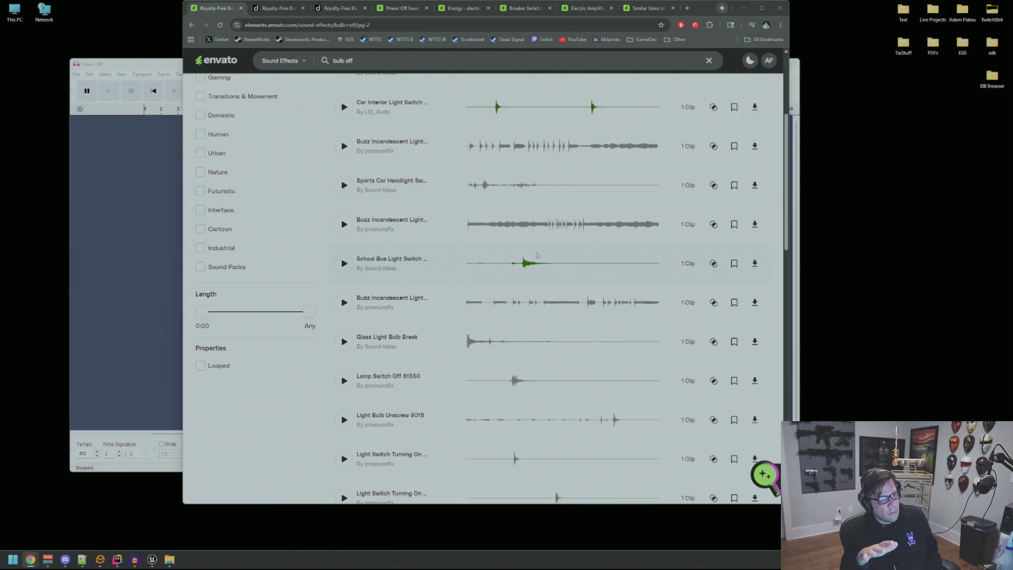
{"action": "scroll", "coordinate": [592, 285], "scroll_direction": "down", "scroll_amount": 2}
- Preview several light switch turning on clips and Lamp Switch Off 14870, then go to page 3
{"action": "left_click", "coordinate": [496, 380]}
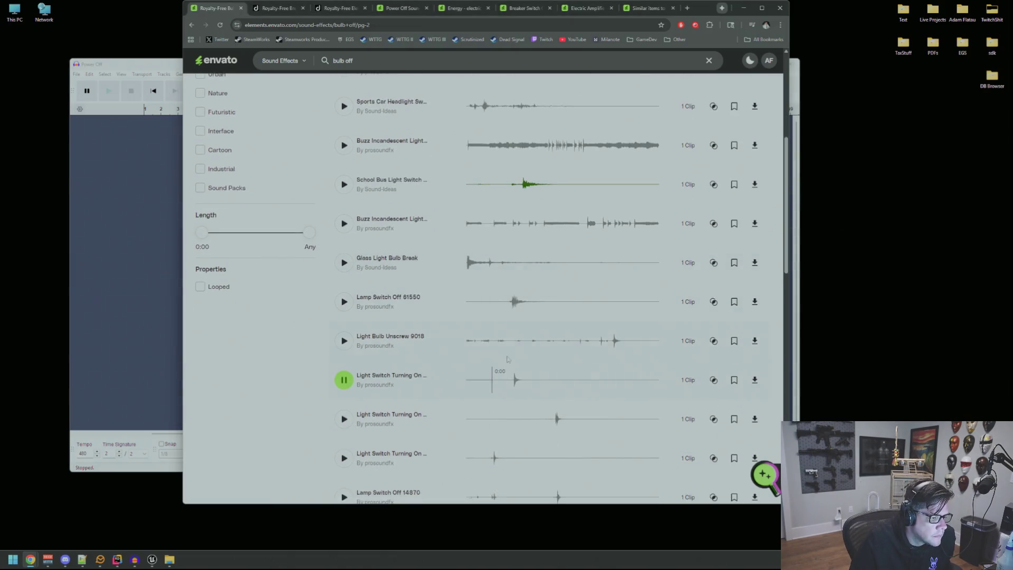
{"action": "left_click", "coordinate": [513, 389]}
{"action": "left_click", "coordinate": [542, 428]}
{"action": "scroll", "coordinate": [541, 427], "scroll_direction": "down", "scroll_amount": 2}
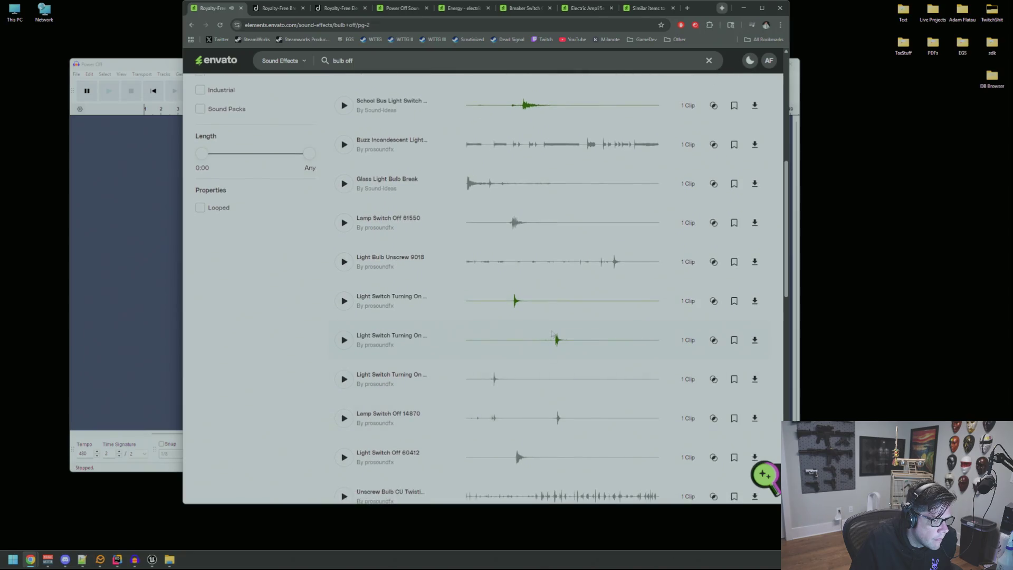
{"action": "left_click", "coordinate": [500, 385]}
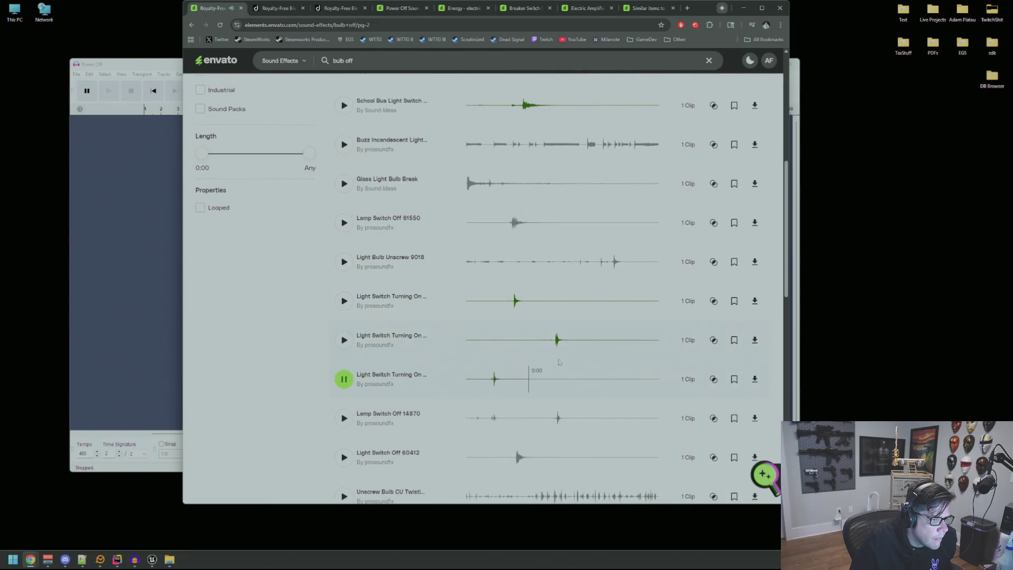
{"action": "scroll", "coordinate": [560, 362], "scroll_direction": "down", "scroll_amount": 2}
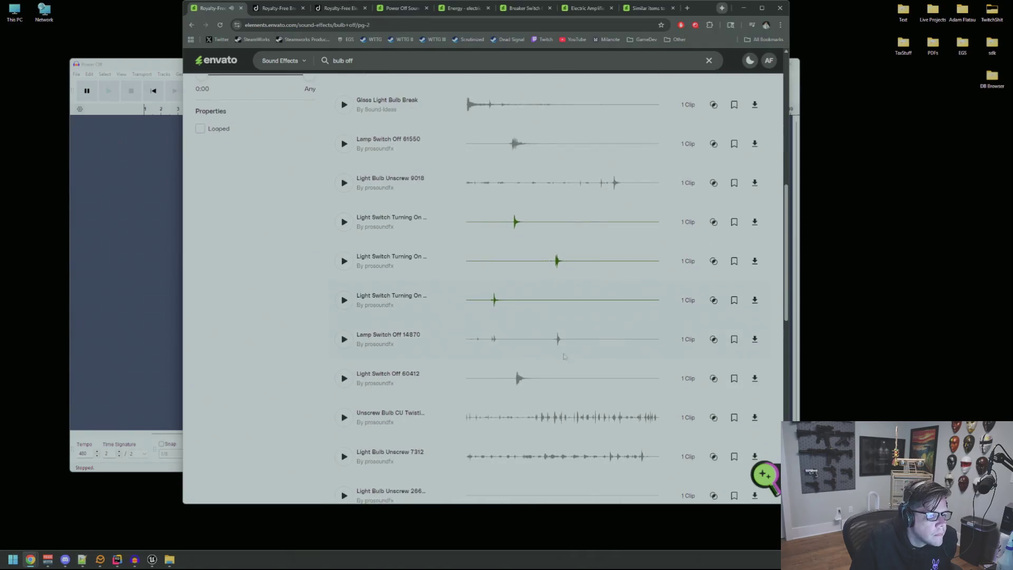
{"action": "left_click", "coordinate": [493, 337]}
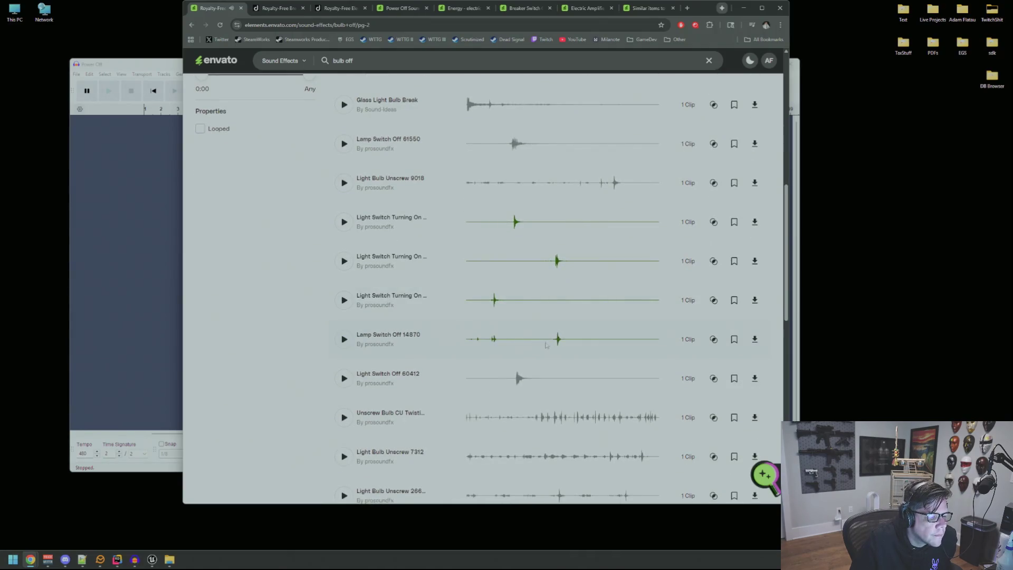
{"action": "scroll", "coordinate": [538, 373], "scroll_direction": "down", "scroll_amount": 5}
{"action": "left_click", "coordinate": [529, 337]}
{"action": "scroll", "coordinate": [556, 359], "scroll_direction": "down", "scroll_amount": 2}
{"action": "scroll", "coordinate": [556, 359], "scroll_direction": "down", "scroll_amount": 2}
{"action": "scroll", "coordinate": [553, 367], "scroll_direction": "down", "scroll_amount": 1}
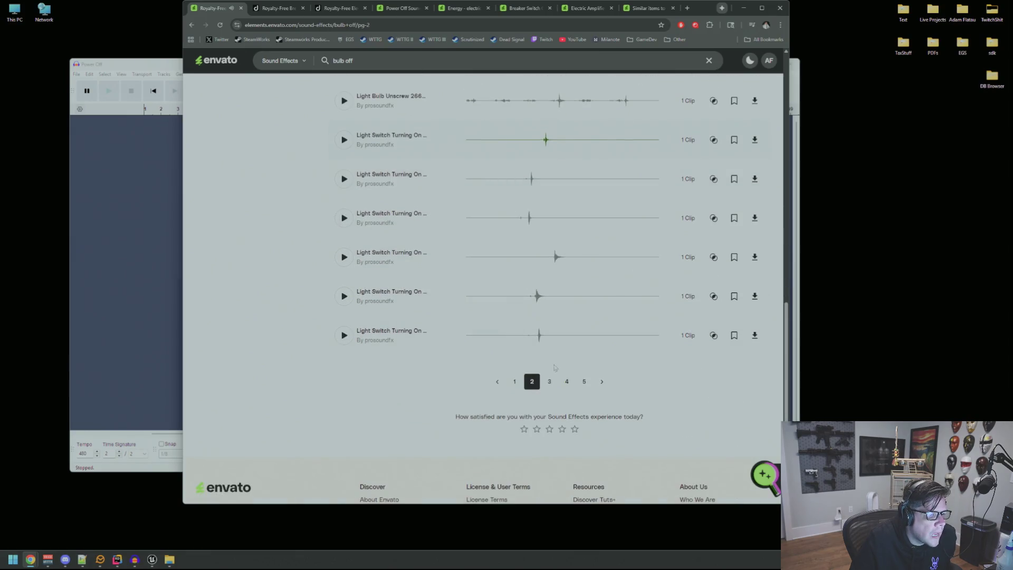
{"action": "left_click", "coordinate": [550, 383]}
{"action": "scroll", "coordinate": [461, 274], "scroll_direction": "down", "scroll_amount": 2}
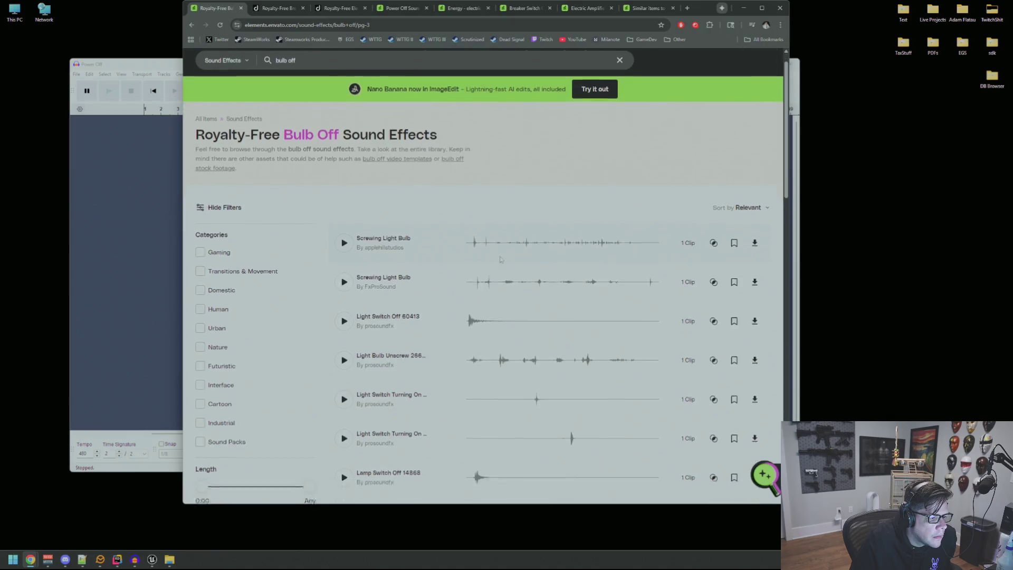
- Preview Light Switch Off 60413 and Lamp Switch Off 14868, 14861 and 14862
{"action": "left_click", "coordinate": [346, 265]}
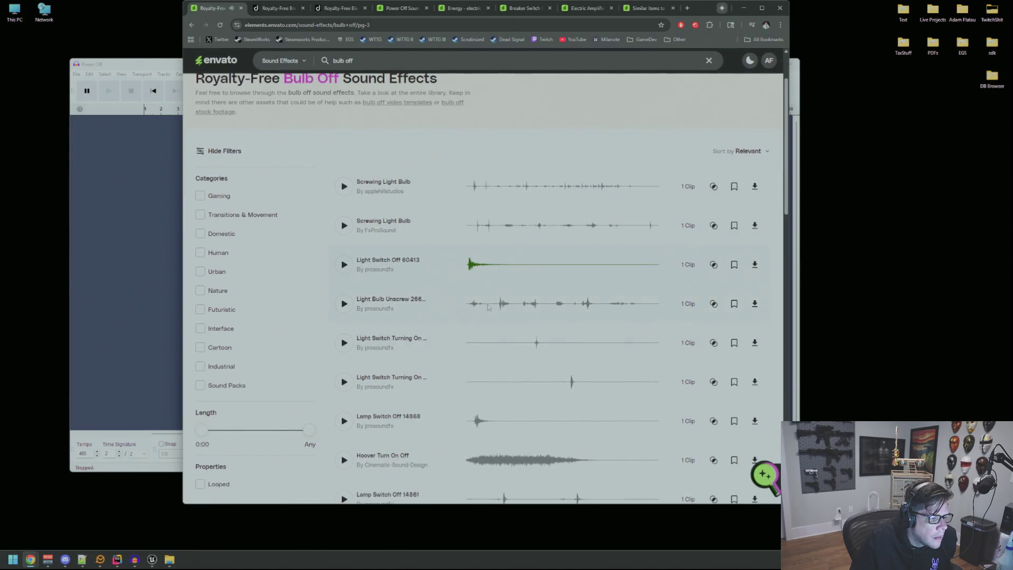
{"action": "scroll", "coordinate": [344, 302], "scroll_direction": "down", "scroll_amount": 2}
{"action": "left_click", "coordinate": [344, 302]}
{"action": "left_click", "coordinate": [557, 386]}
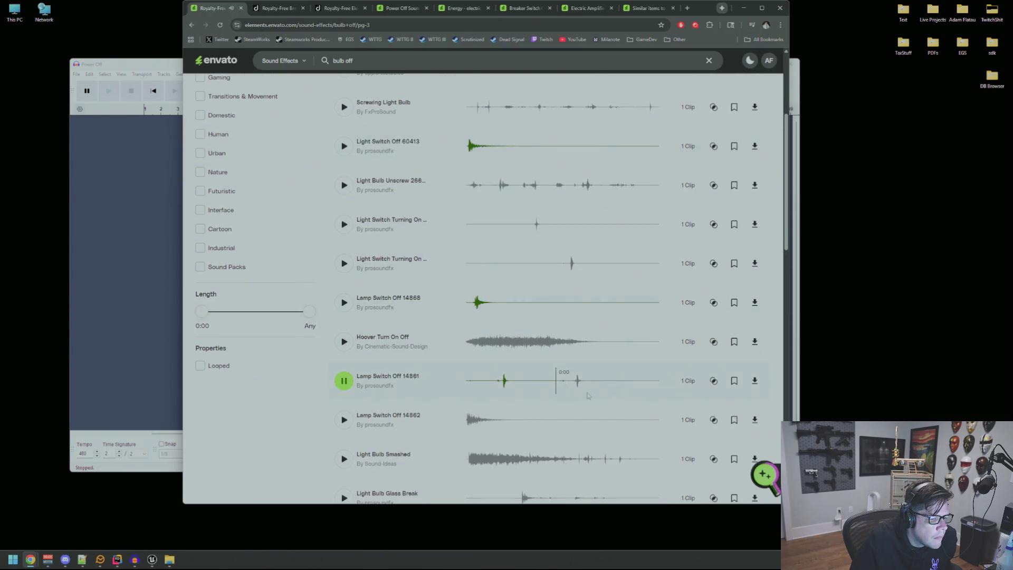
{"action": "left_click", "coordinate": [499, 387]}
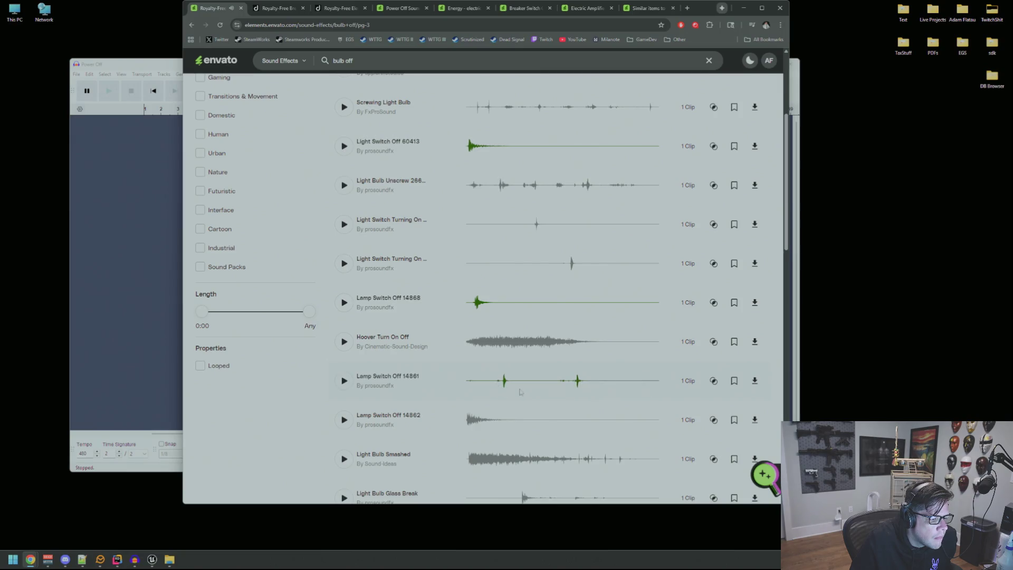
{"action": "scroll", "coordinate": [500, 387], "scroll_direction": "down", "scroll_amount": 2}
{"action": "left_click", "coordinate": [468, 304]}
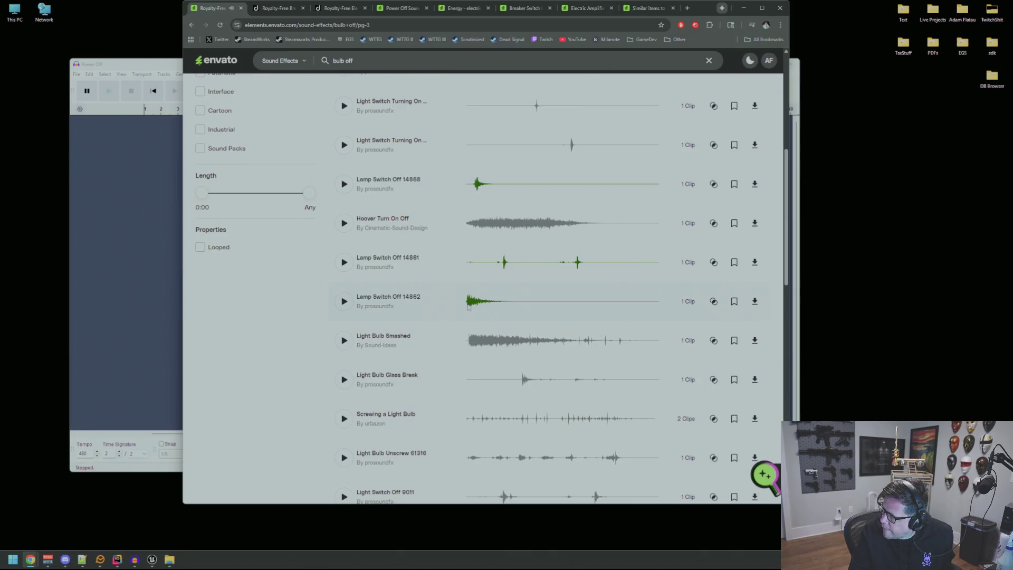
{"action": "scroll", "coordinate": [507, 336], "scroll_direction": "down", "scroll_amount": 2}
- Preview Light Switch Off 9011, 9019, 5637 and 61552, a switch-on clip, and Lantern Turn Off 8929
{"action": "left_click", "coordinate": [526, 363]}
{"action": "scroll", "coordinate": [526, 364], "scroll_direction": "down", "scroll_amount": 2}
{"action": "left_click", "coordinate": [475, 304]}
{"action": "left_click", "coordinate": [469, 338]}
{"action": "left_click", "coordinate": [545, 377]}
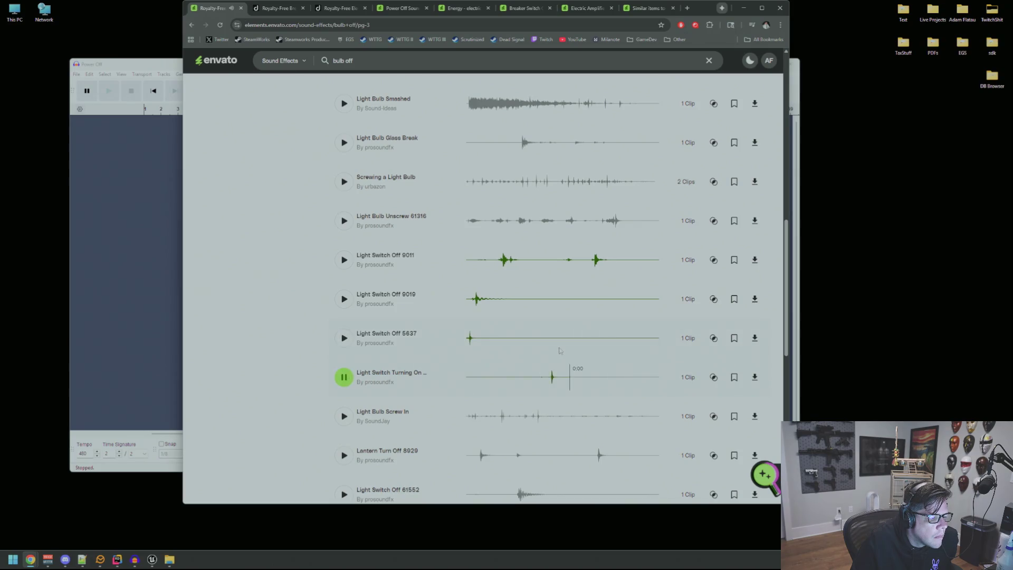
{"action": "scroll", "coordinate": [549, 379], "scroll_direction": "down", "scroll_amount": 2}
{"action": "left_click", "coordinate": [555, 381]}
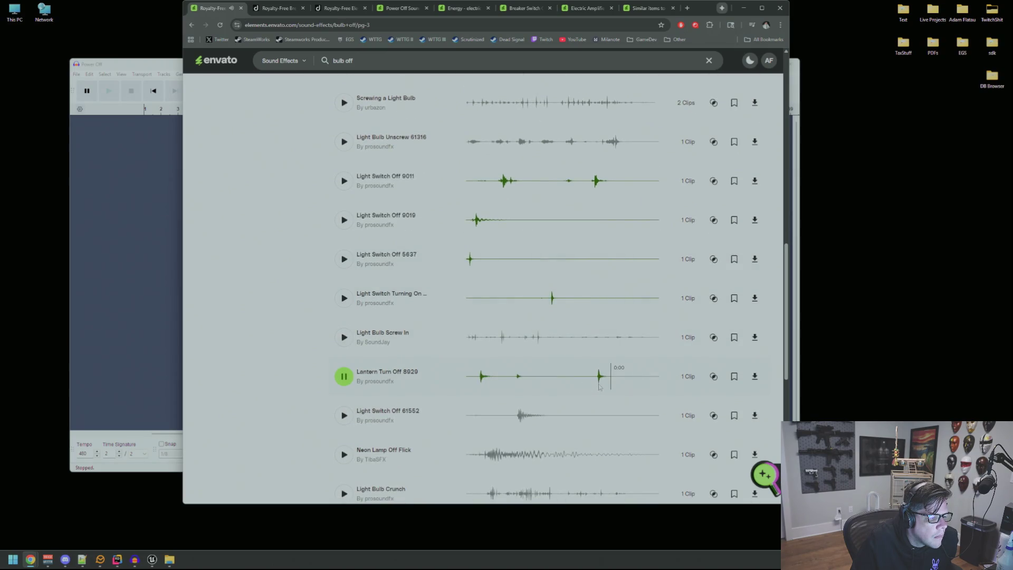
{"action": "left_click", "coordinate": [504, 413]}
{"action": "scroll", "coordinate": [500, 422], "scroll_direction": "down", "scroll_amount": 2}
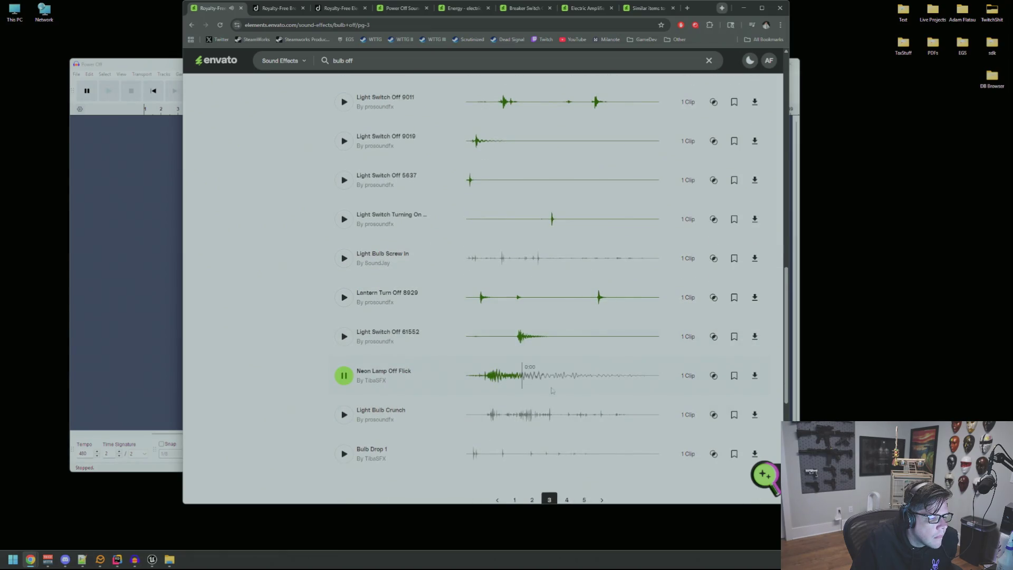
{"action": "scroll", "coordinate": [534, 401], "scroll_direction": "down", "scroll_amount": 2}
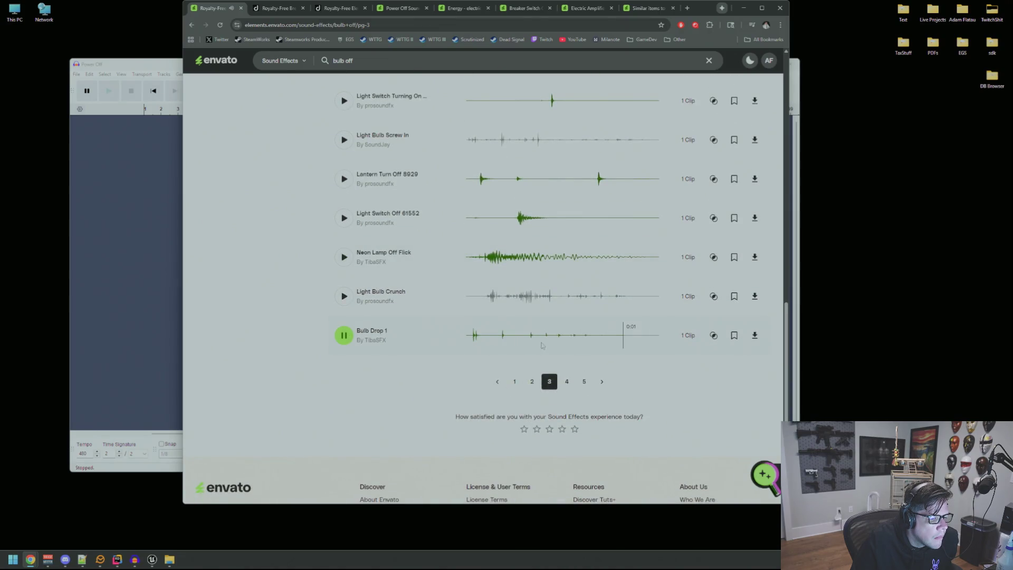
- Go to page 4 of the bulb off results and scroll down to Light Bulb Crash
{"action": "left_click", "coordinate": [567, 382]}
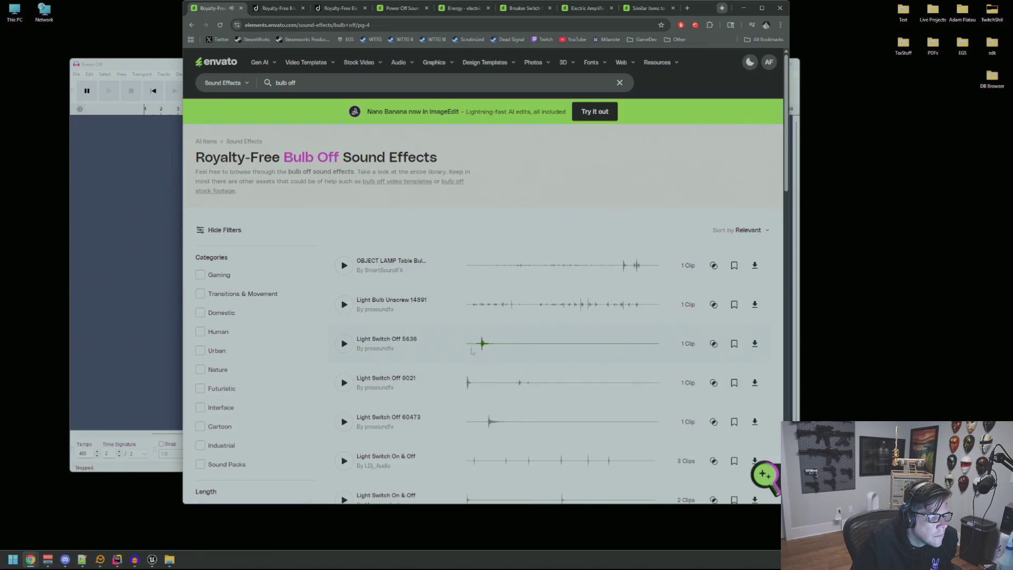
{"action": "scroll", "coordinate": [495, 353], "scroll_direction": "down", "scroll_amount": 2}
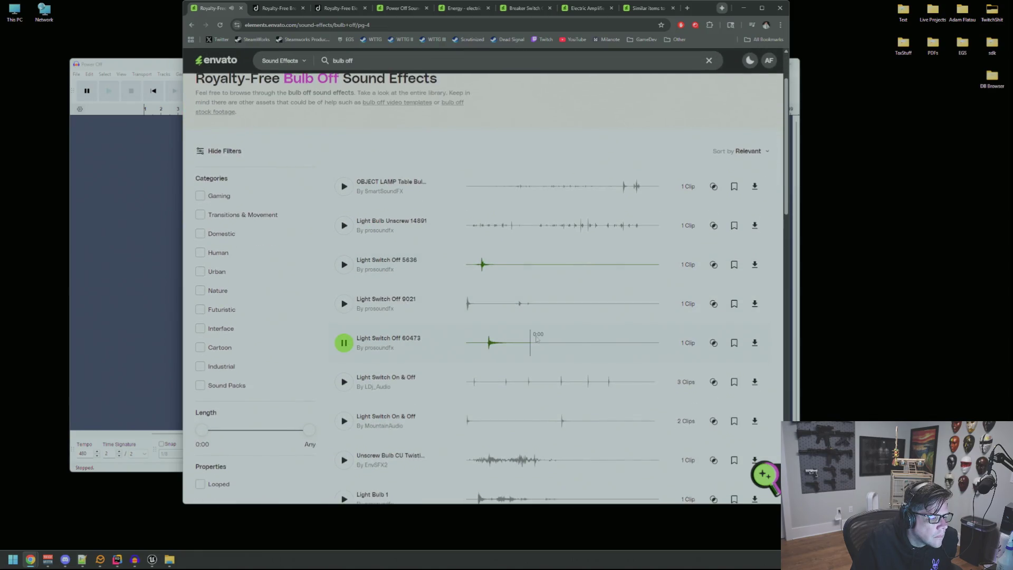
{"action": "scroll", "coordinate": [536, 338], "scroll_direction": "down", "scroll_amount": 2}
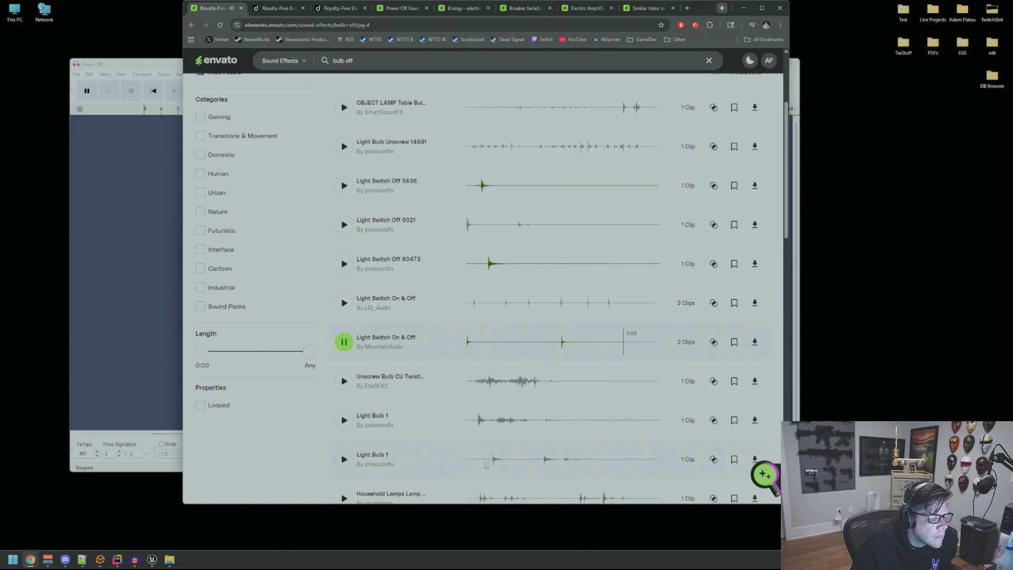
{"action": "scroll", "coordinate": [569, 364], "scroll_direction": "down", "scroll_amount": 3}
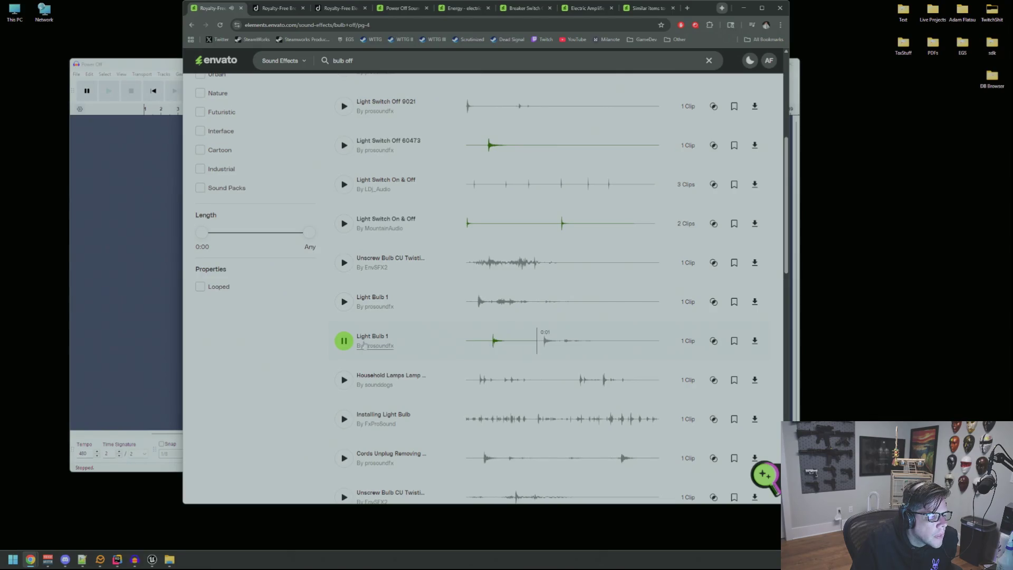
{"action": "scroll", "coordinate": [516, 310], "scroll_direction": "down", "scroll_amount": 2}
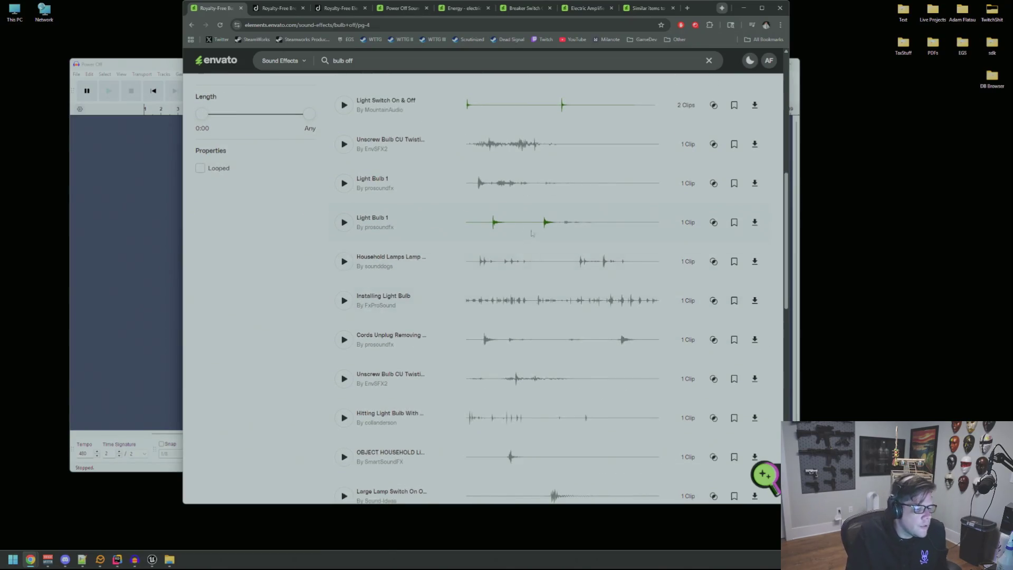
{"action": "scroll", "coordinate": [527, 237], "scroll_direction": "down", "scroll_amount": 5}
{"action": "scroll", "coordinate": [529, 248], "scroll_direction": "up", "scroll_amount": 3}
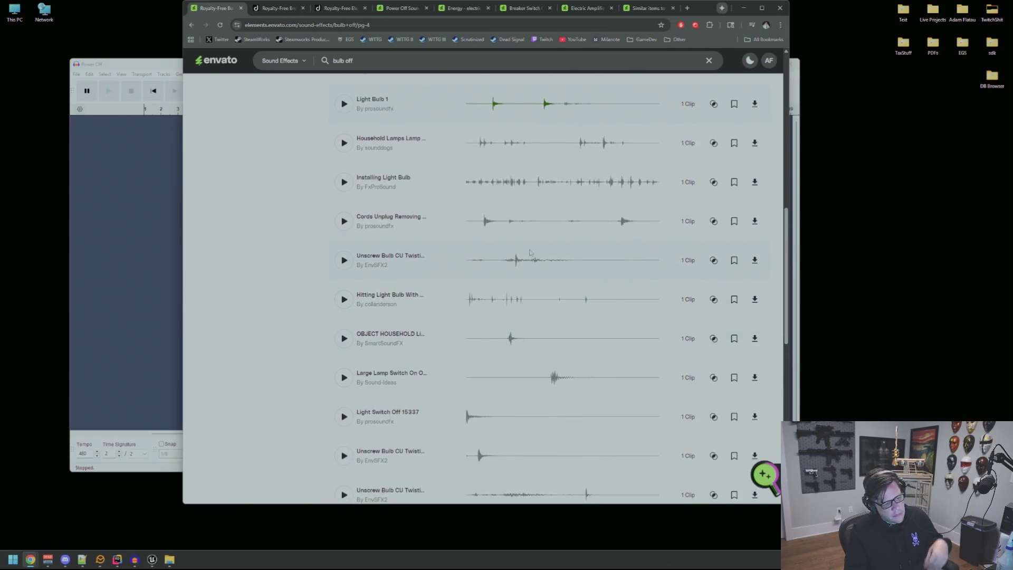
{"action": "scroll", "coordinate": [535, 240], "scroll_direction": "down", "scroll_amount": 3}
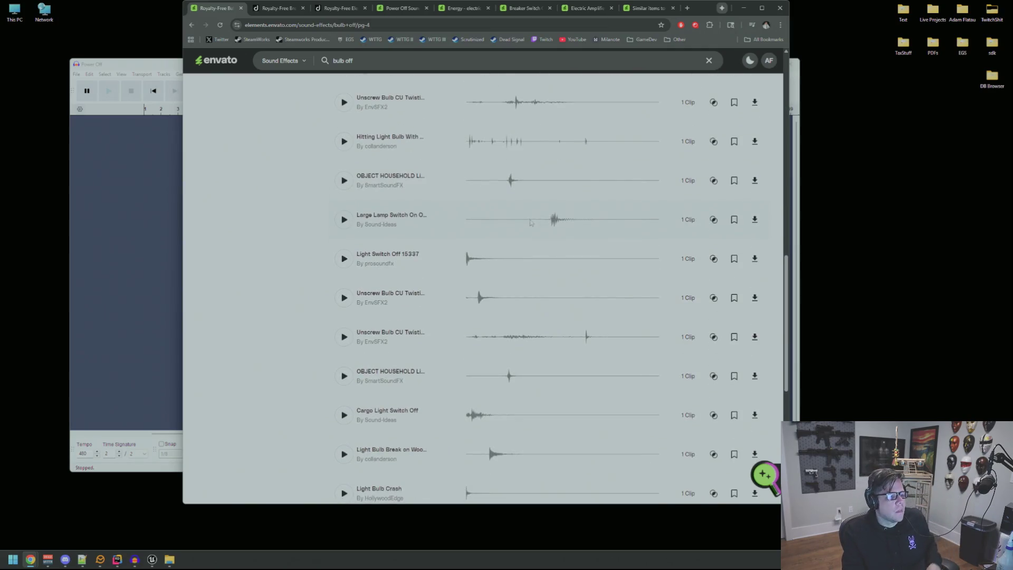
{"action": "scroll", "coordinate": [507, 394], "scroll_direction": "down", "scroll_amount": 2}
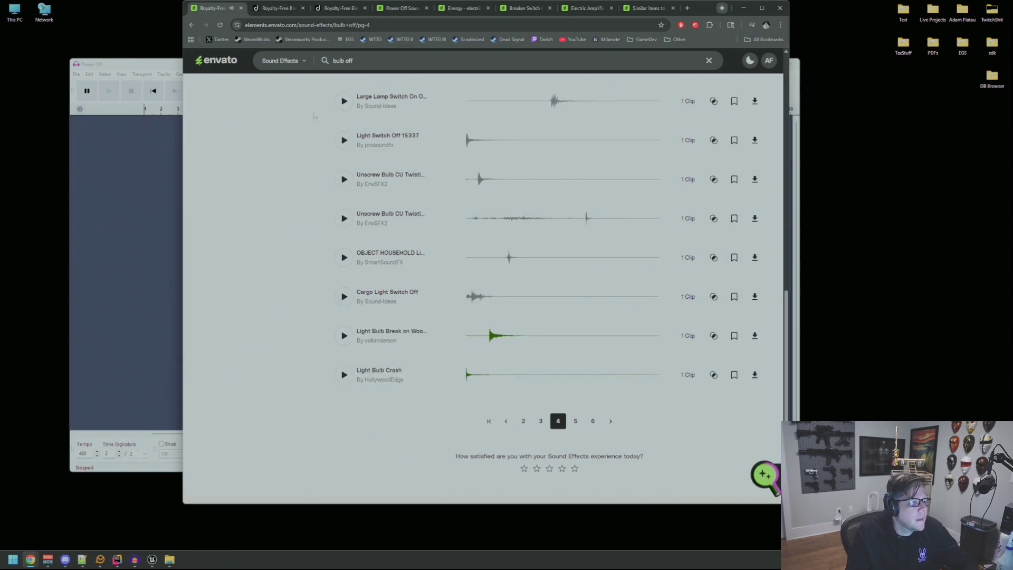
- Navigate Live Projects > DeadSignal > Content > Audio > SFX > MainAmb and sort the files by type
{"action": "double_click", "coordinate": [933, 13]}
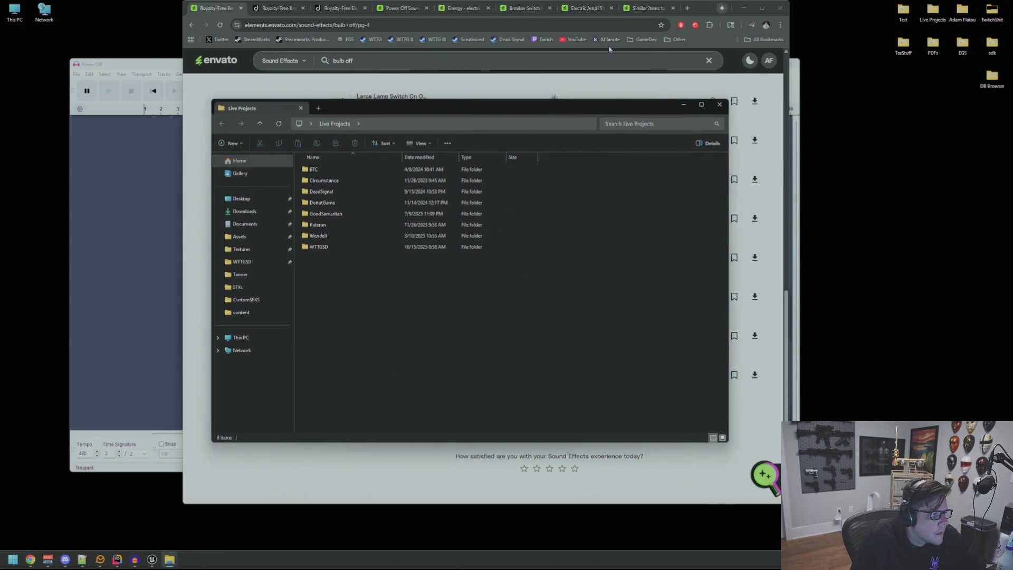
{"action": "double_click", "coordinate": [477, 161]}
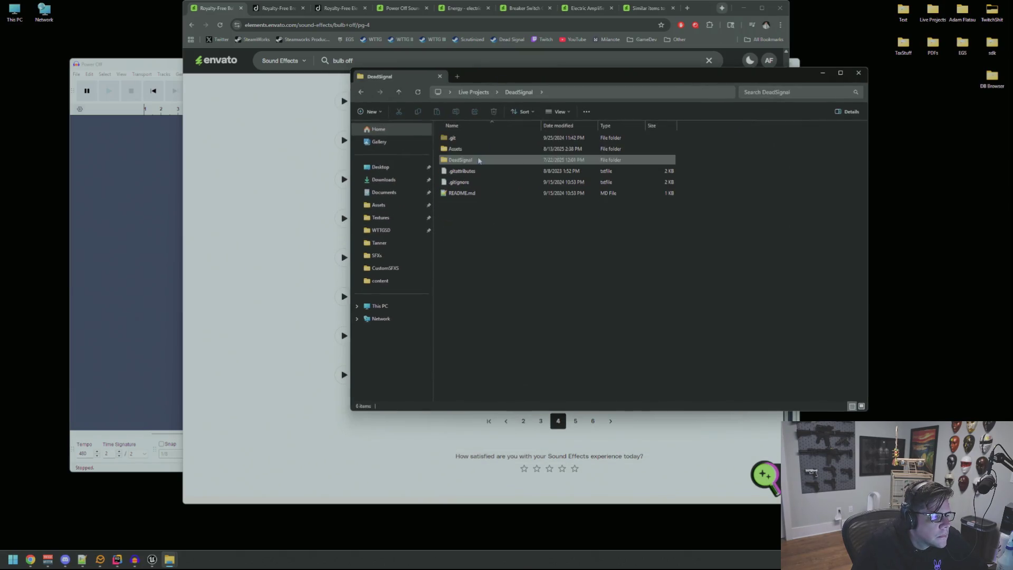
{"action": "double_click", "coordinate": [476, 162]}
{"action": "double_click", "coordinate": [476, 176]}
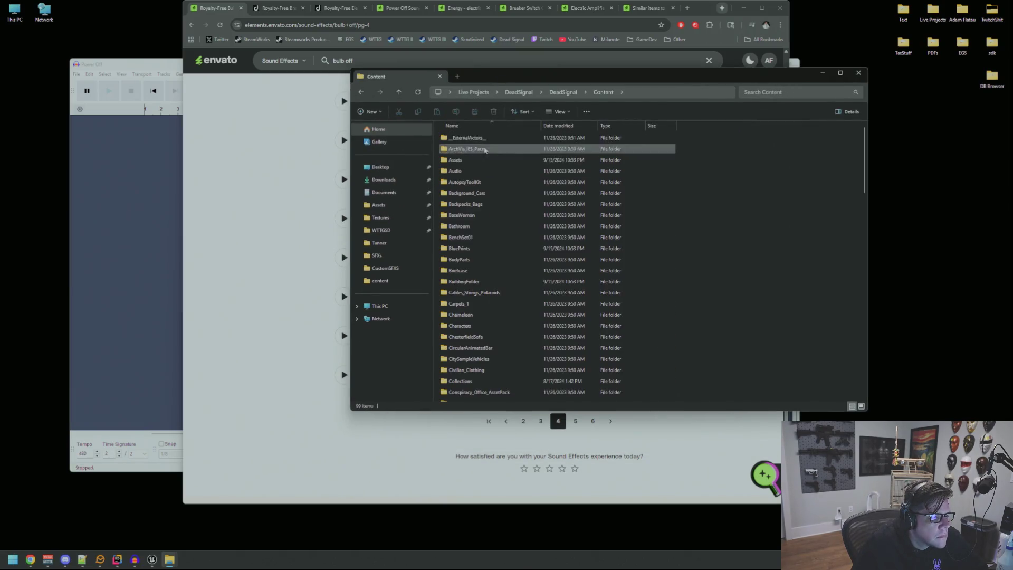
{"action": "double_click", "coordinate": [477, 161]}
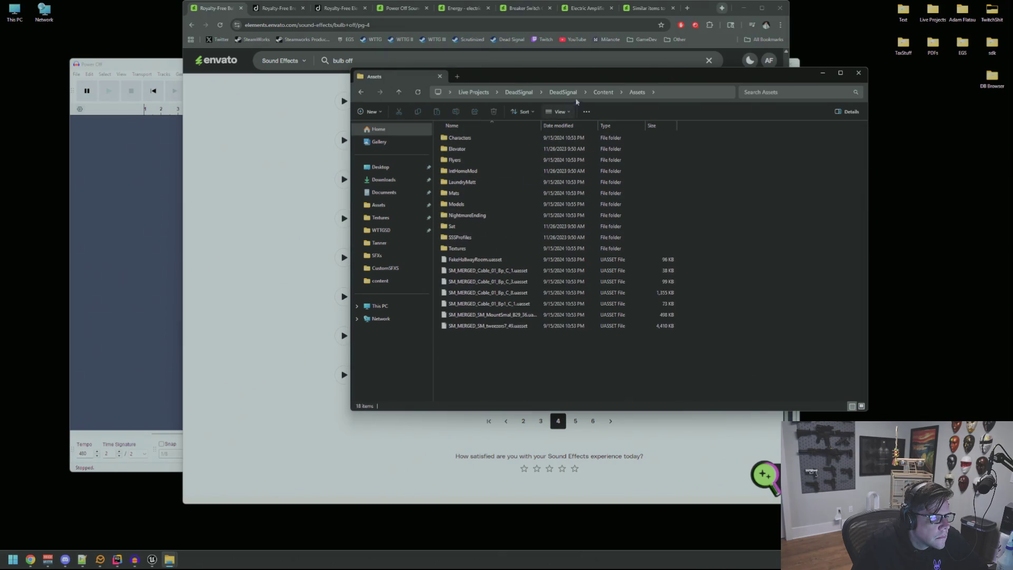
{"action": "left_click", "coordinate": [603, 91]}
{"action": "double_click", "coordinate": [496, 171]}
{"action": "double_click", "coordinate": [478, 160]}
{"action": "double_click", "coordinate": [482, 182]}
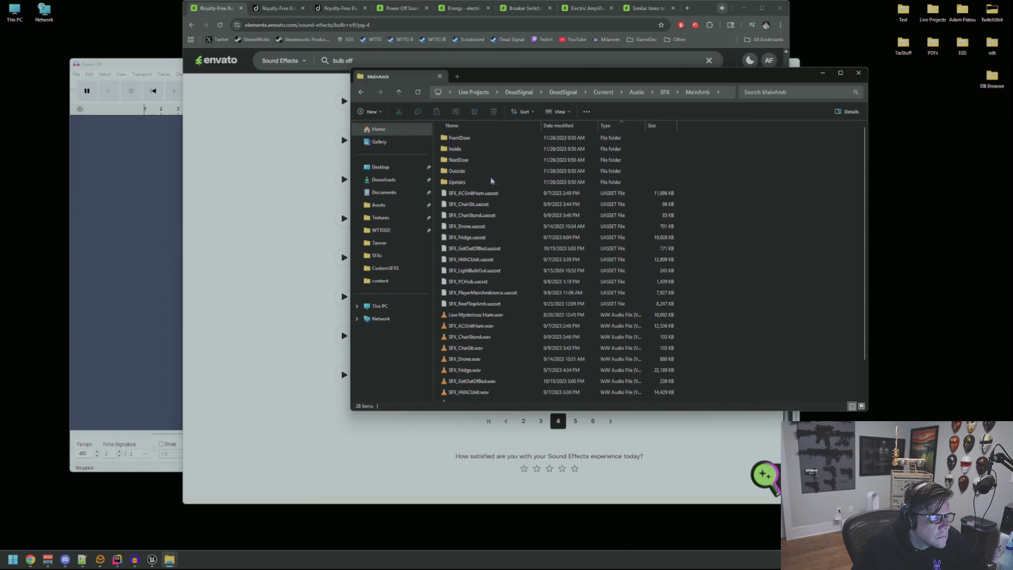
{"action": "left_click", "coordinate": [607, 129]}
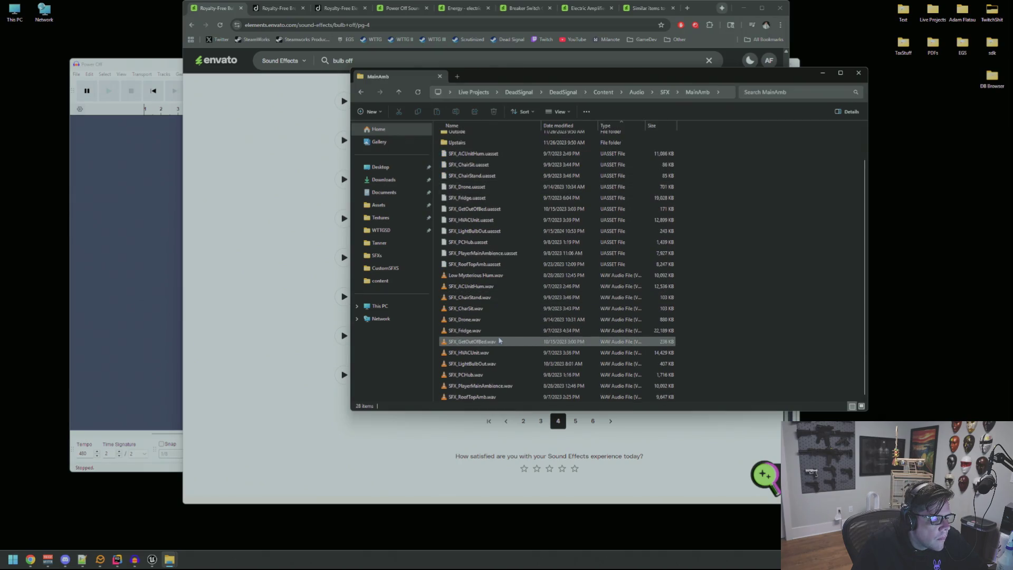
- Play SFX_LightBulbOut.wav in VLC, then preview the Envato unscrew-bulb sample
{"action": "double_click", "coordinate": [498, 365]}
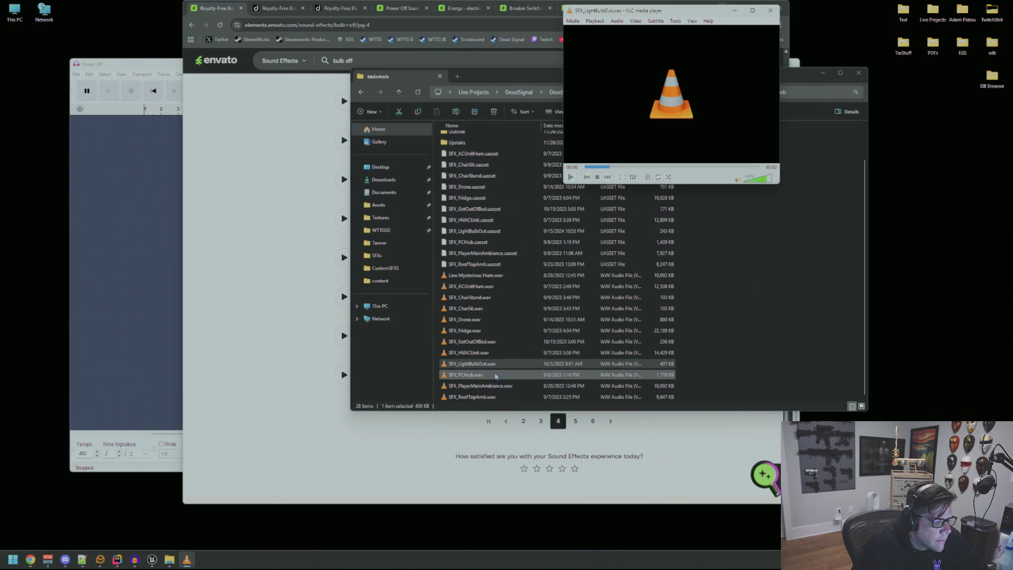
{"action": "scroll", "coordinate": [475, 296], "scroll_direction": "up", "scroll_amount": 1}
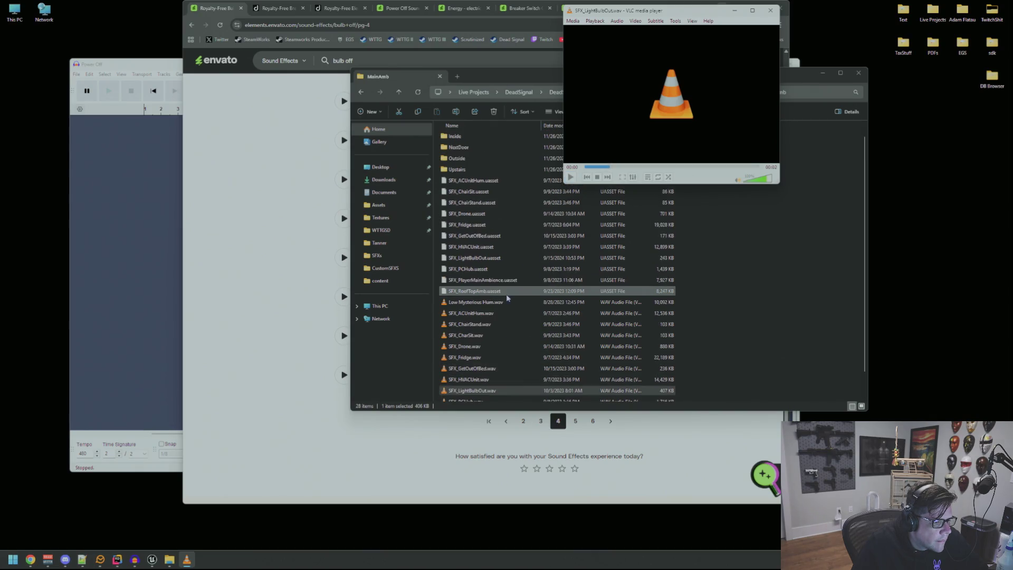
{"action": "left_click", "coordinate": [346, 239]}
{"action": "left_click", "coordinate": [344, 218]}
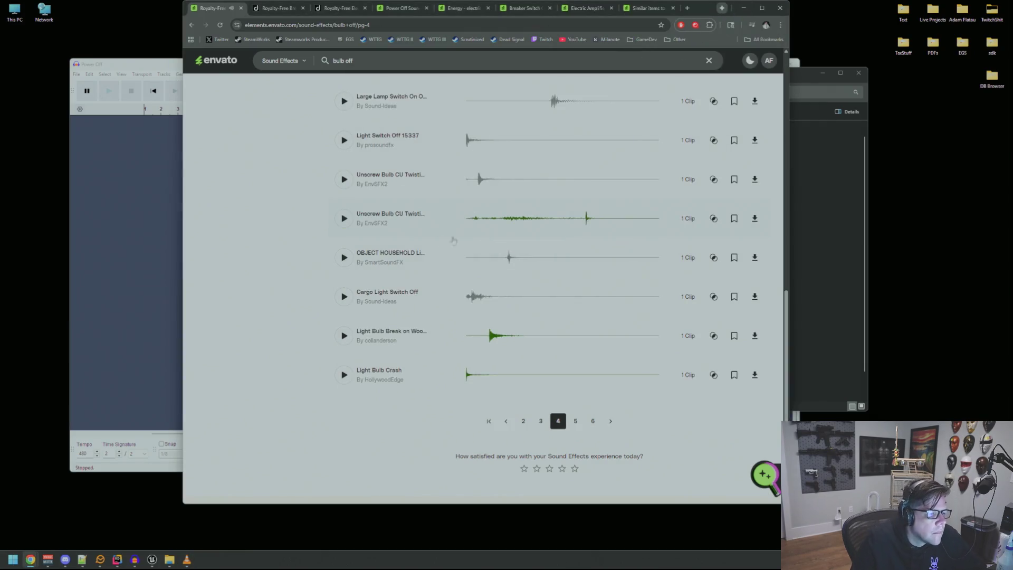
- Open YouTube in a new tab and search for 'power going out'
{"action": "key", "text": "ctrl+t"}
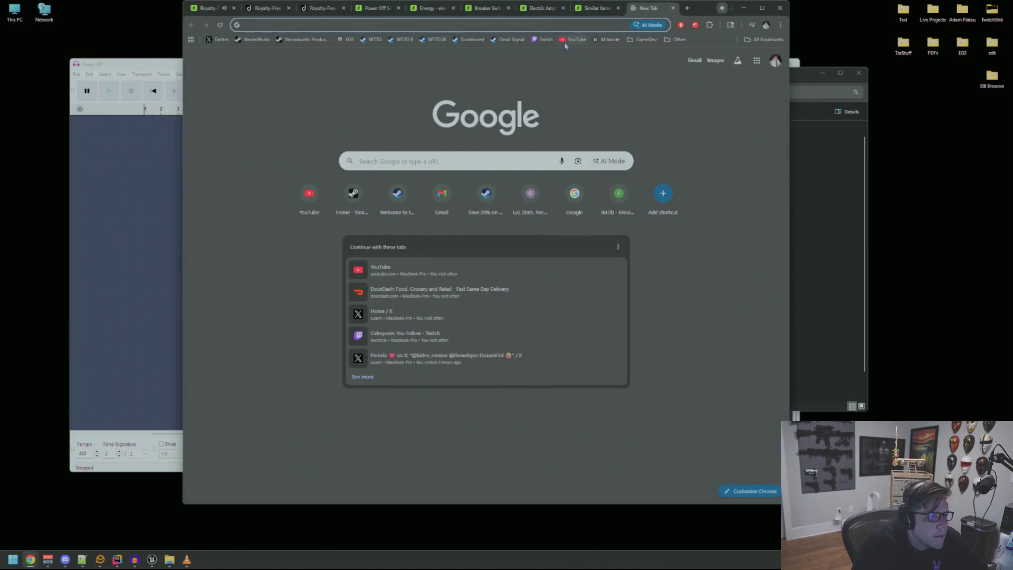
{"action": "left_click", "coordinate": [577, 39]}
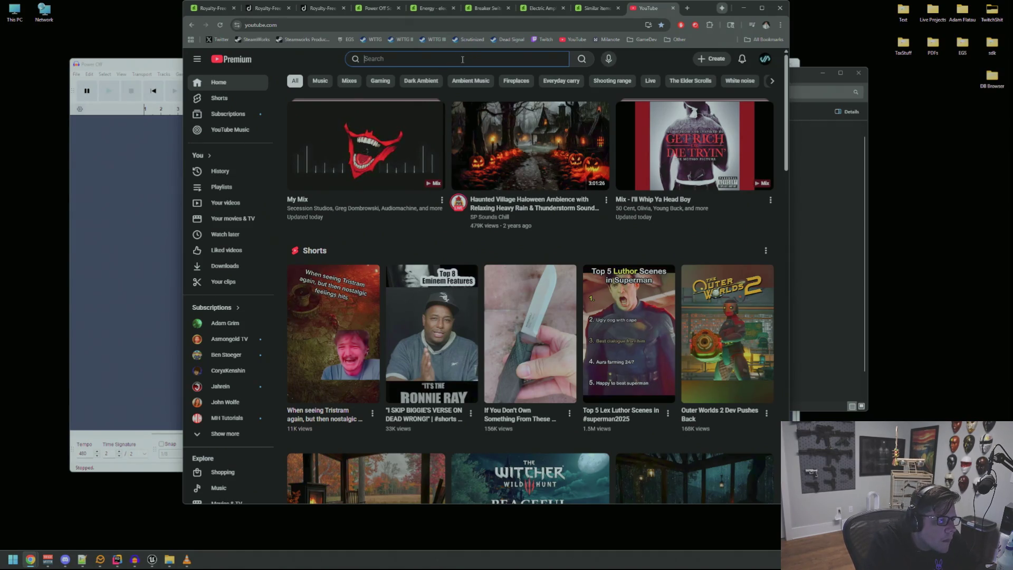
{"action": "type", "text": "power going out"}
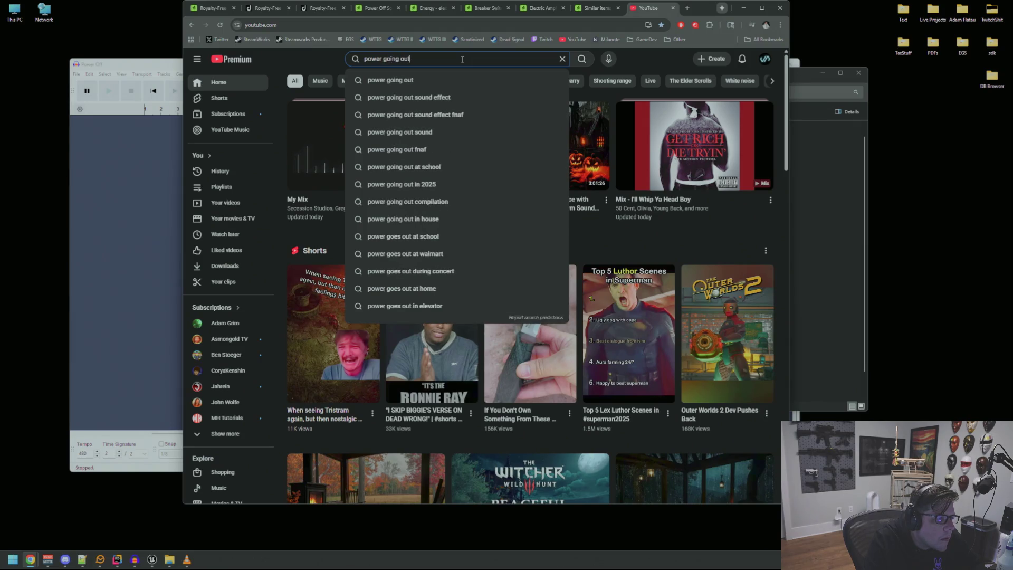
{"action": "key", "text": "Return"}
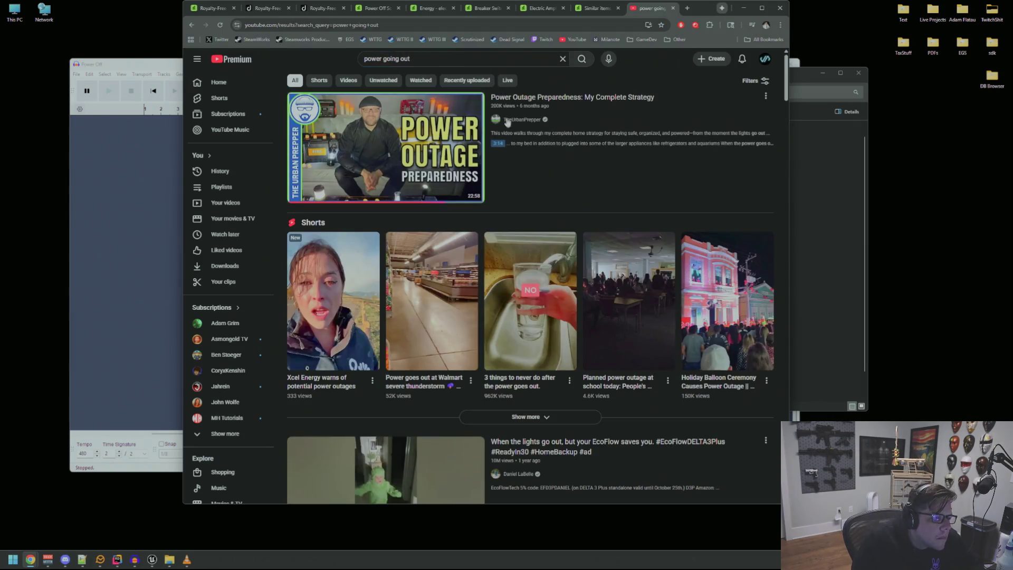
- Scroll the results and open the Garland storm power-outage video
{"action": "scroll", "coordinate": [589, 262], "scroll_direction": "down", "scroll_amount": 5}
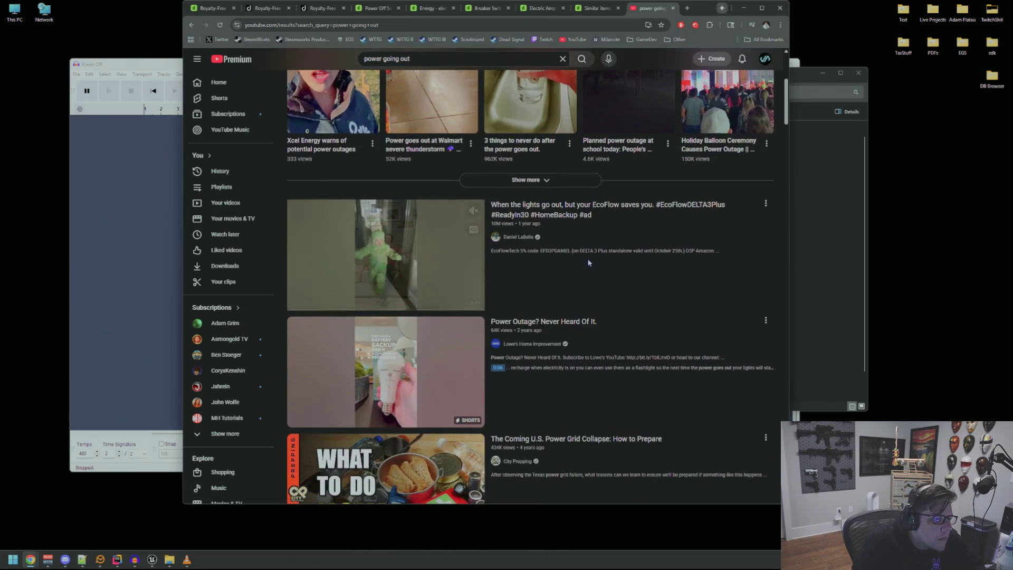
{"action": "scroll", "coordinate": [588, 261], "scroll_direction": "down", "scroll_amount": 9}
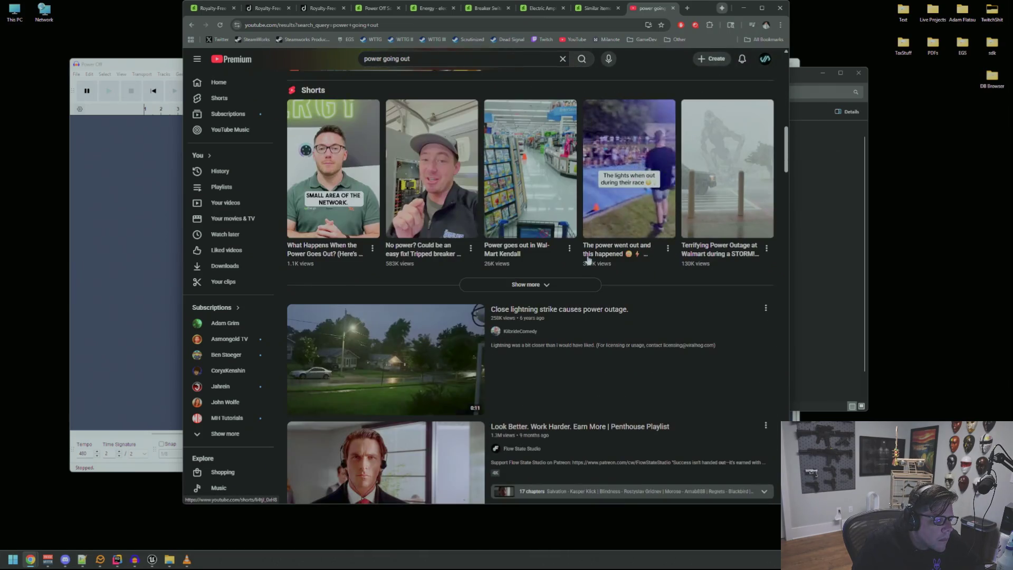
{"action": "scroll", "coordinate": [563, 202], "scroll_direction": "down", "scroll_amount": 4}
{"action": "scroll", "coordinate": [563, 201], "scroll_direction": "down", "scroll_amount": 8}
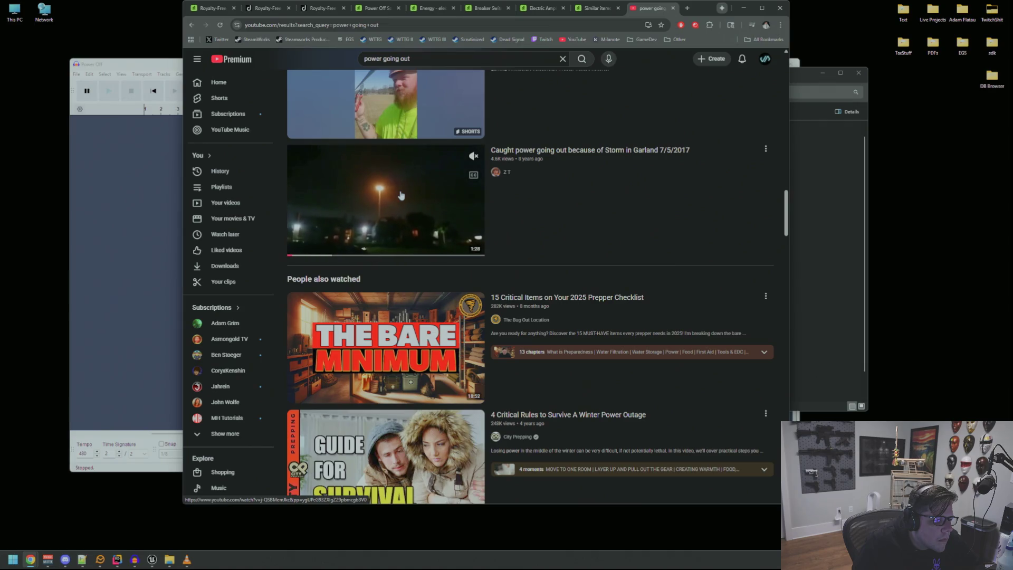
{"action": "left_click", "coordinate": [406, 198]}
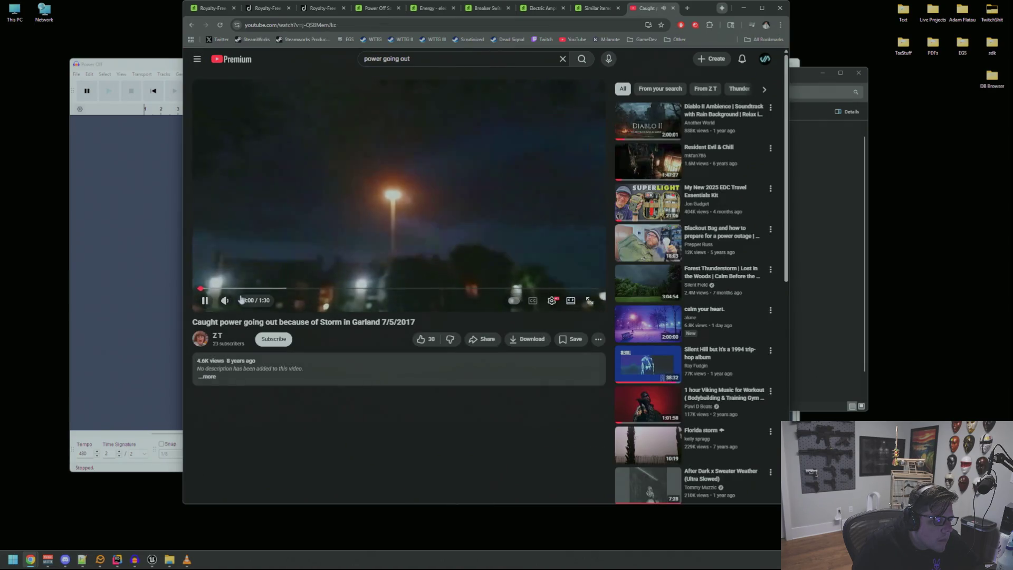
- Skim the Garland video at 0:20, 0:43, 1:07 and 1:29, then go back to the results
{"action": "left_click", "coordinate": [291, 289]}
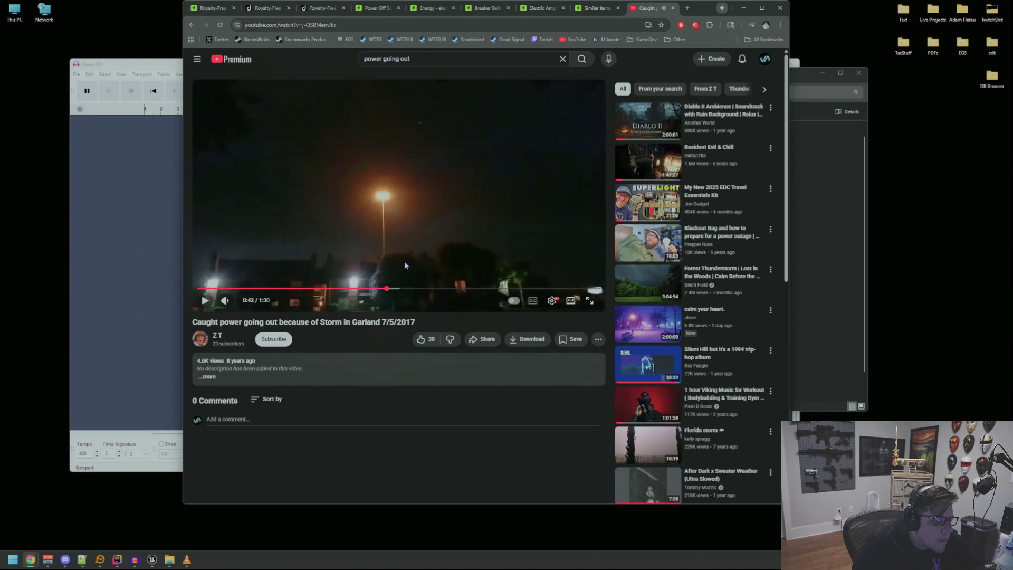
{"action": "left_click", "coordinate": [389, 288]}
{"action": "left_click", "coordinate": [492, 288]}
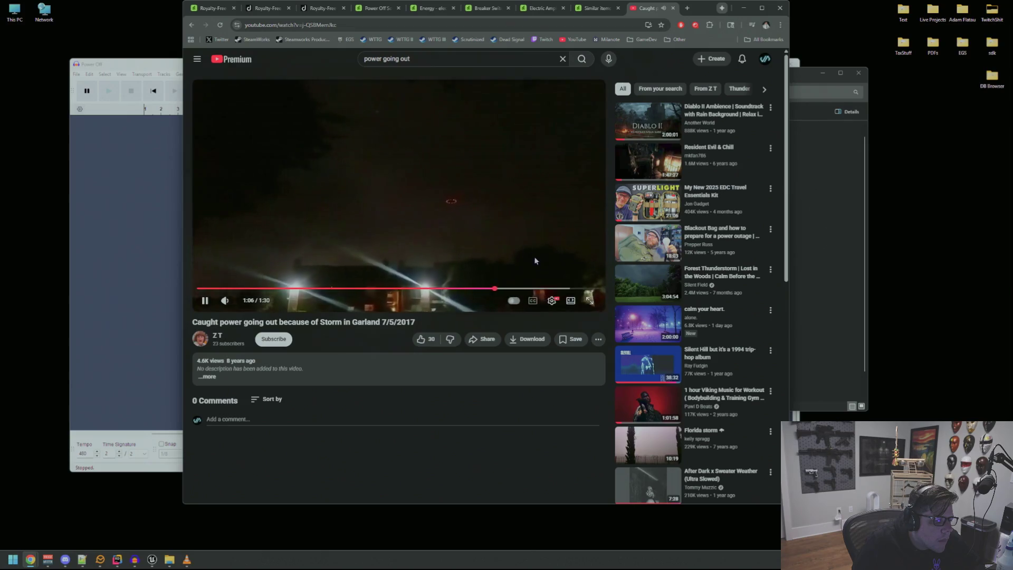
{"action": "left_click", "coordinate": [595, 289]}
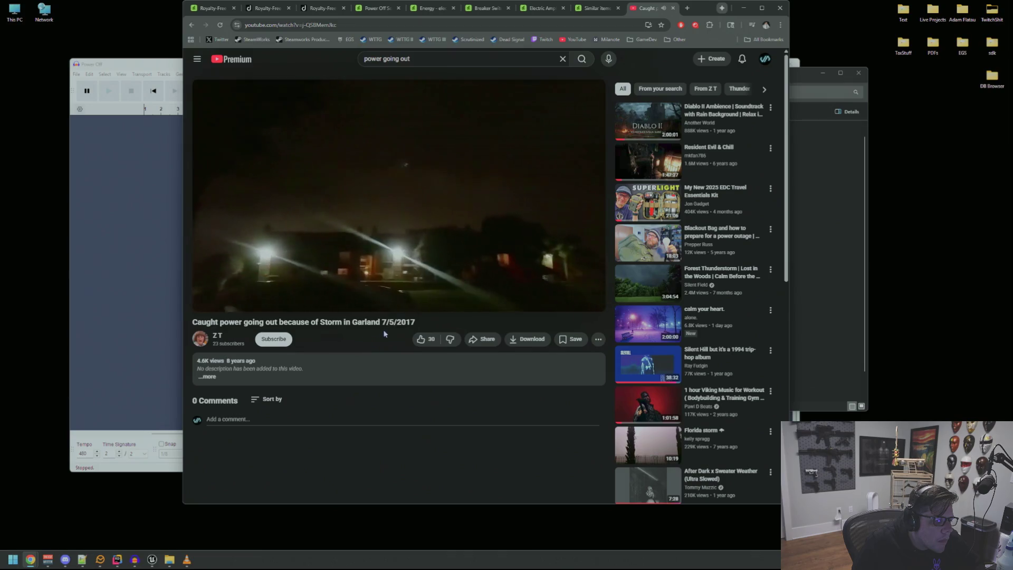
{"action": "right_click", "coordinate": [385, 326]}
{"action": "left_click", "coordinate": [401, 331]}
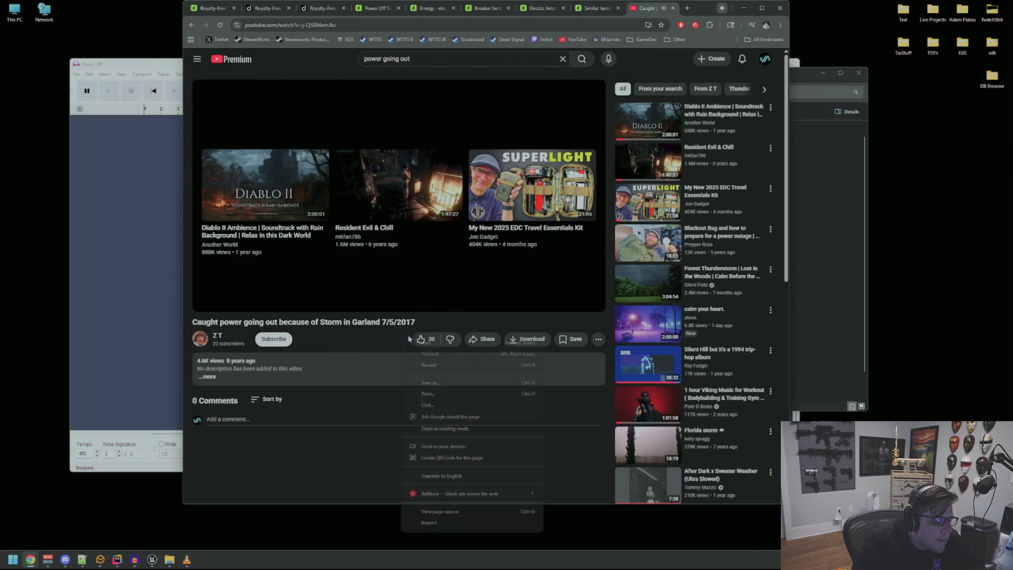
- Watch the 'Lightning Strikes – Power Outage' clip, then return to the results
{"action": "scroll", "coordinate": [417, 287], "scroll_direction": "down", "scroll_amount": 6}
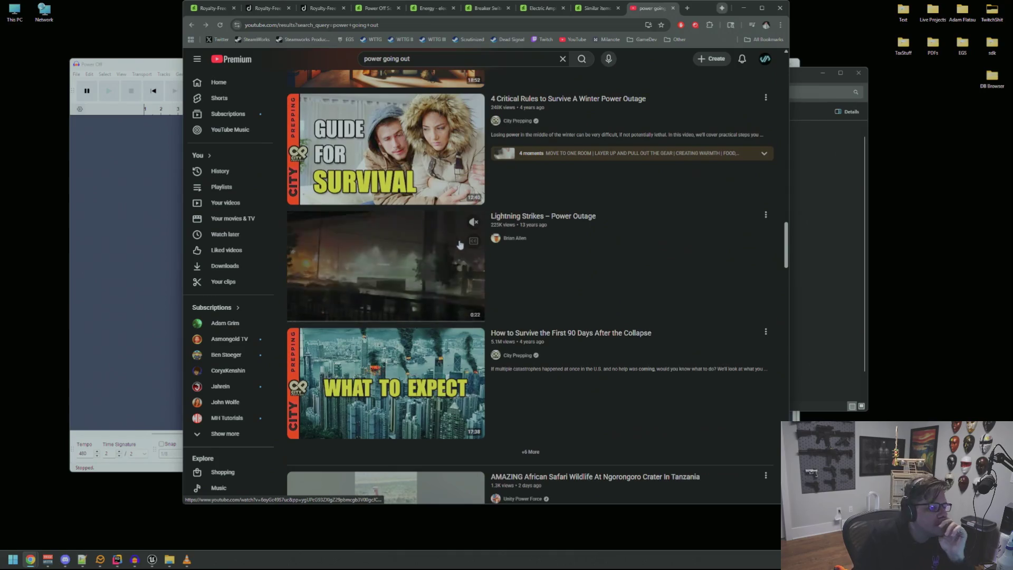
{"action": "left_click", "coordinate": [571, 250]}
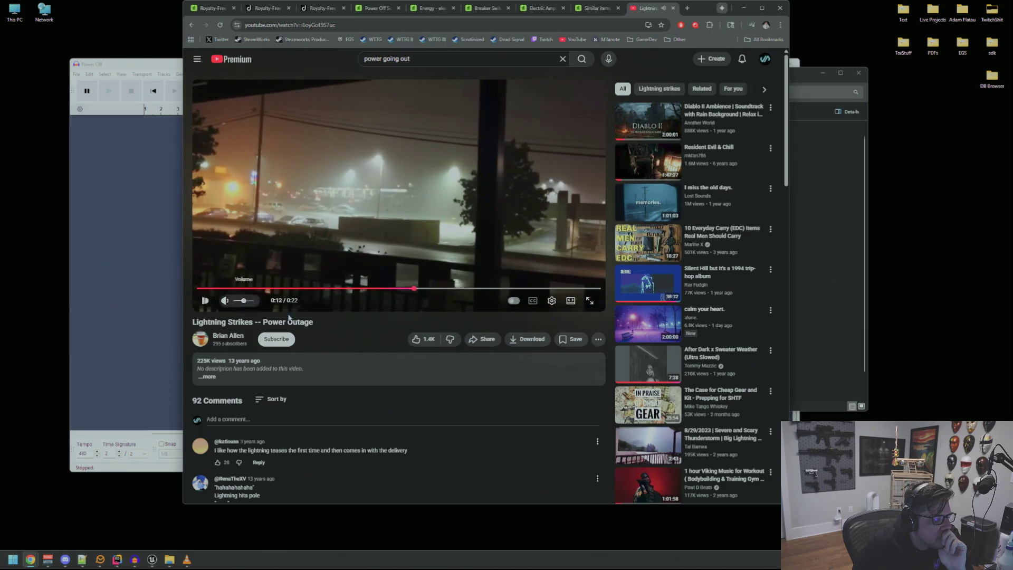
{"action": "right_click", "coordinate": [404, 328]}
{"action": "left_click", "coordinate": [414, 336]}
- Browse far down the 'power going out' search results
{"action": "scroll", "coordinate": [416, 292], "scroll_direction": "down", "scroll_amount": 9}
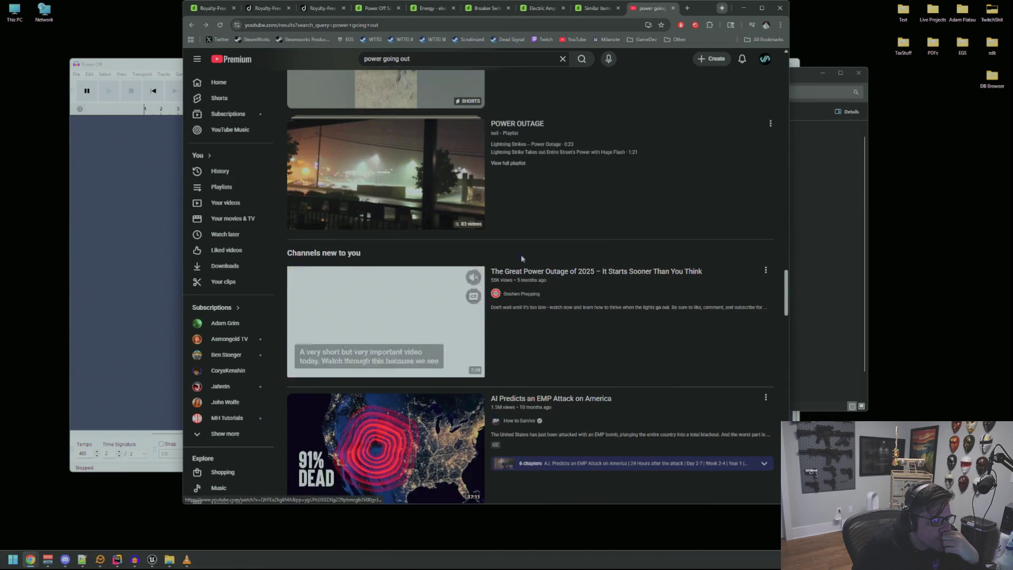
{"action": "scroll", "coordinate": [553, 240], "scroll_direction": "down", "scroll_amount": 4}
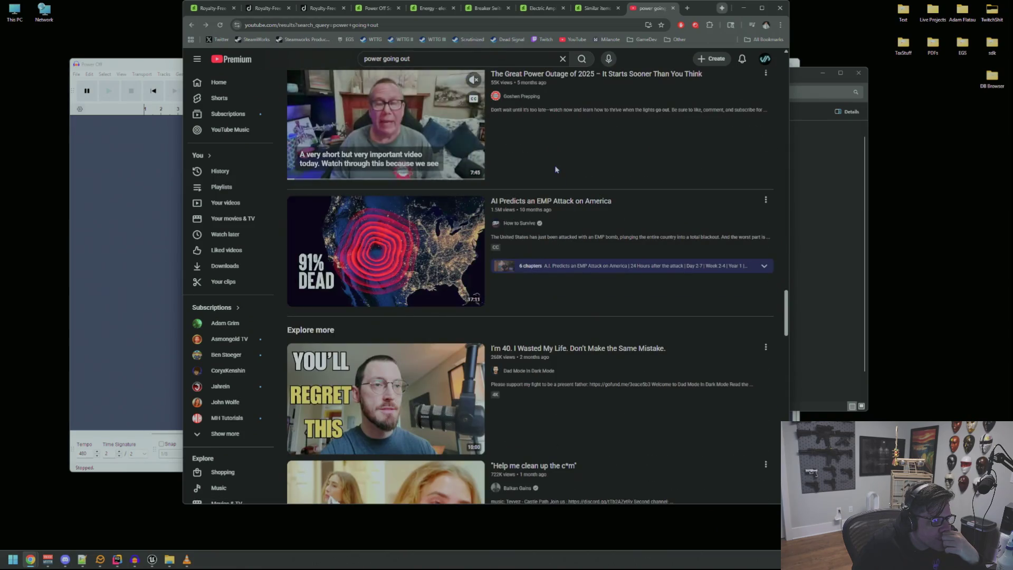
{"action": "scroll", "coordinate": [555, 166], "scroll_direction": "down", "scroll_amount": 3}
{"action": "scroll", "coordinate": [556, 169], "scroll_direction": "down", "scroll_amount": 2}
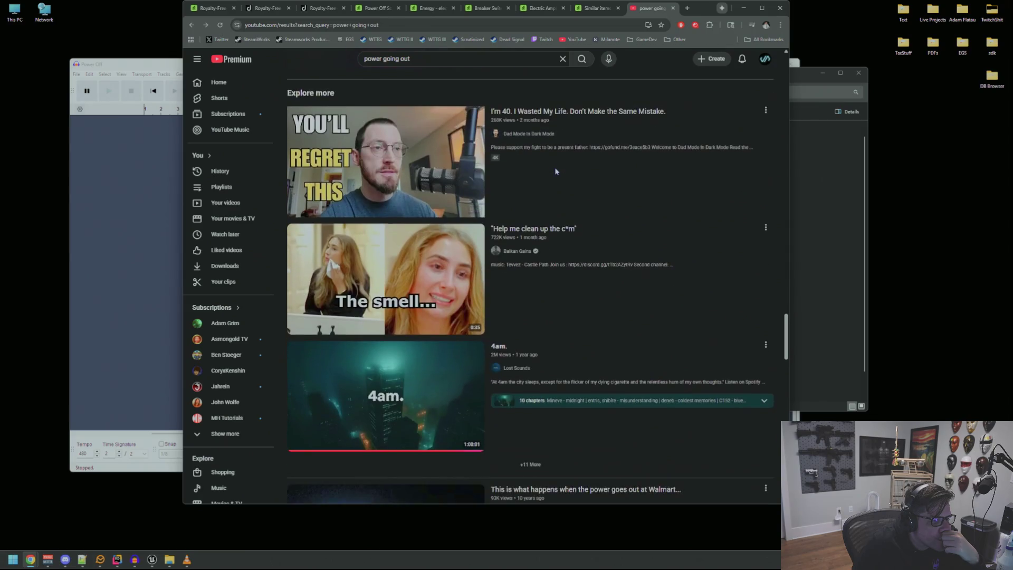
{"action": "scroll", "coordinate": [555, 171], "scroll_direction": "down", "scroll_amount": 2}
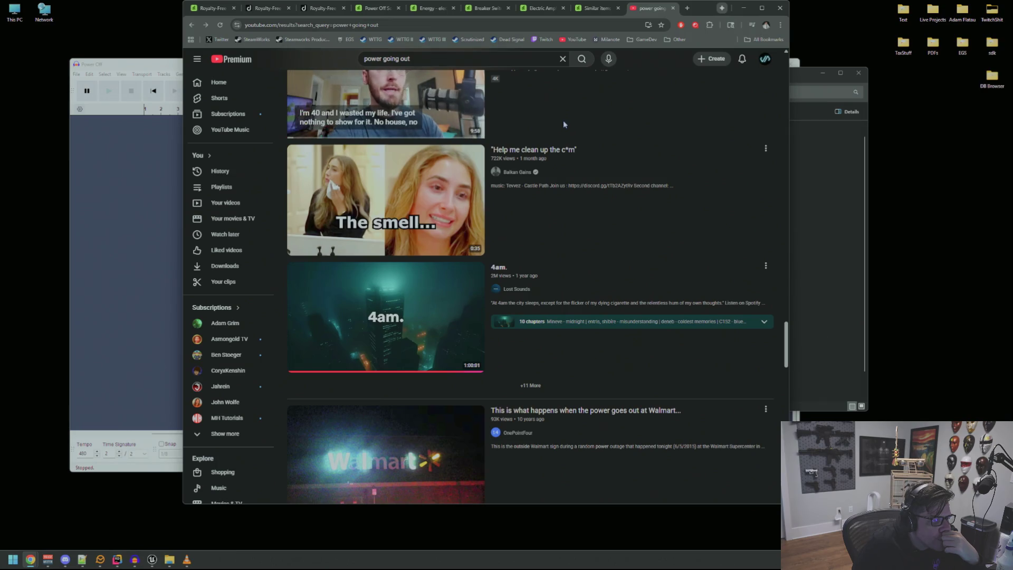
{"action": "mouse_move", "coordinate": [470, 205]}
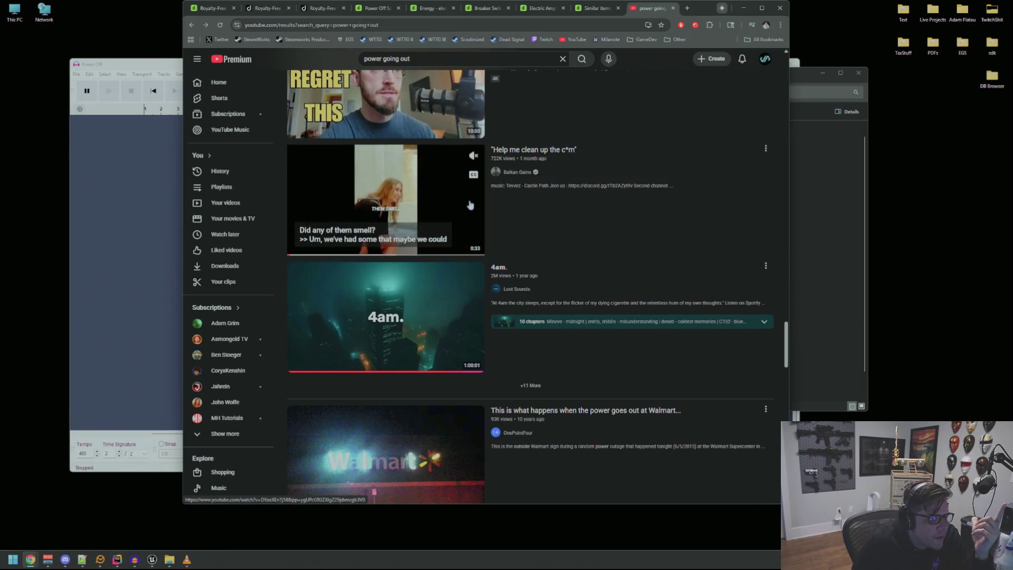
{"action": "scroll", "coordinate": [570, 148], "scroll_direction": "down", "scroll_amount": 3}
{"action": "scroll", "coordinate": [563, 158], "scroll_direction": "up", "scroll_amount": 5}
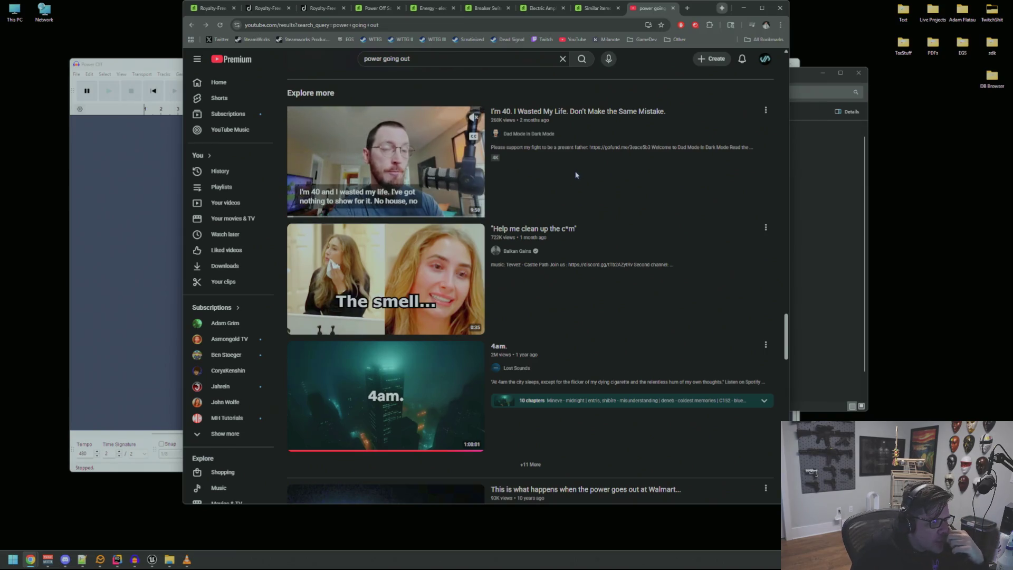
{"action": "scroll", "coordinate": [573, 179], "scroll_direction": "down", "scroll_amount": 2}
{"action": "scroll", "coordinate": [567, 201], "scroll_direction": "down", "scroll_amount": 5}
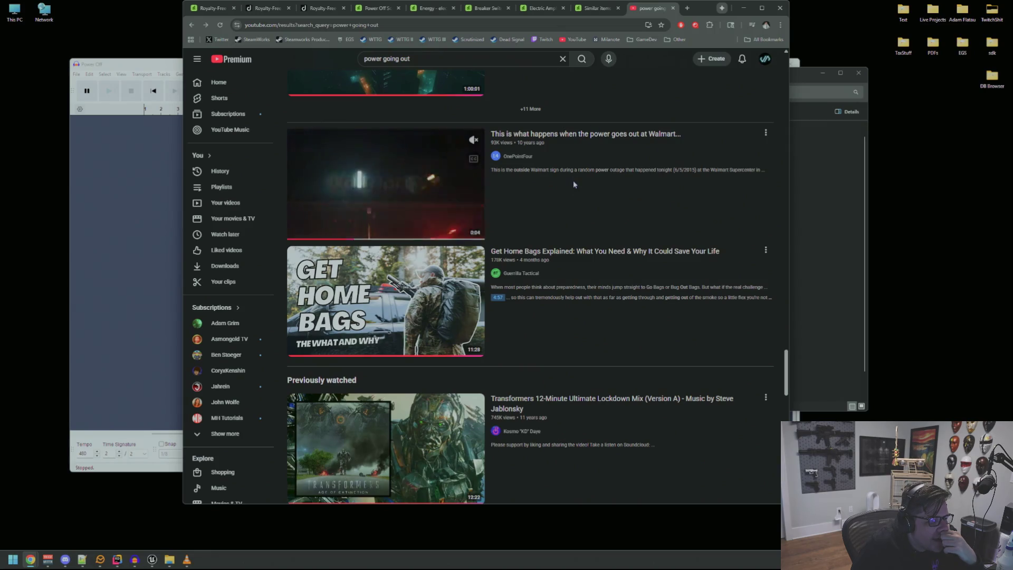
{"action": "scroll", "coordinate": [574, 177], "scroll_direction": "down", "scroll_amount": 9}
{"action": "scroll", "coordinate": [578, 167], "scroll_direction": "down", "scroll_amount": 3}
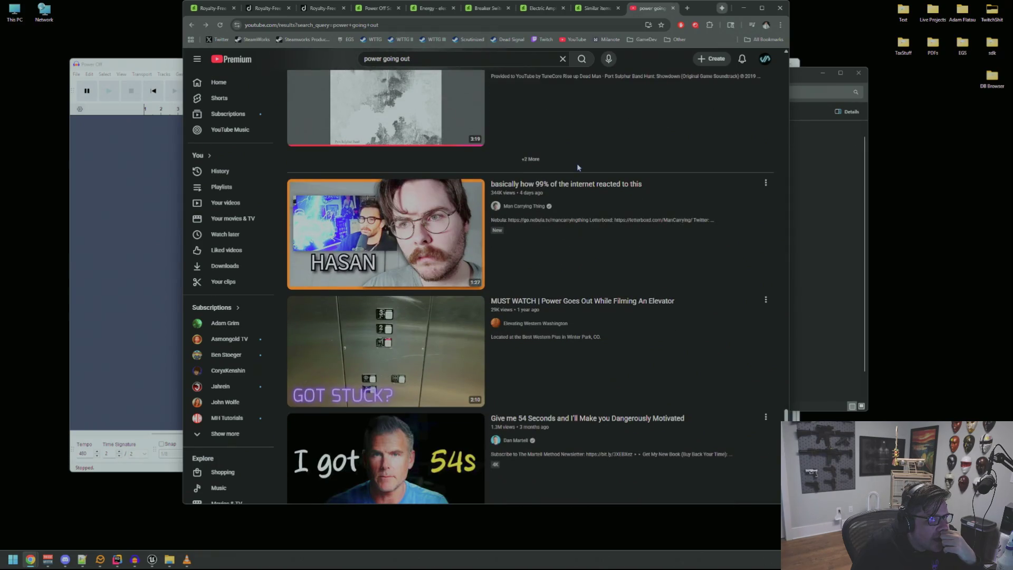
{"action": "scroll", "coordinate": [577, 168], "scroll_direction": "down", "scroll_amount": 2}
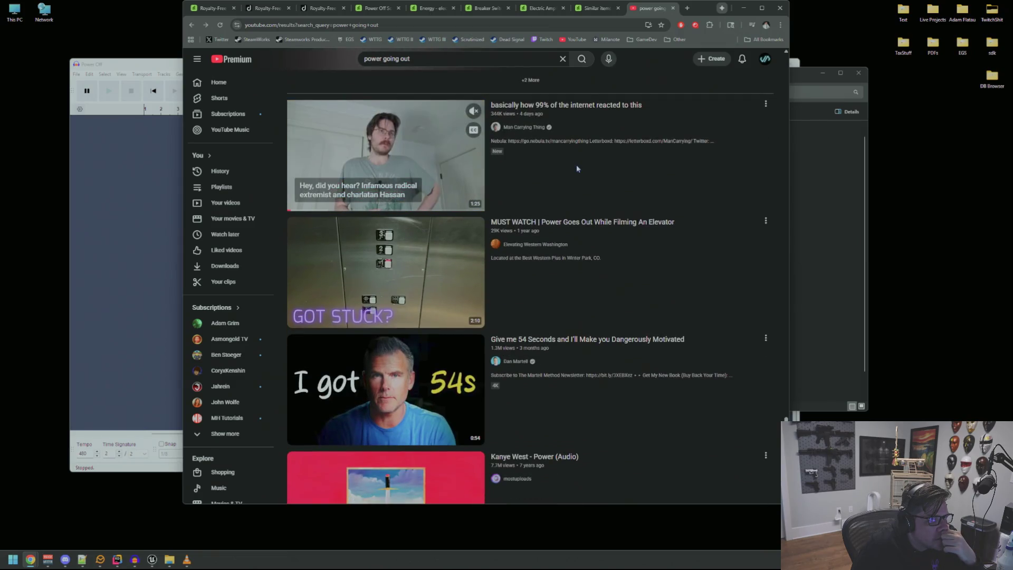
{"action": "scroll", "coordinate": [577, 168], "scroll_direction": "down", "scroll_amount": 2}
{"action": "scroll", "coordinate": [576, 166], "scroll_direction": "up", "scroll_amount": 10}
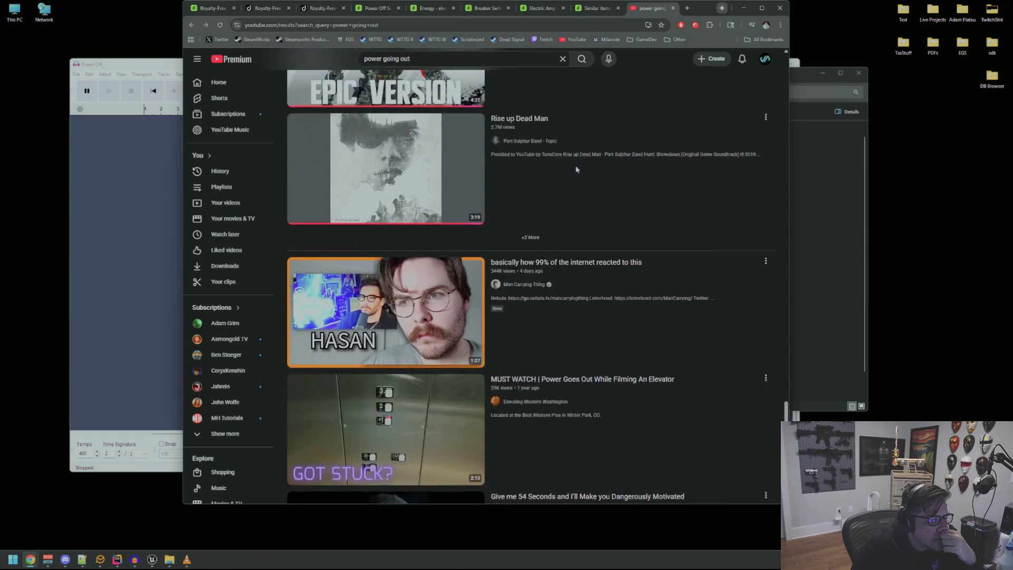
{"action": "scroll", "coordinate": [576, 168], "scroll_direction": "down", "scroll_amount": 13}
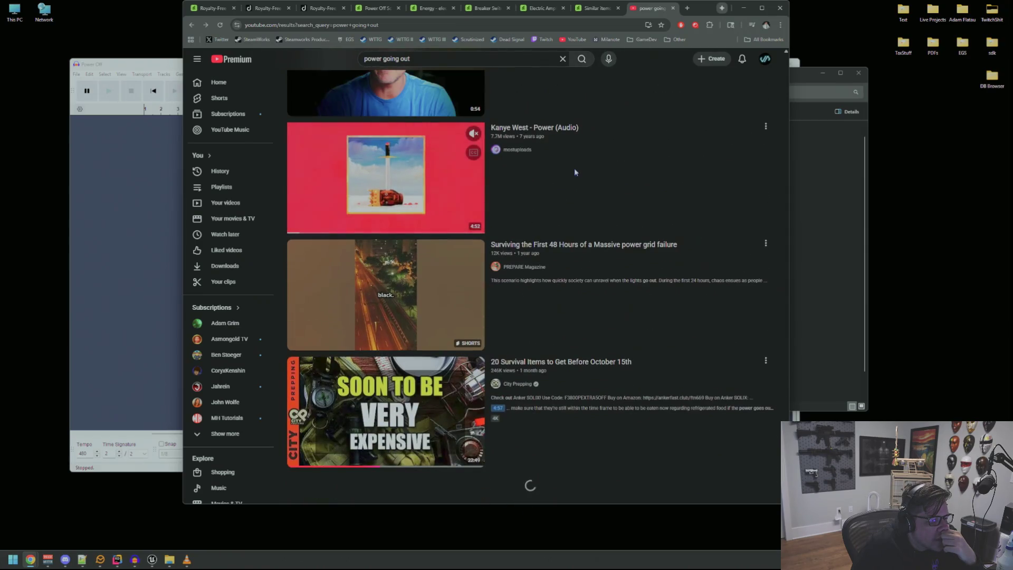
{"action": "scroll", "coordinate": [552, 250], "scroll_direction": "down", "scroll_amount": 14}
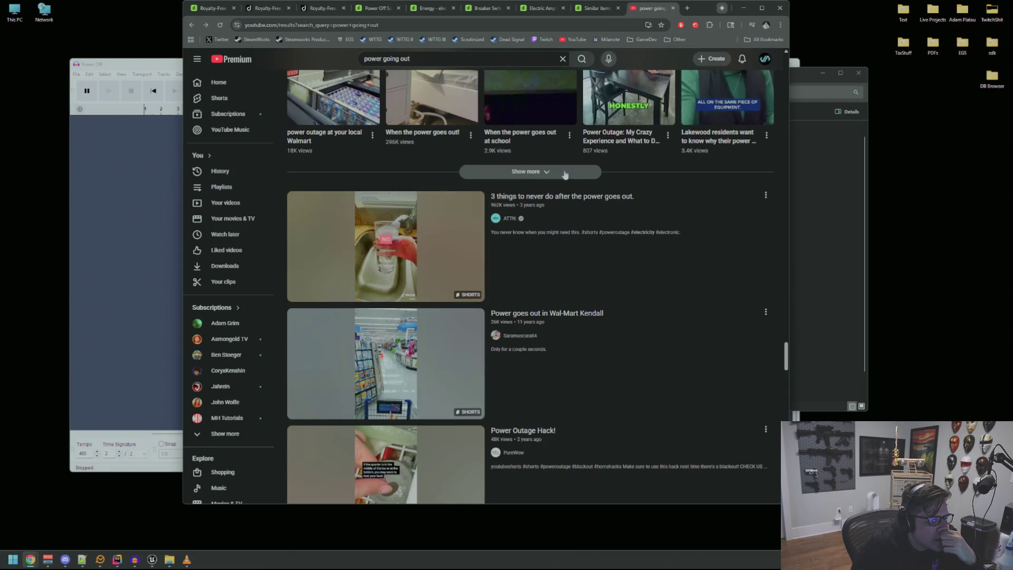
{"action": "scroll", "coordinate": [565, 174], "scroll_direction": "down", "scroll_amount": 3}
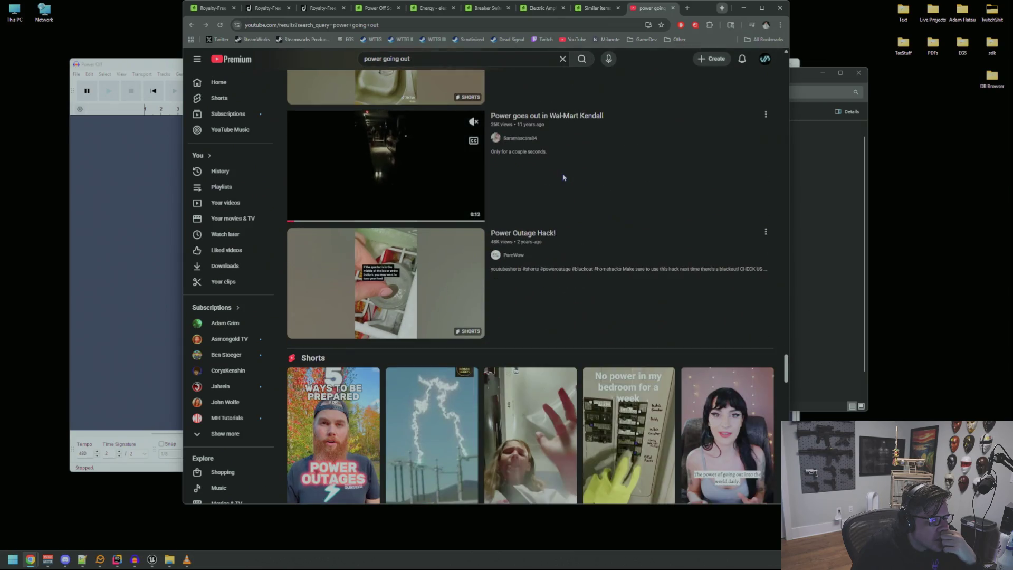
{"action": "scroll", "coordinate": [570, 177], "scroll_direction": "up", "scroll_amount": 15}
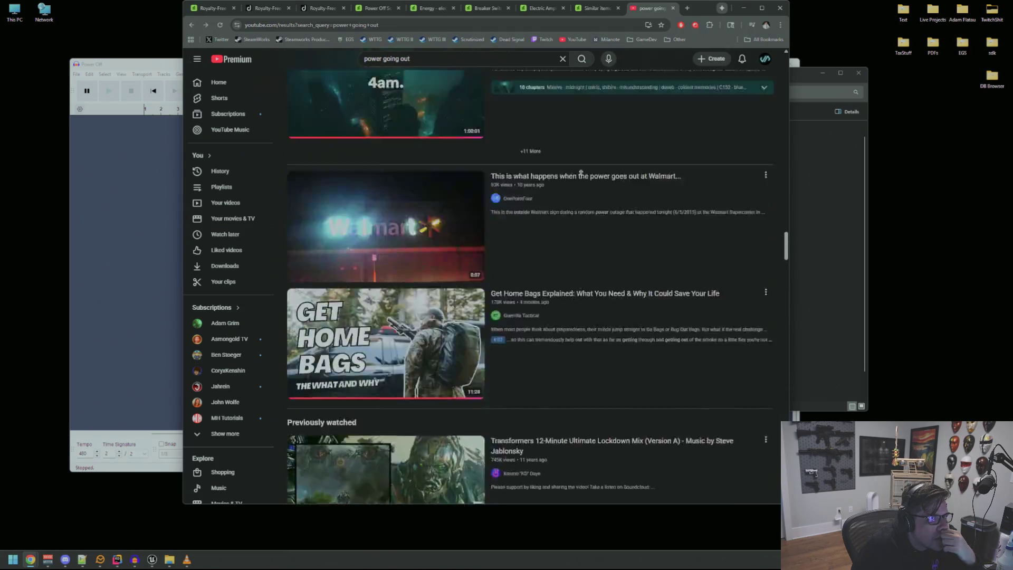
{"action": "scroll", "coordinate": [581, 173], "scroll_direction": "down", "scroll_amount": 10}
{"action": "scroll", "coordinate": [580, 175], "scroll_direction": "down", "scroll_amount": 3}
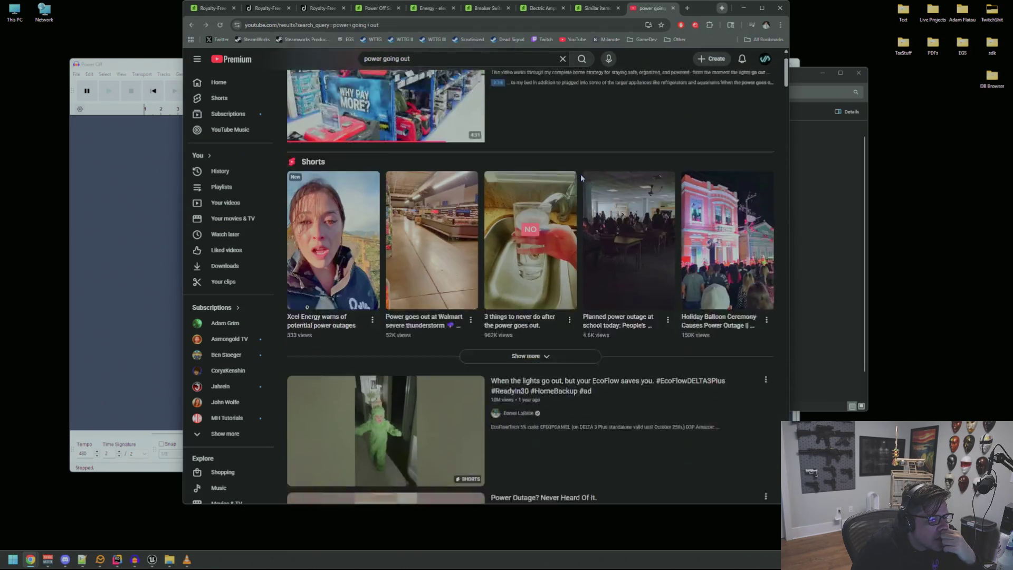
{"action": "scroll", "coordinate": [580, 177], "scroll_direction": "down", "scroll_amount": 2}
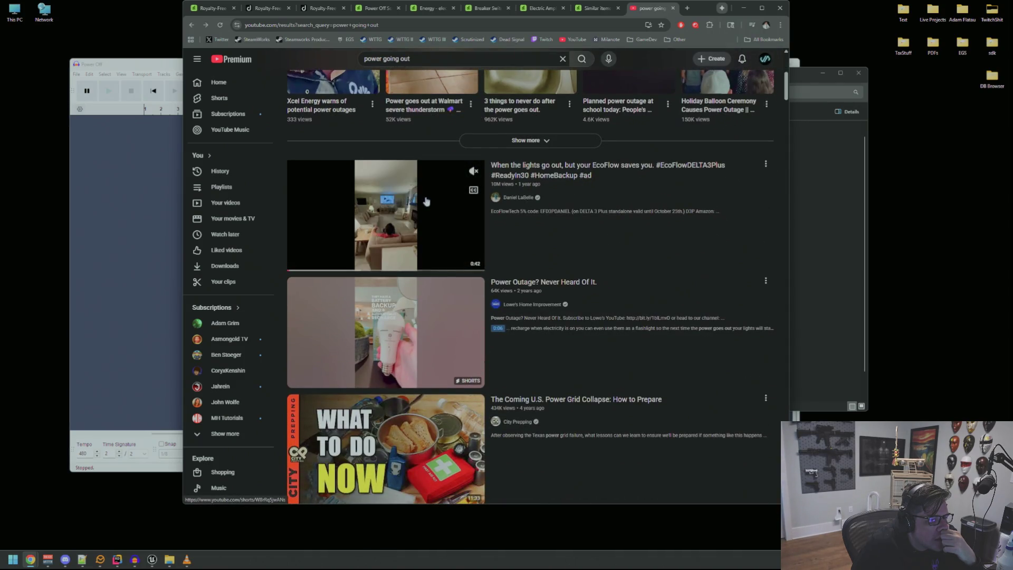
- Glance at the EcoFlow power outage Short, then open 'Close lightning strike causes power outage.' in a new tab
{"action": "left_click", "coordinate": [570, 165]}
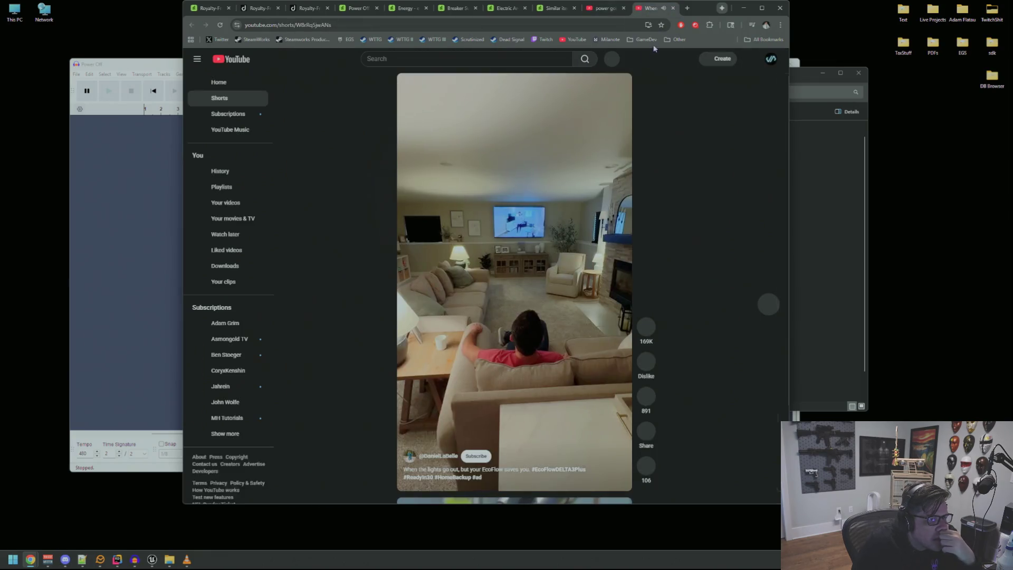
{"action": "key", "text": "ctrl+w"}
{"action": "scroll", "coordinate": [518, 206], "scroll_direction": "down", "scroll_amount": 6}
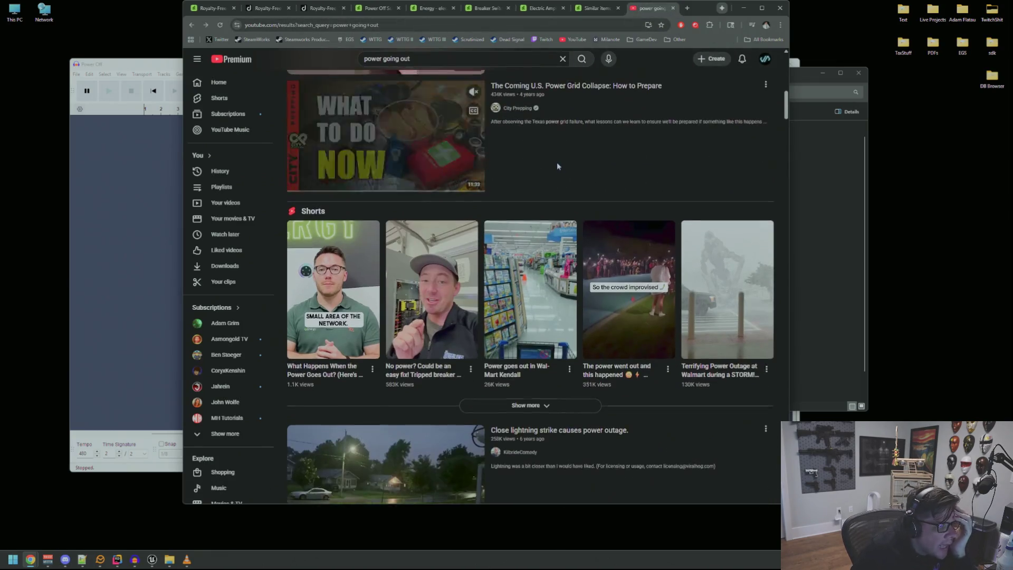
{"action": "scroll", "coordinate": [549, 142], "scroll_direction": "up", "scroll_amount": 2}
{"action": "scroll", "coordinate": [548, 143], "scroll_direction": "down", "scroll_amount": 5}
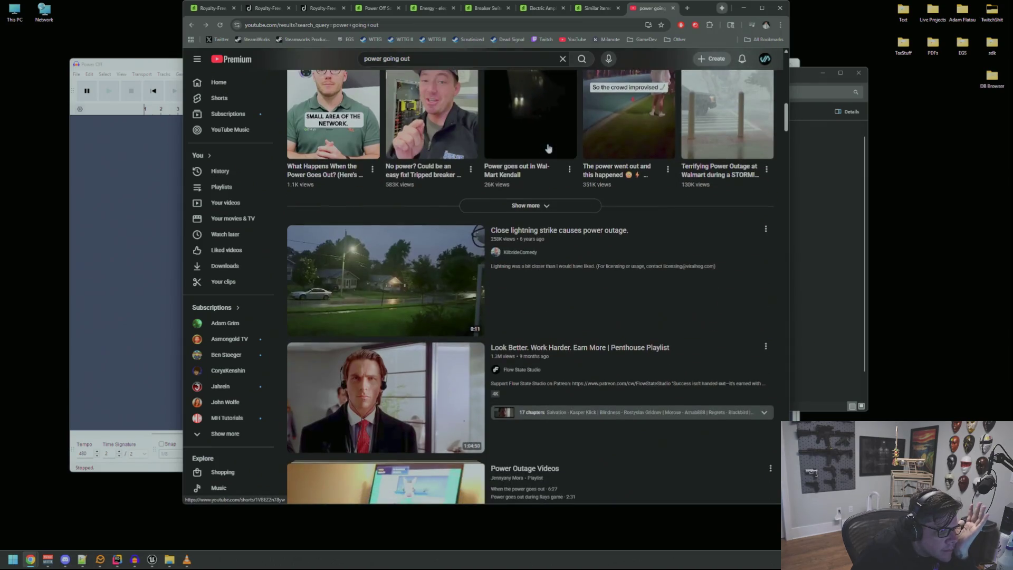
{"action": "middle_click", "coordinate": [423, 264]}
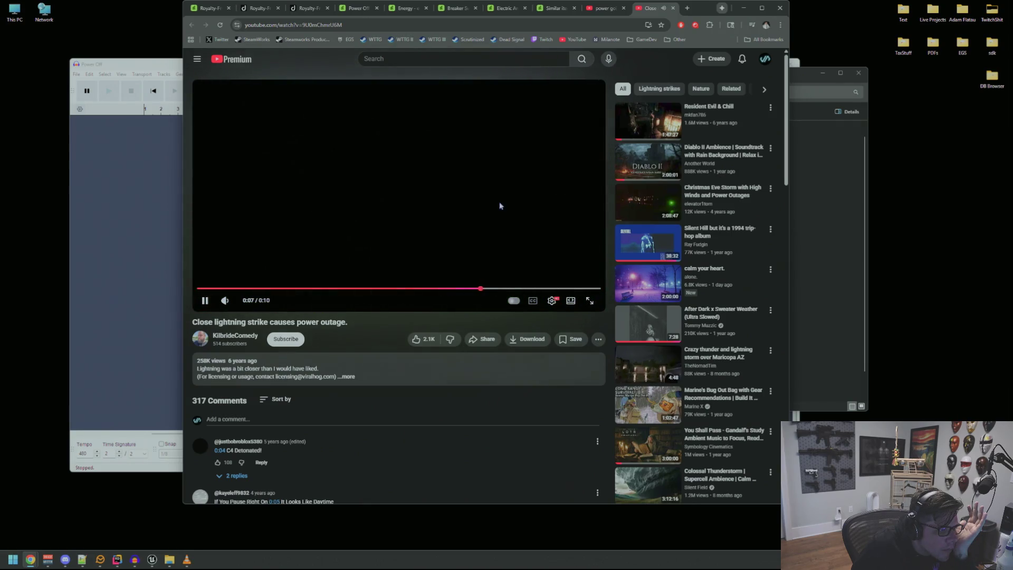
- Replay the lightning-strike video's lights-out moment from about 0:03 several times
{"action": "left_click", "coordinate": [408, 289]}
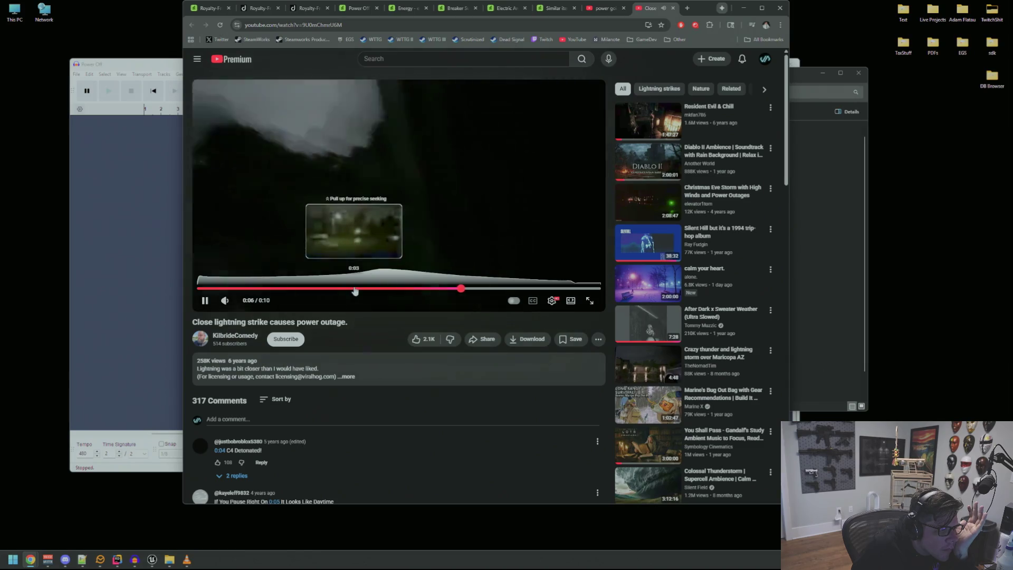
{"action": "left_click", "coordinate": [354, 289]}
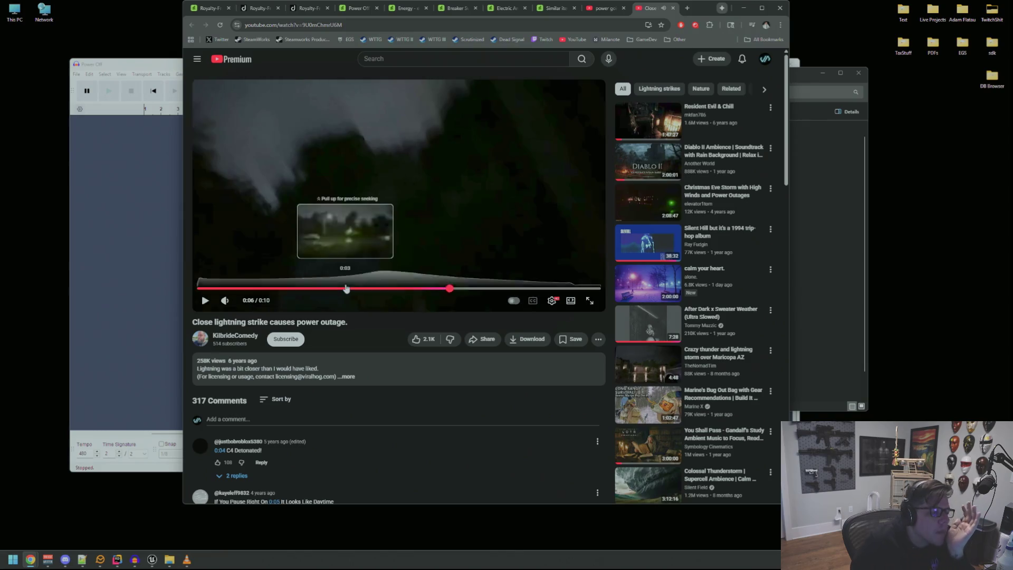
{"action": "left_click", "coordinate": [345, 289]}
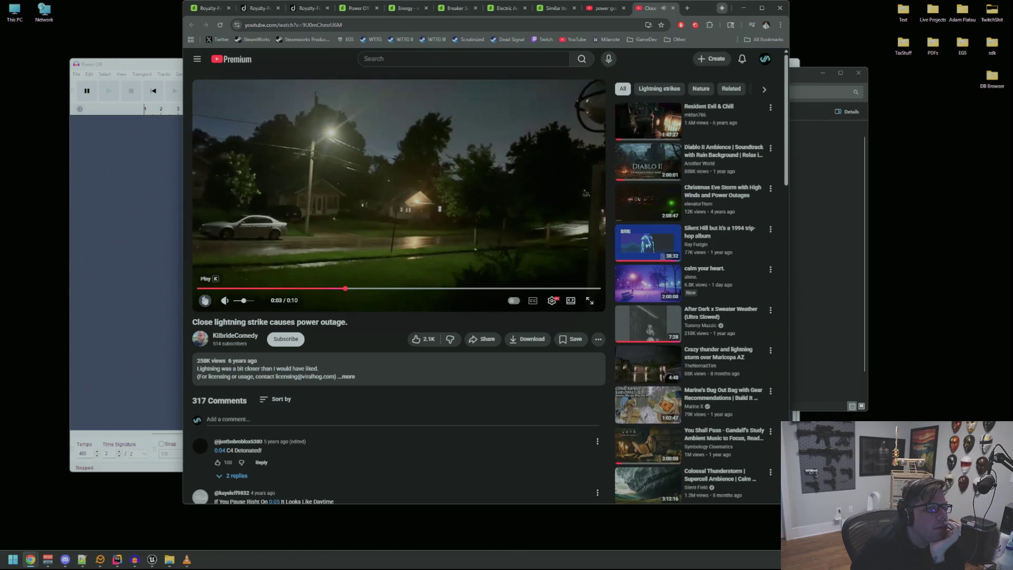
{"action": "left_click", "coordinate": [205, 300]}
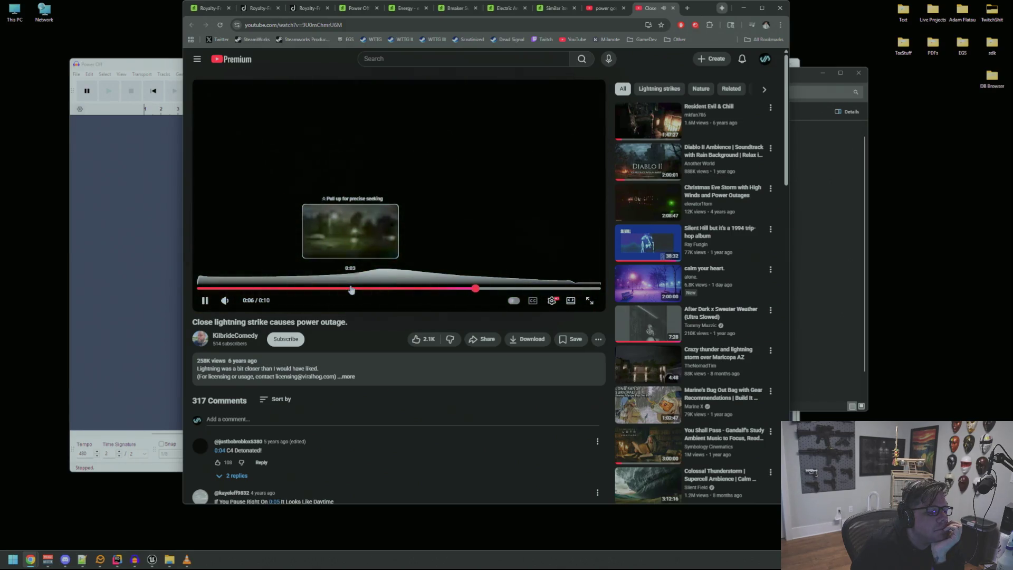
{"action": "left_click_drag", "start_coordinate": [351, 289], "coordinate": [351, 290]}
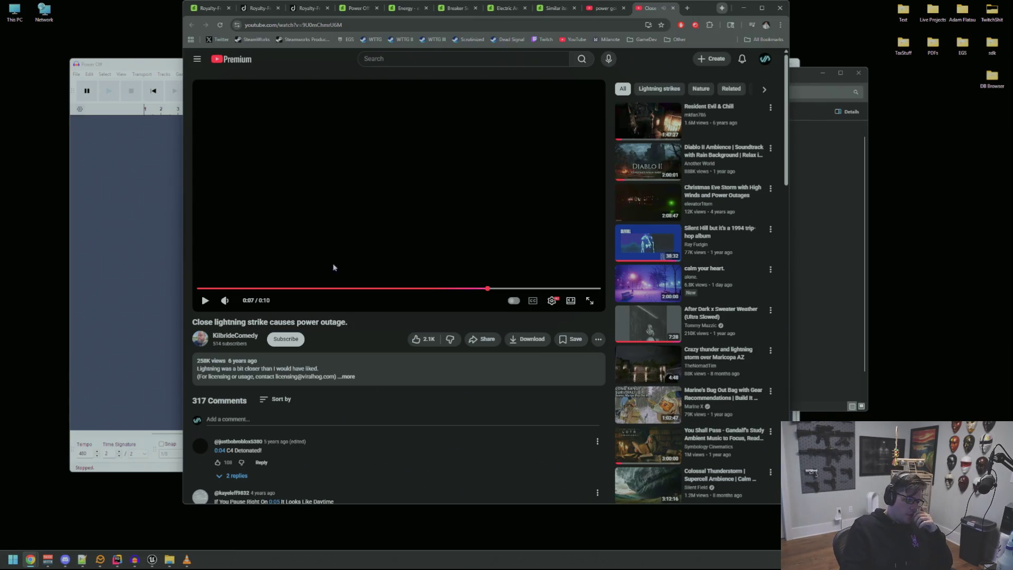
{"action": "left_click", "coordinate": [341, 290]}
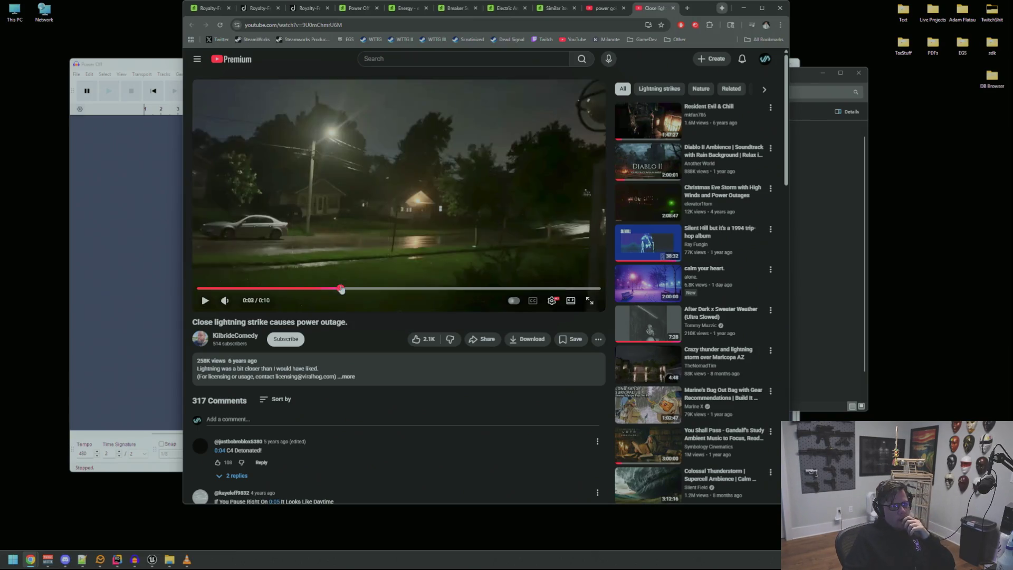
{"action": "left_click", "coordinate": [209, 302]}
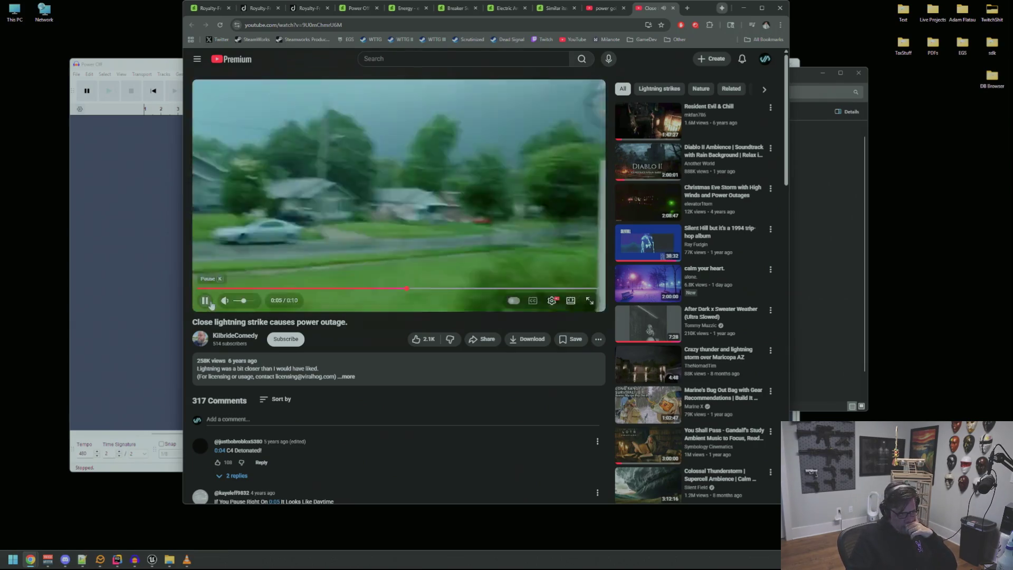
{"action": "left_click", "coordinate": [206, 302]}
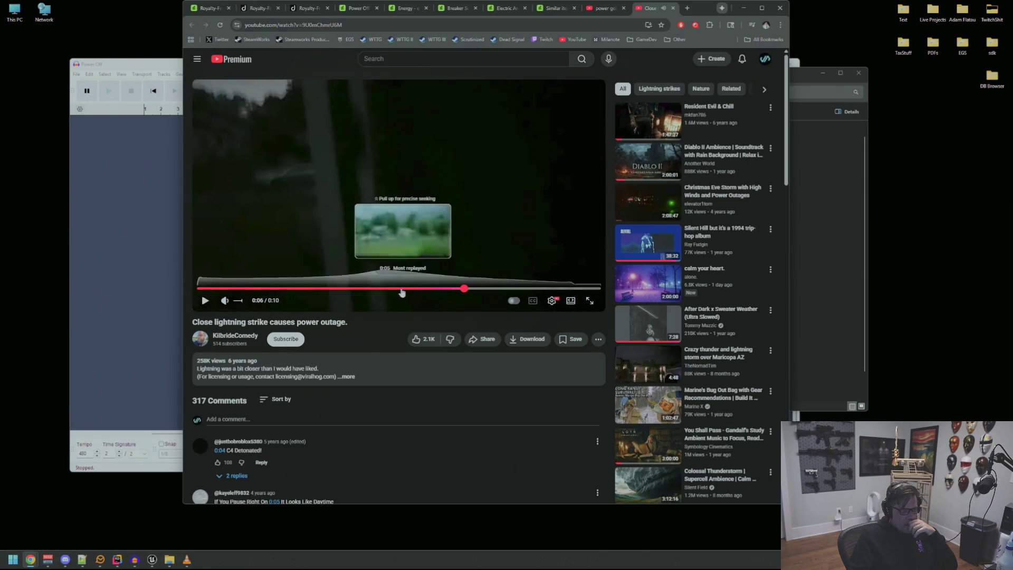
{"action": "left_click", "coordinate": [404, 289]}
{"action": "left_click", "coordinate": [206, 302]}
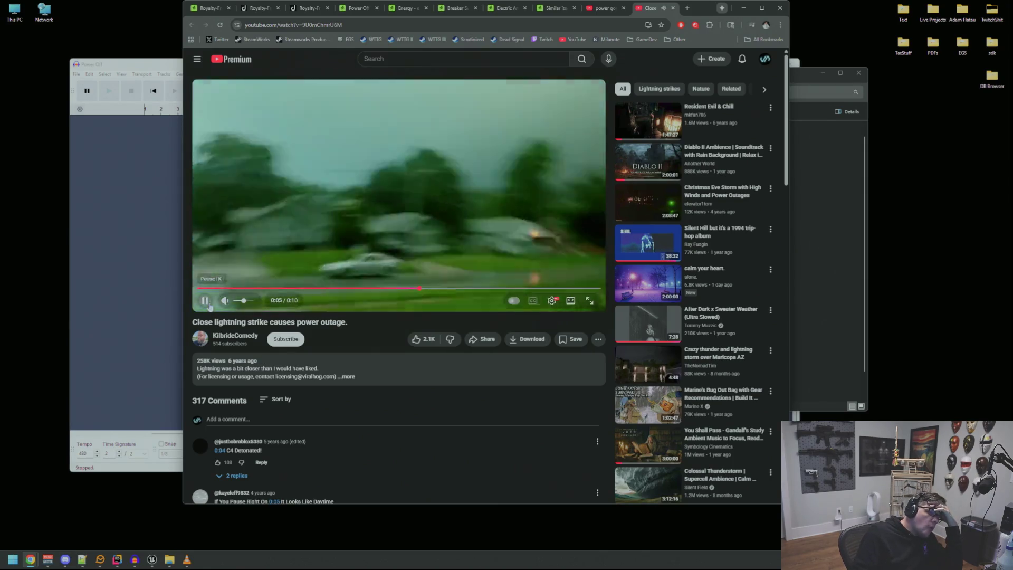
- Scroll down through the video's comments, then return to the MainAmb folder in File Explorer
{"action": "scroll", "coordinate": [357, 208], "scroll_direction": "down", "scroll_amount": 10}
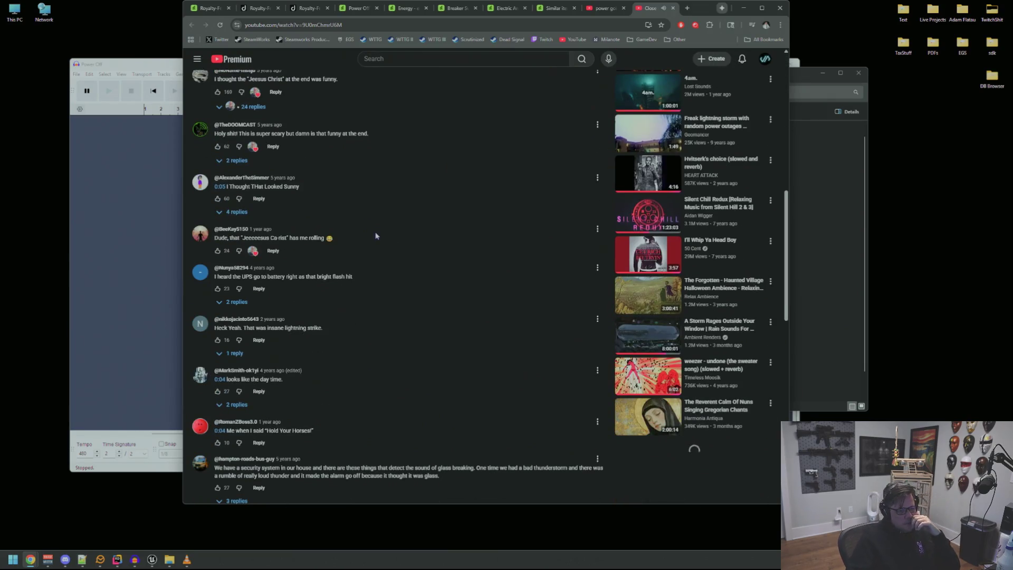
{"action": "scroll", "coordinate": [377, 236], "scroll_direction": "down", "scroll_amount": 10}
{"action": "scroll", "coordinate": [398, 238], "scroll_direction": "down", "scroll_amount": 10}
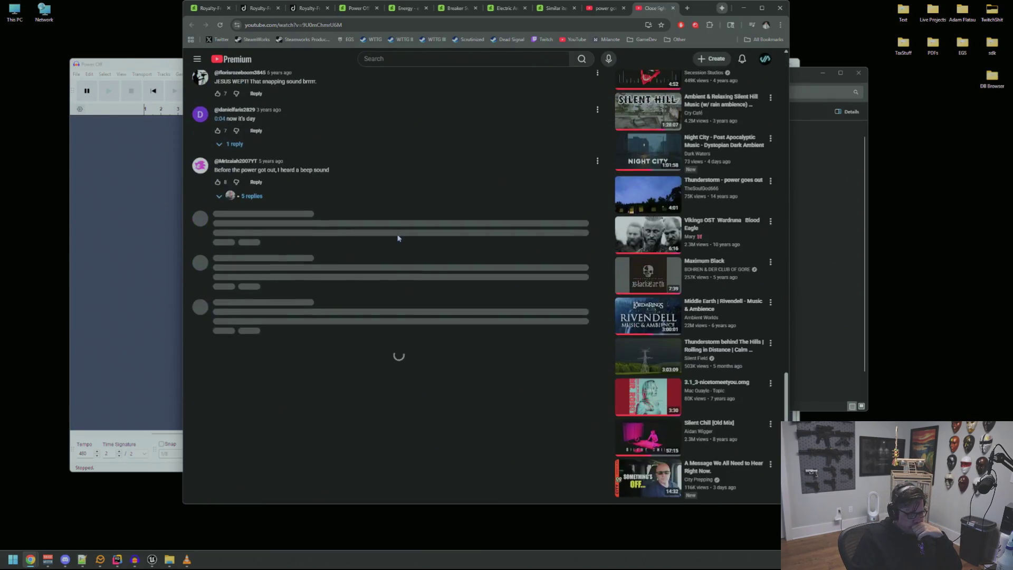
{"action": "right_click", "coordinate": [405, 278]}
{"action": "left_click", "coordinate": [437, 258]}
{"action": "key", "text": "alt+Tab"}
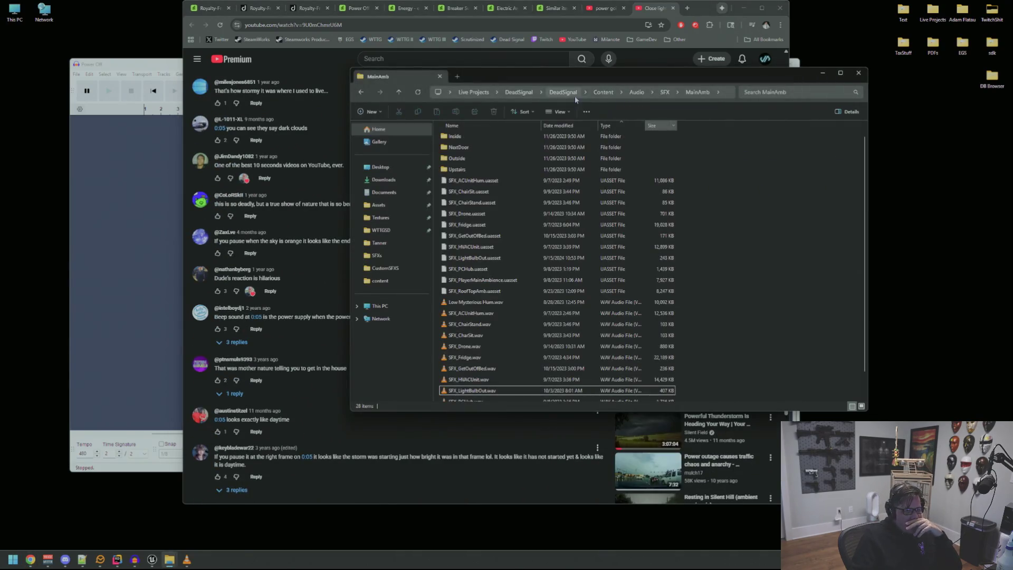
- Navigate into GoodSamaritan > Unity > Scrutinized > Assets and peek into its Sound folder
{"action": "left_click", "coordinate": [473, 91]}
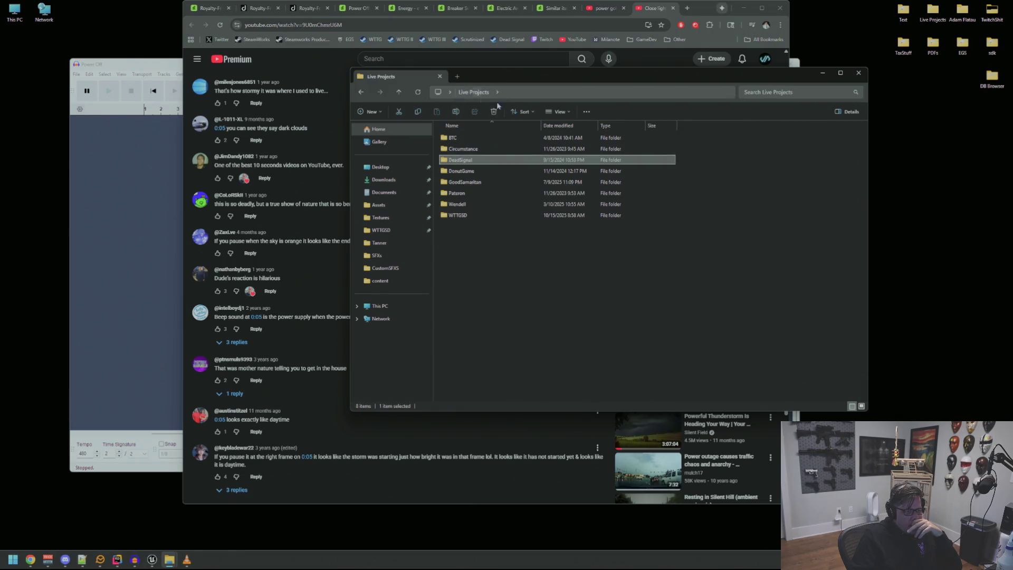
{"action": "double_click", "coordinate": [472, 183]}
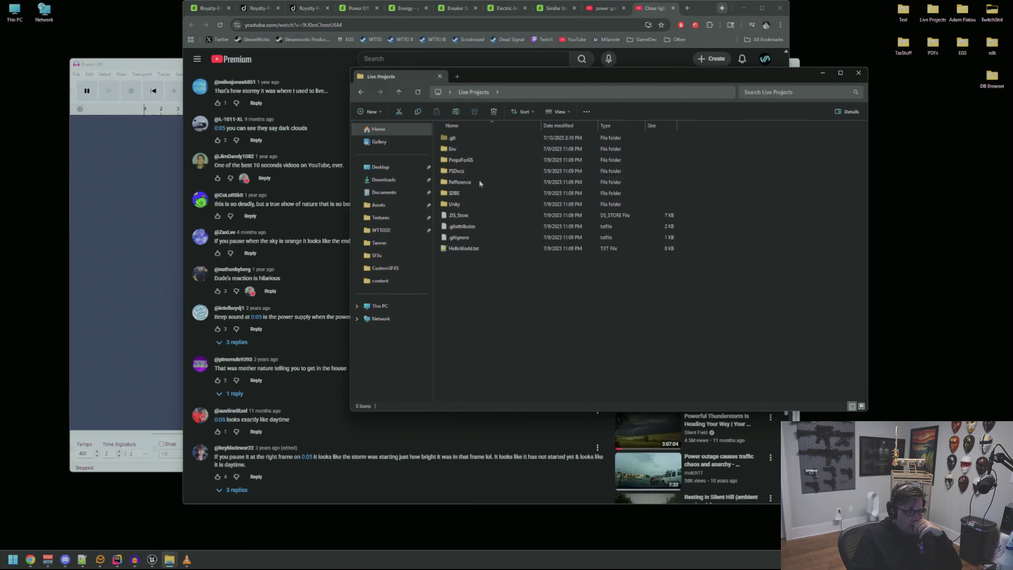
{"action": "left_click", "coordinate": [478, 204]}
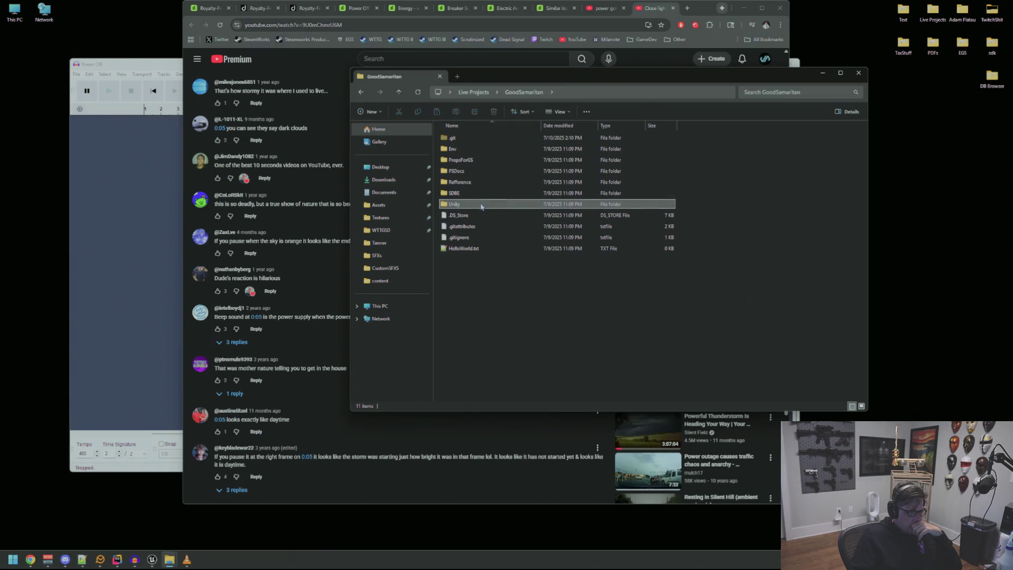
{"action": "double_click", "coordinate": [474, 149]}
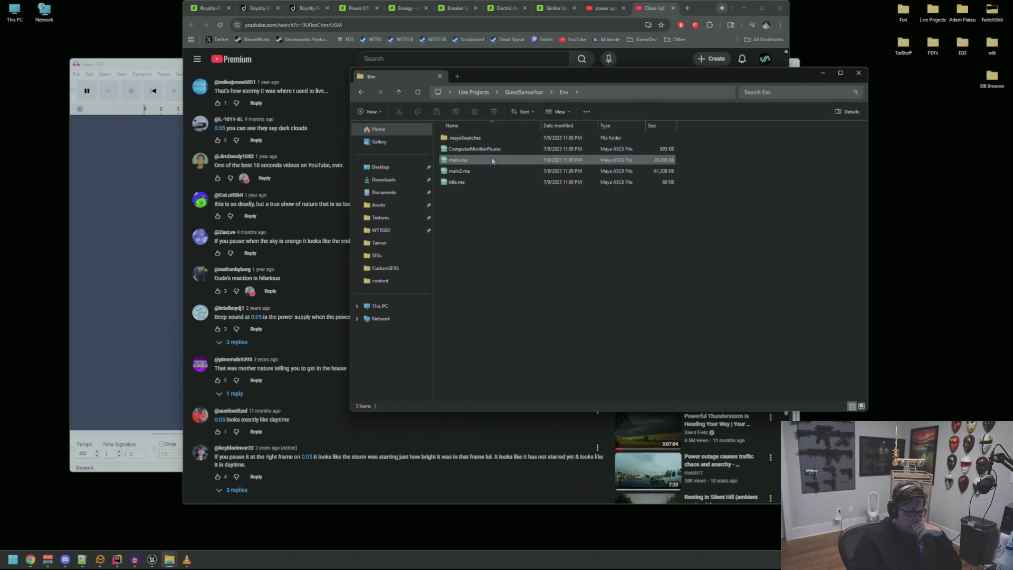
{"action": "left_click", "coordinate": [521, 93]}
{"action": "double_click", "coordinate": [467, 204]}
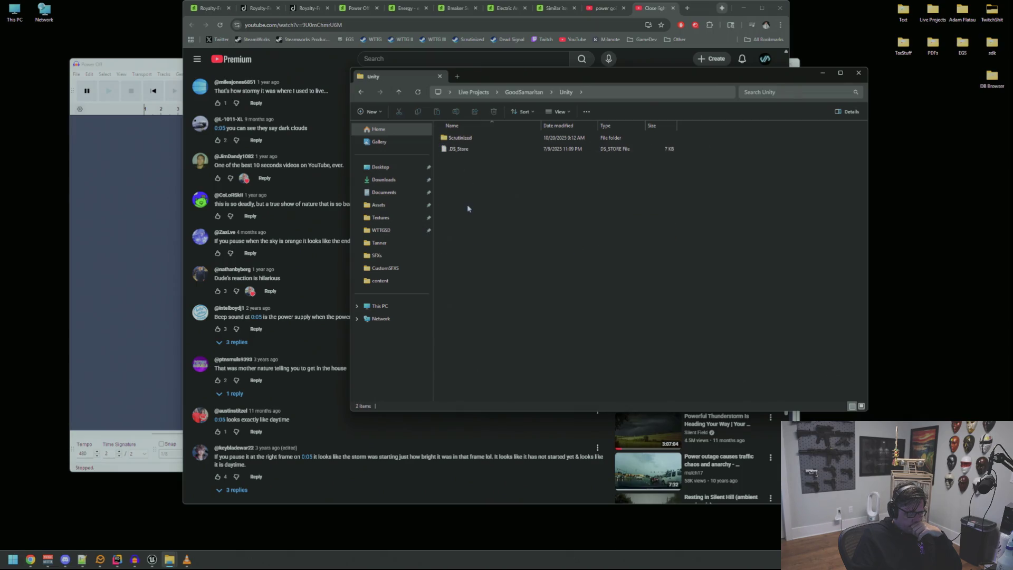
{"action": "double_click", "coordinate": [472, 138]}
{"action": "double_click", "coordinate": [477, 165]}
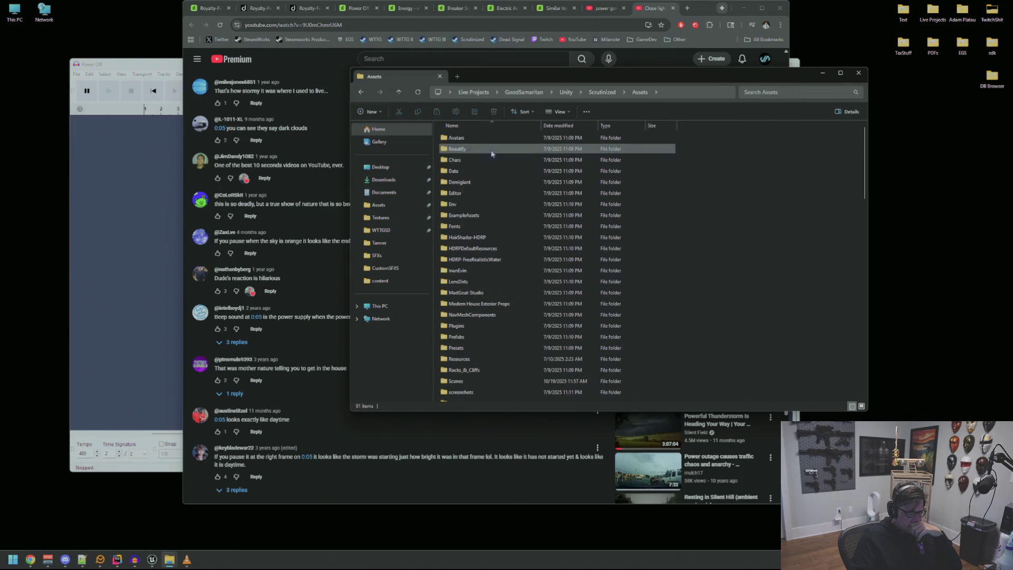
{"action": "scroll", "coordinate": [489, 207], "scroll_direction": "down", "scroll_amount": 8}
{"action": "scroll", "coordinate": [490, 211], "scroll_direction": "up", "scroll_amount": 3}
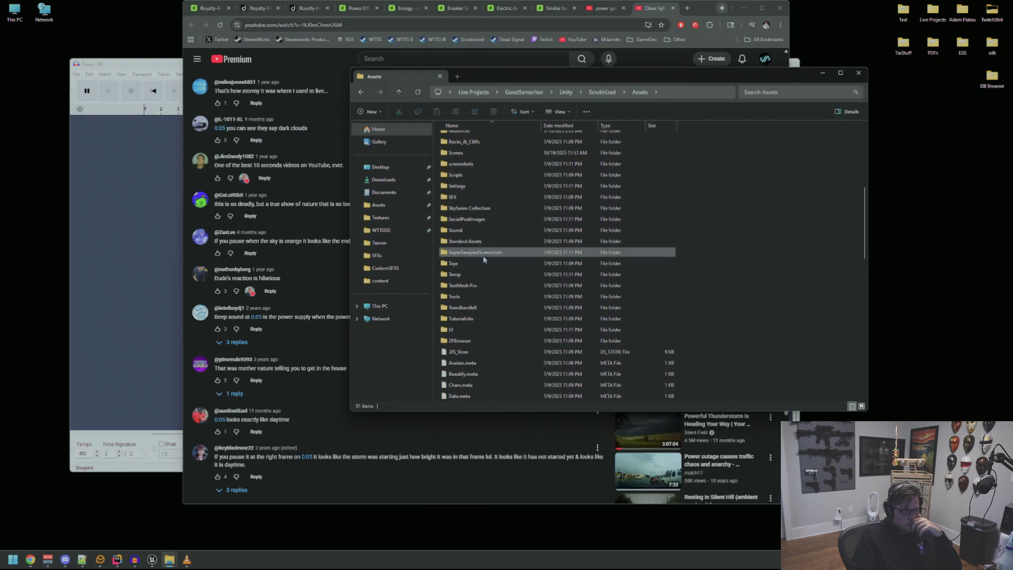
{"action": "double_click", "coordinate": [471, 231]}
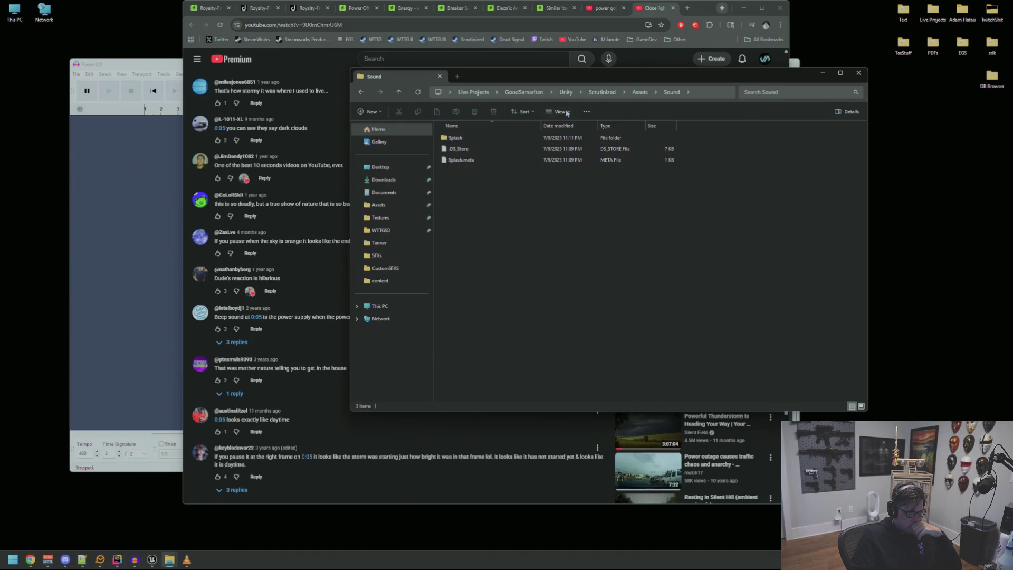
{"action": "left_click", "coordinate": [641, 92]}
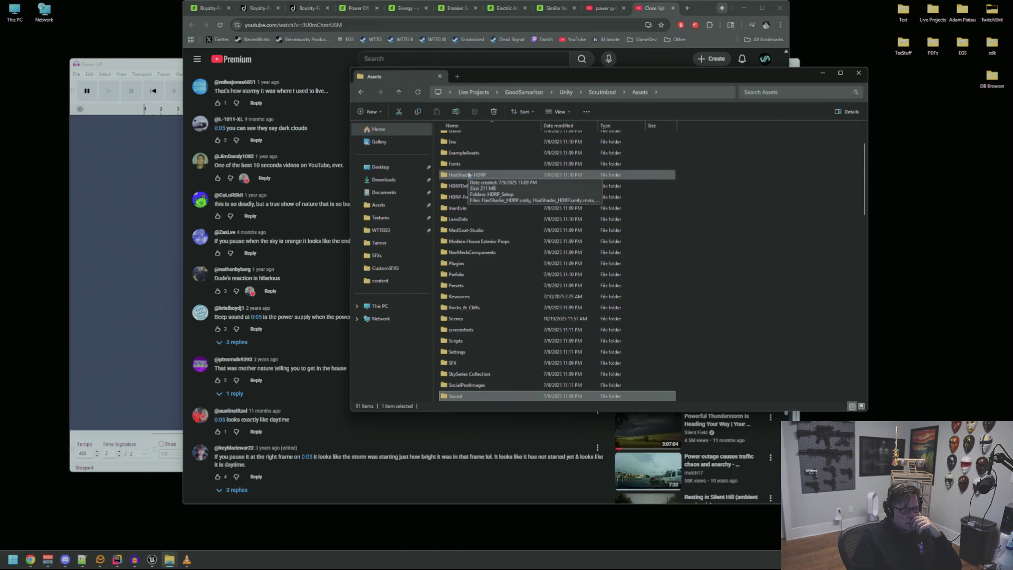
- Browse other Assets subfolders such as Env, then reopen Scrutinized's Assets folder
{"action": "scroll", "coordinate": [464, 182], "scroll_direction": "up", "scroll_amount": 3}
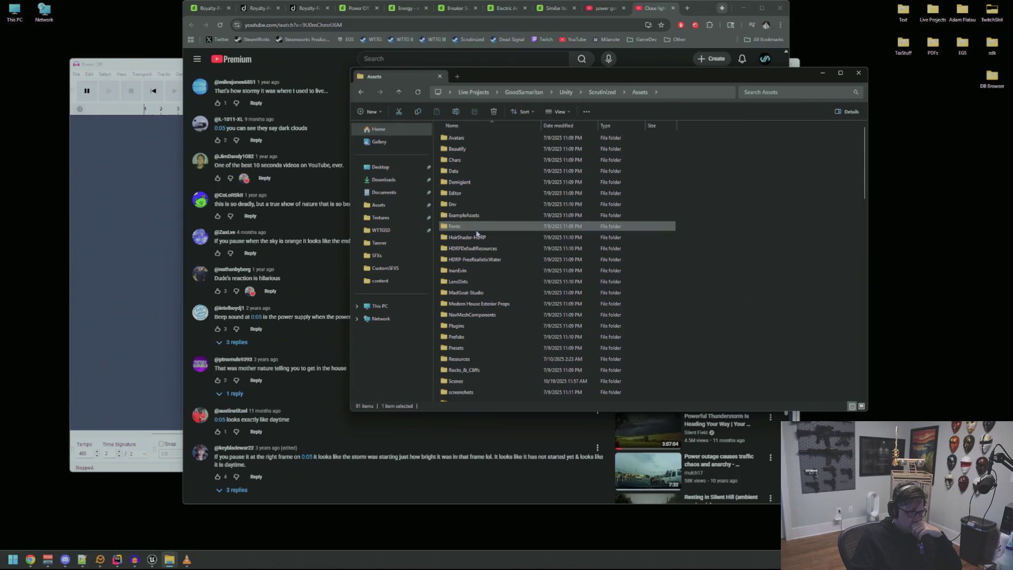
{"action": "double_click", "coordinate": [486, 289]}
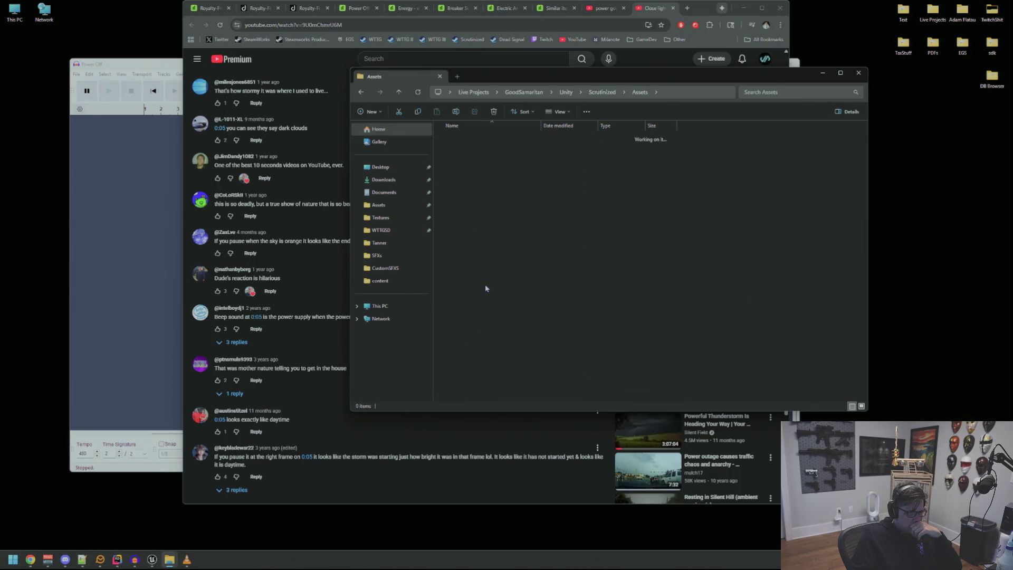
{"action": "scroll", "coordinate": [504, 276], "scroll_direction": "down", "scroll_amount": 4}
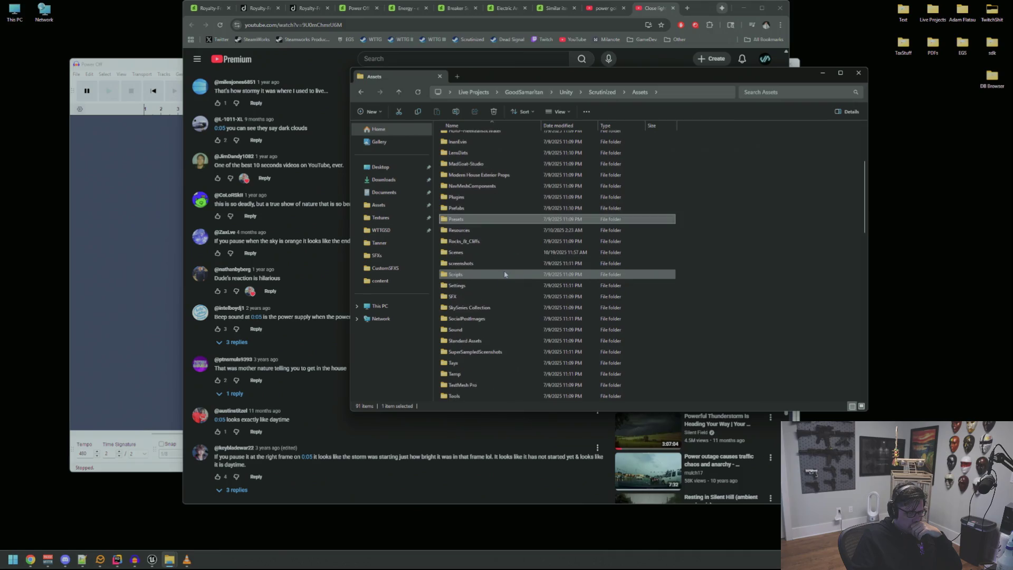
{"action": "scroll", "coordinate": [499, 258], "scroll_direction": "down", "scroll_amount": 3}
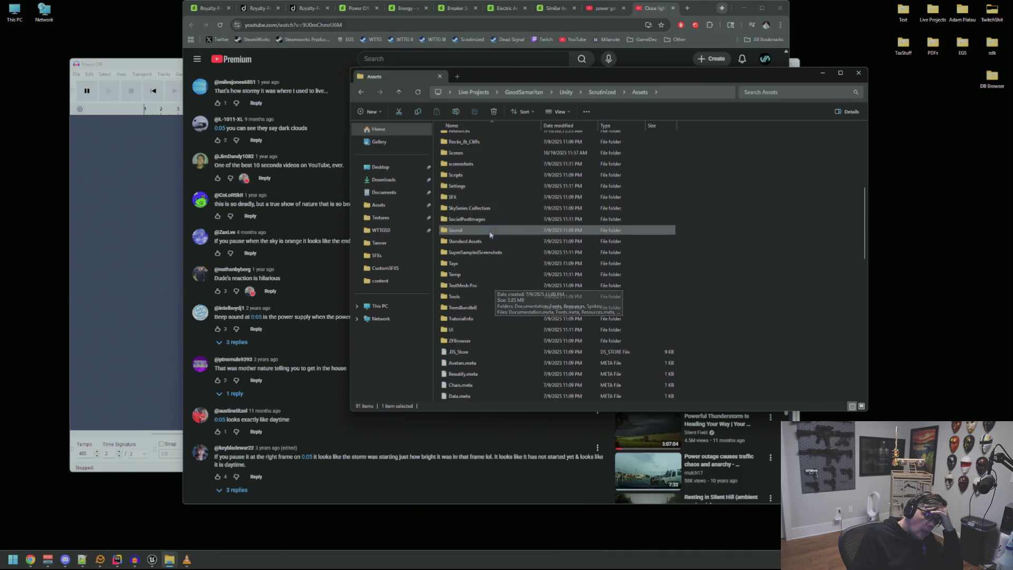
{"action": "scroll", "coordinate": [488, 232], "scroll_direction": "up", "scroll_amount": 7}
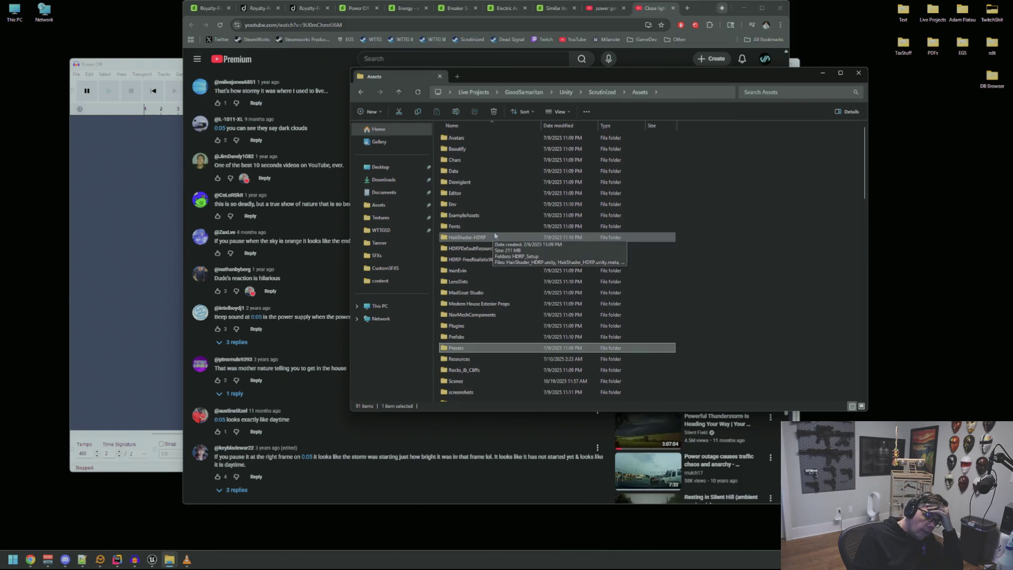
{"action": "double_click", "coordinate": [485, 204]}
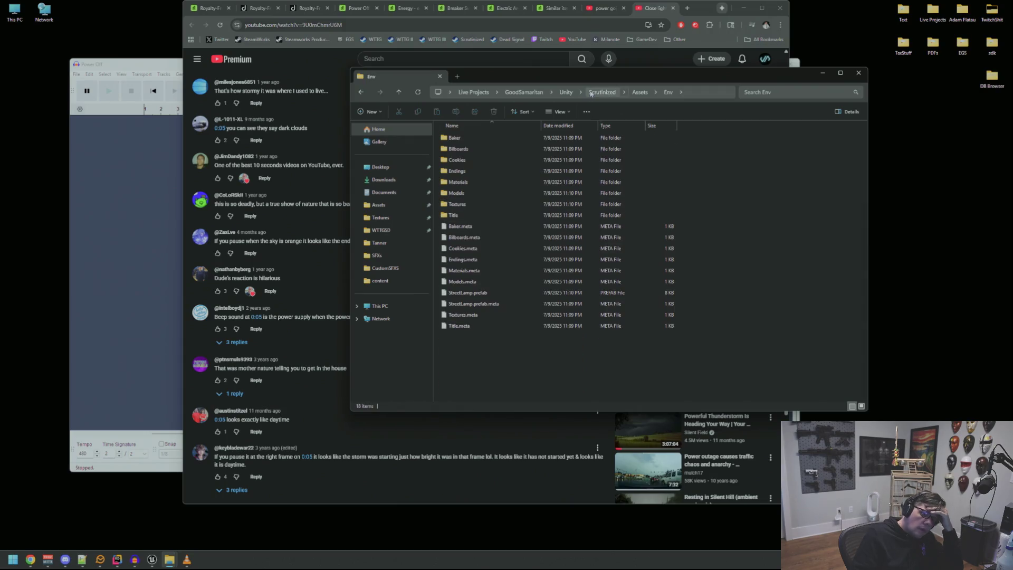
{"action": "key", "text": "alt+Up"}
{"action": "key", "text": "alt+Up"}
{"action": "key", "text": "alt+Up"}
{"action": "double_click", "coordinate": [454, 161]}
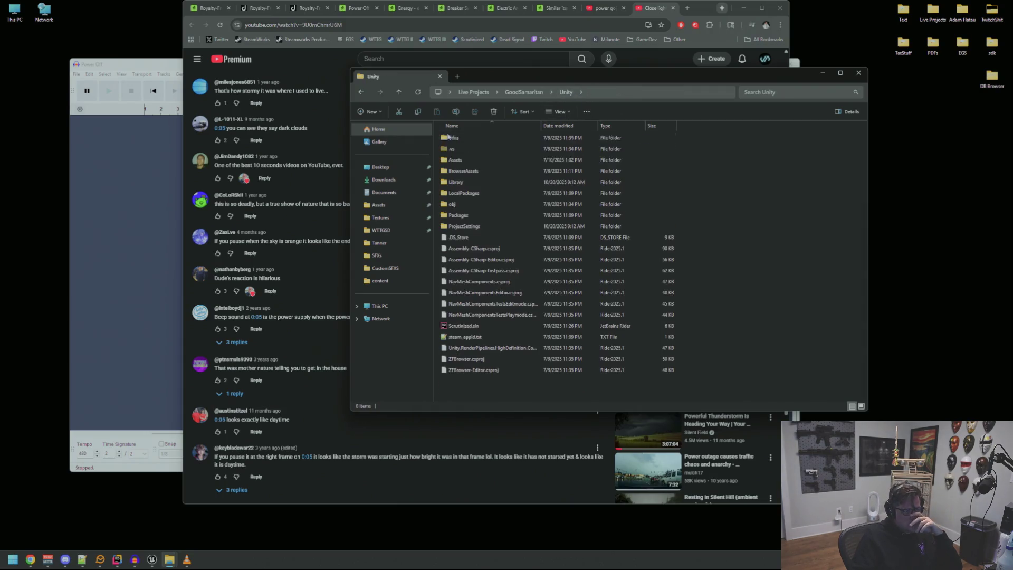
{"action": "double_click", "coordinate": [483, 161]}
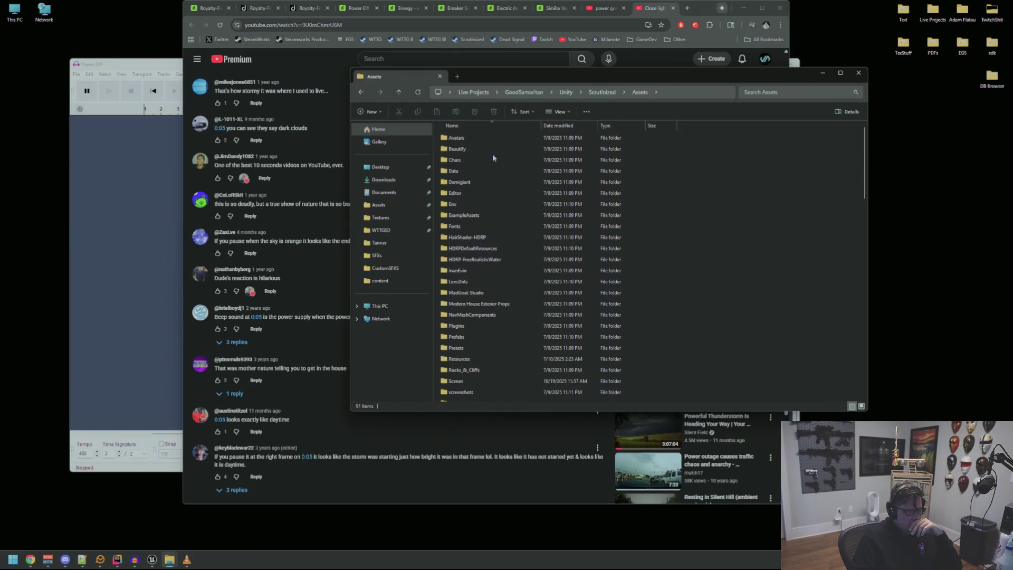
{"action": "scroll", "coordinate": [483, 229], "scroll_direction": "down", "scroll_amount": 3}
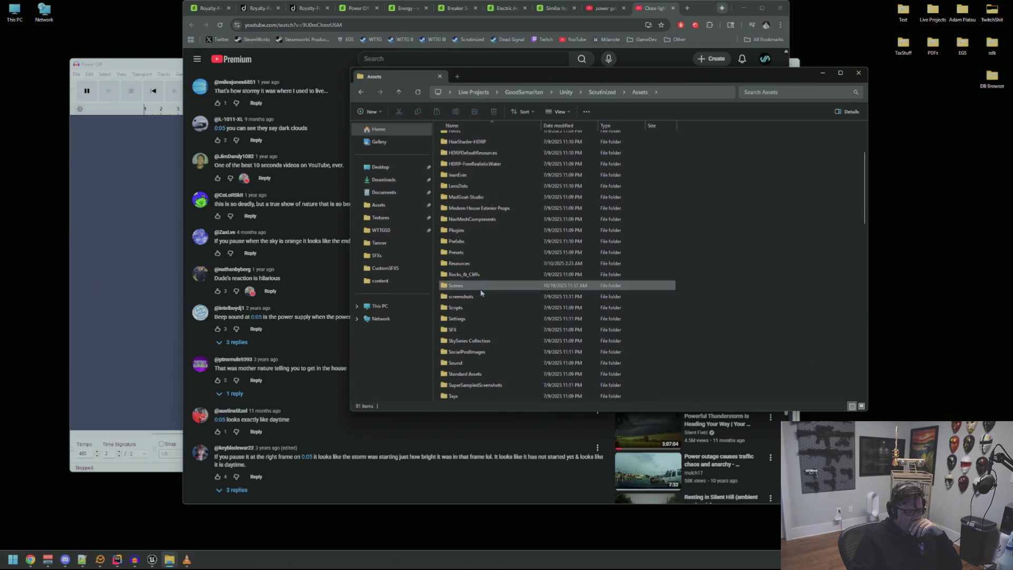
- Open Assets > SFX > Env and select LightBulbOut.wav among the WAV sounds
{"action": "double_click", "coordinate": [464, 329]}
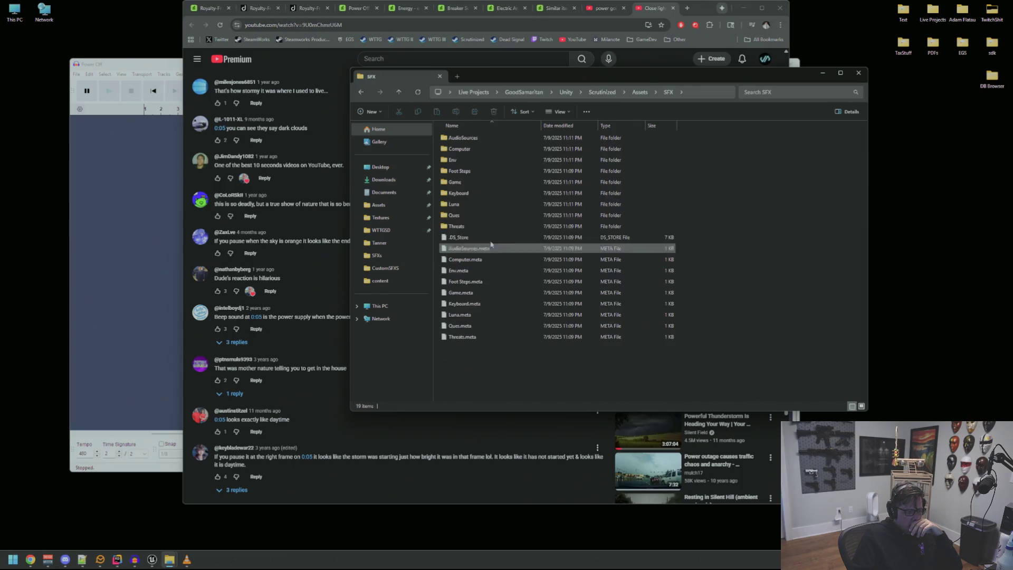
{"action": "double_click", "coordinate": [495, 161]}
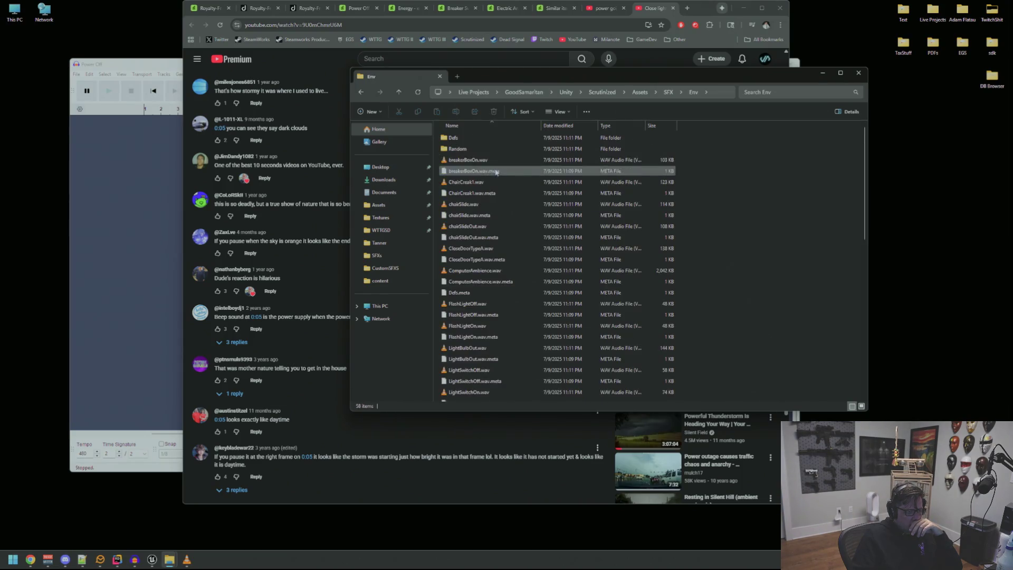
{"action": "scroll", "coordinate": [505, 178], "scroll_direction": "down", "scroll_amount": 5}
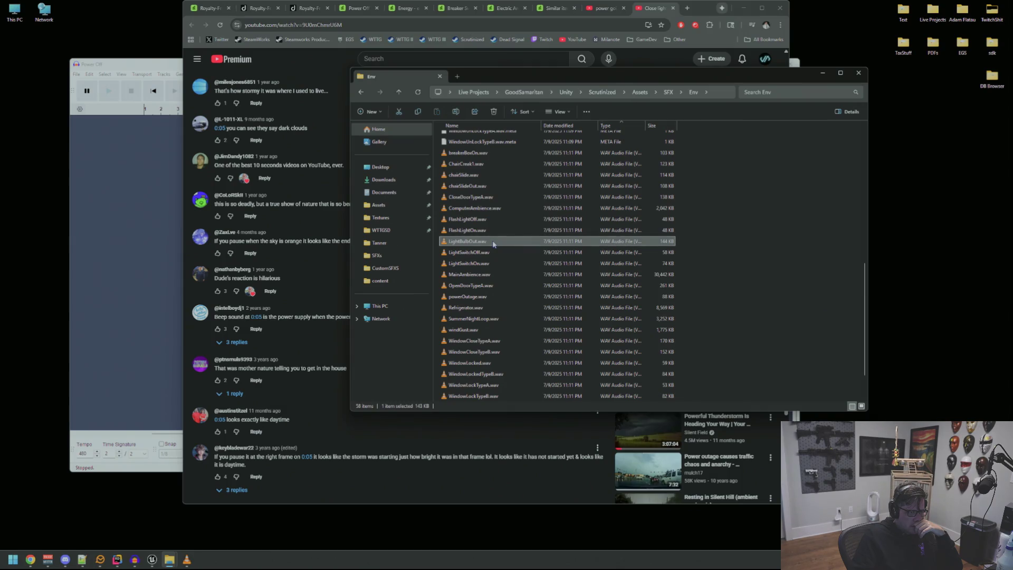
{"action": "left_click", "coordinate": [490, 254]}
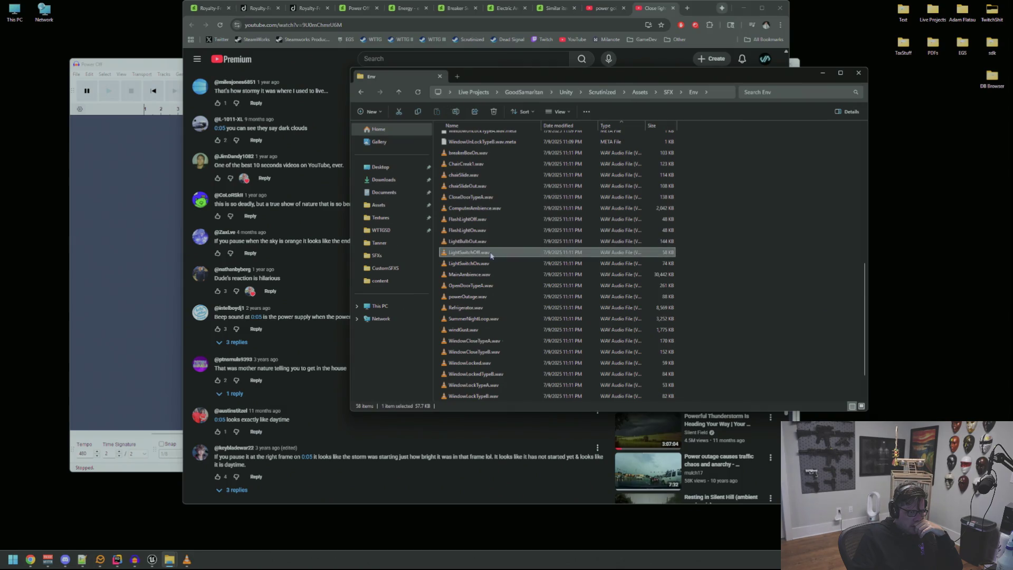
{"action": "left_click", "coordinate": [477, 243]}
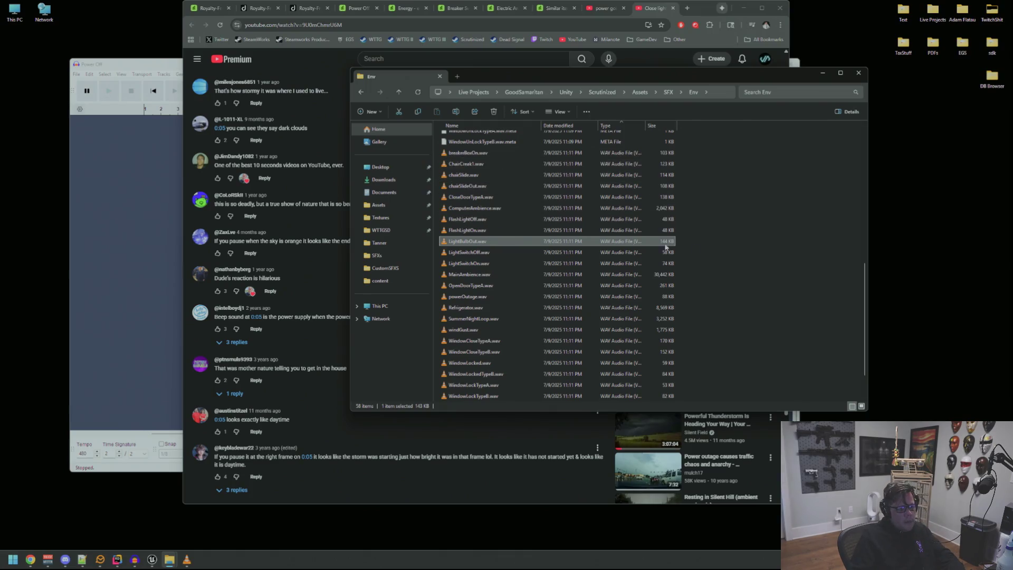
{"action": "left_click", "coordinate": [936, 217]}
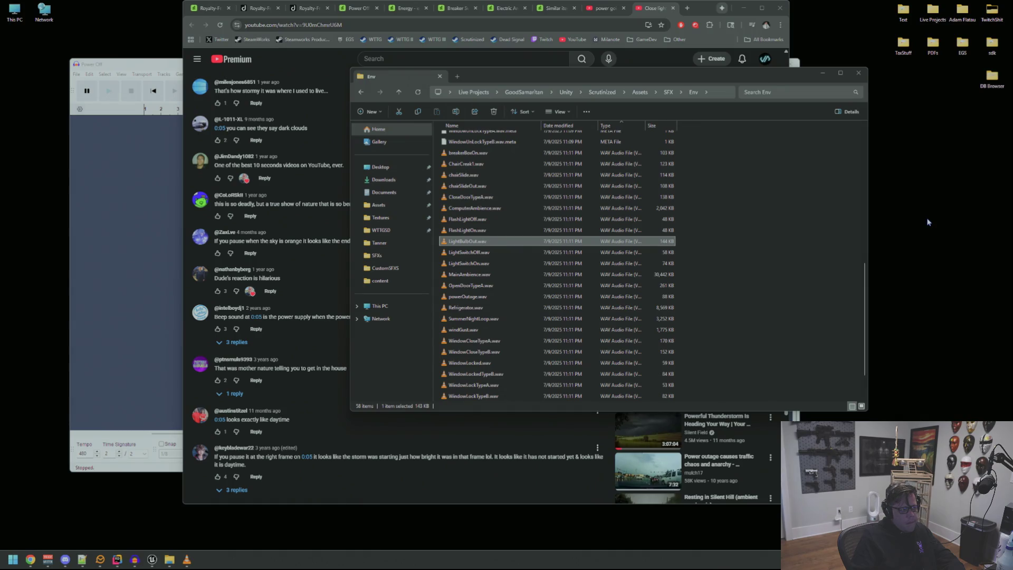
- Open LightBulbOut.wav in Audacity and play it, replaying it after selecting powerOutage.wav in Explorer
{"action": "double_click", "coordinate": [478, 242]}
{"action": "key", "text": "space"}
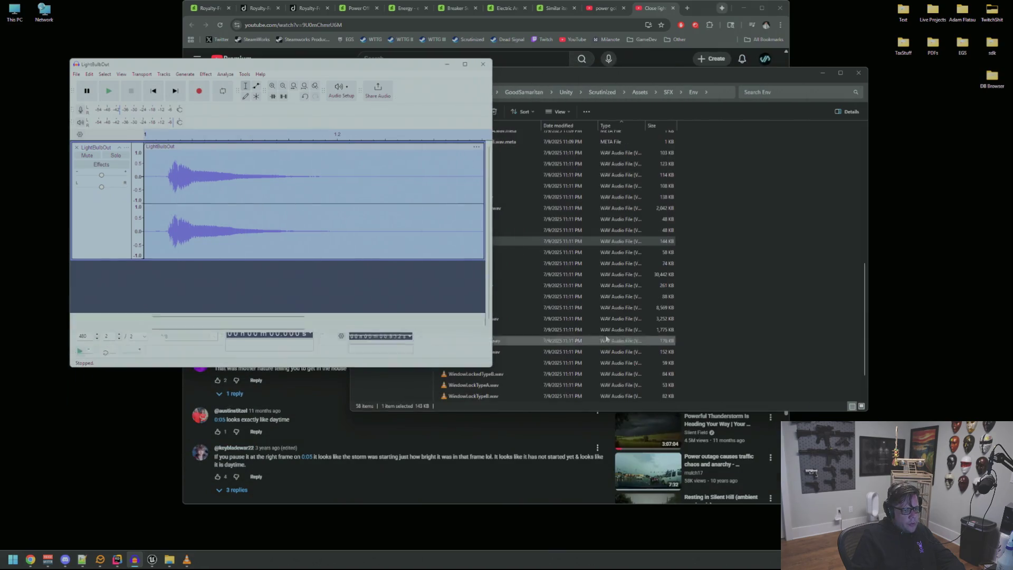
{"action": "left_click", "coordinate": [739, 274]}
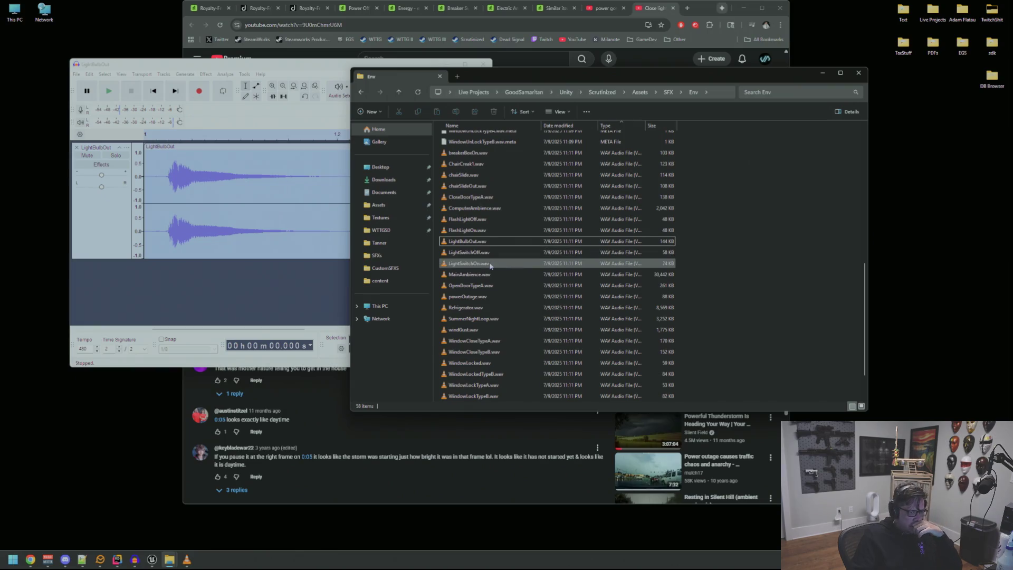
{"action": "left_click", "coordinate": [488, 297]}
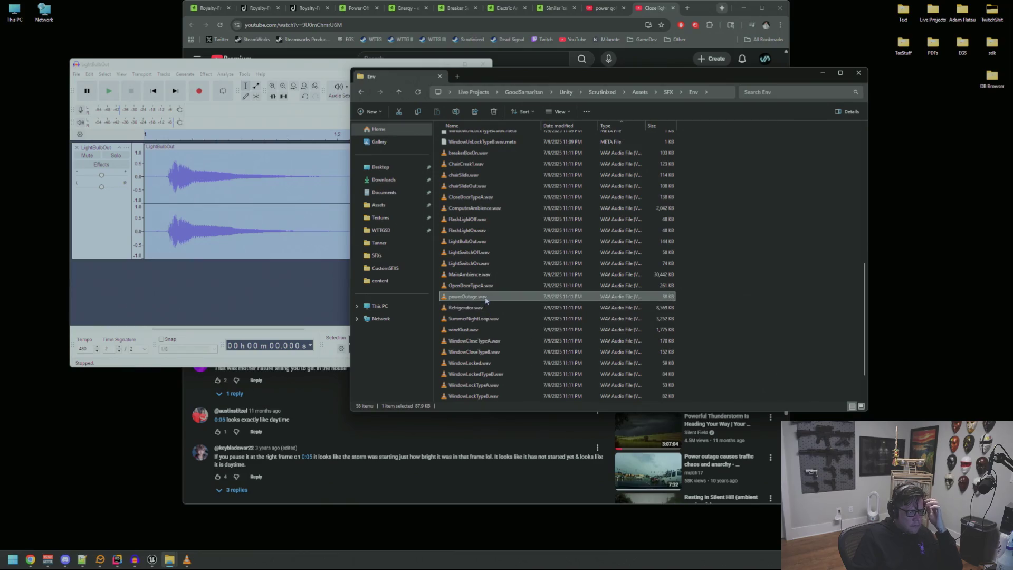
{"action": "mouse_move", "coordinate": [487, 299]}
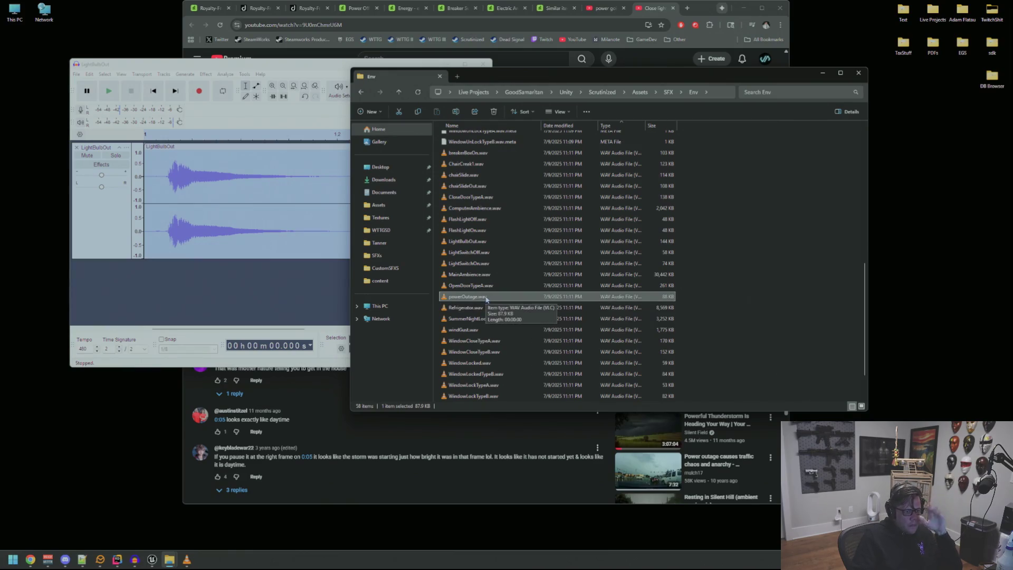
{"action": "left_click", "coordinate": [291, 203]}
{"action": "key", "text": "space"}
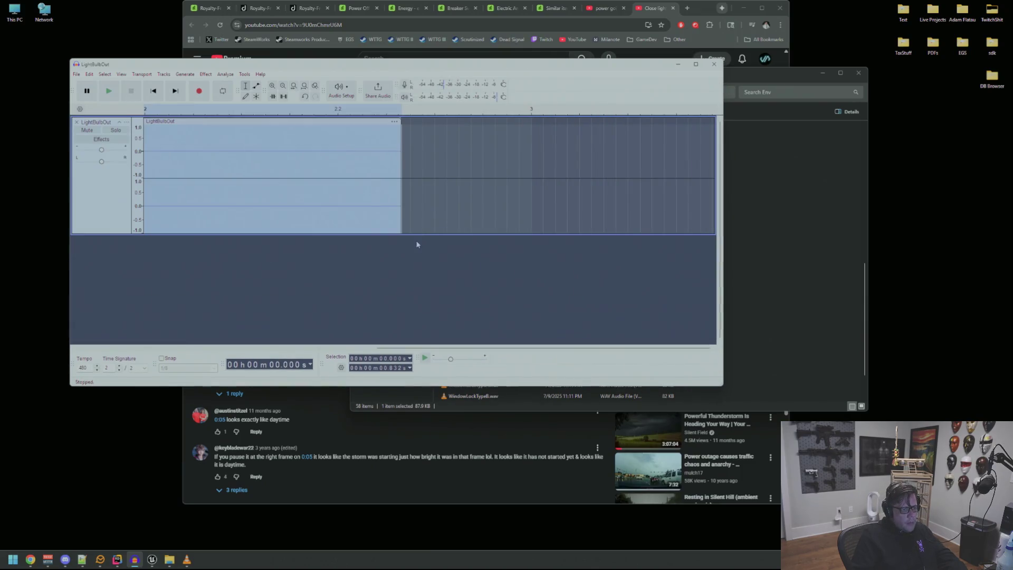
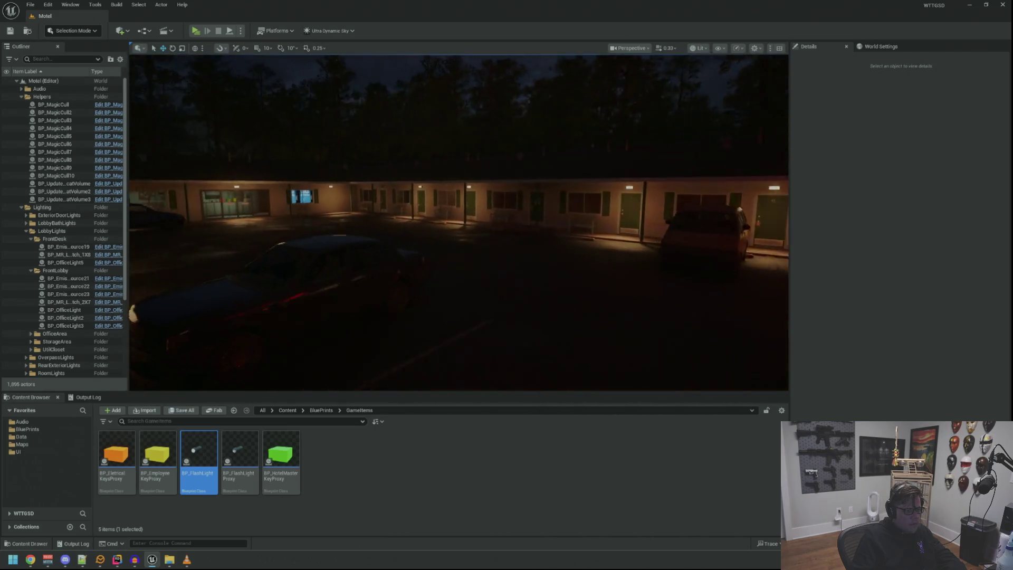
- Minimize the Unreal Editor to bring the LightBulbOut clip in Audacity into view
{"action": "left_click", "coordinate": [155, 563]}
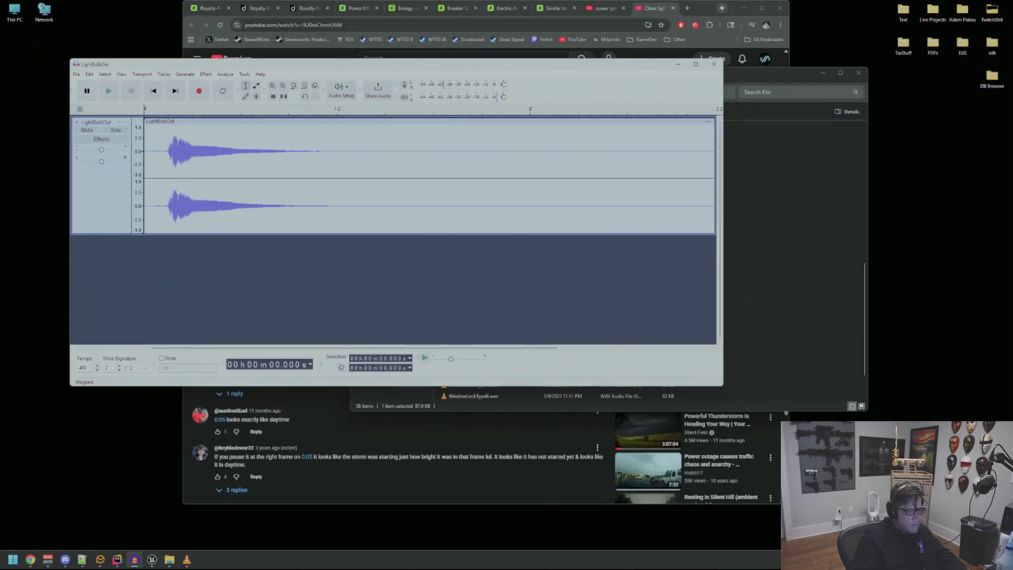
- Play the LightBulbOut clip from the start, 0.145 s and 0.644 s, then select all of it
{"action": "key", "text": "space"}
{"action": "left_click", "coordinate": [168, 154]}
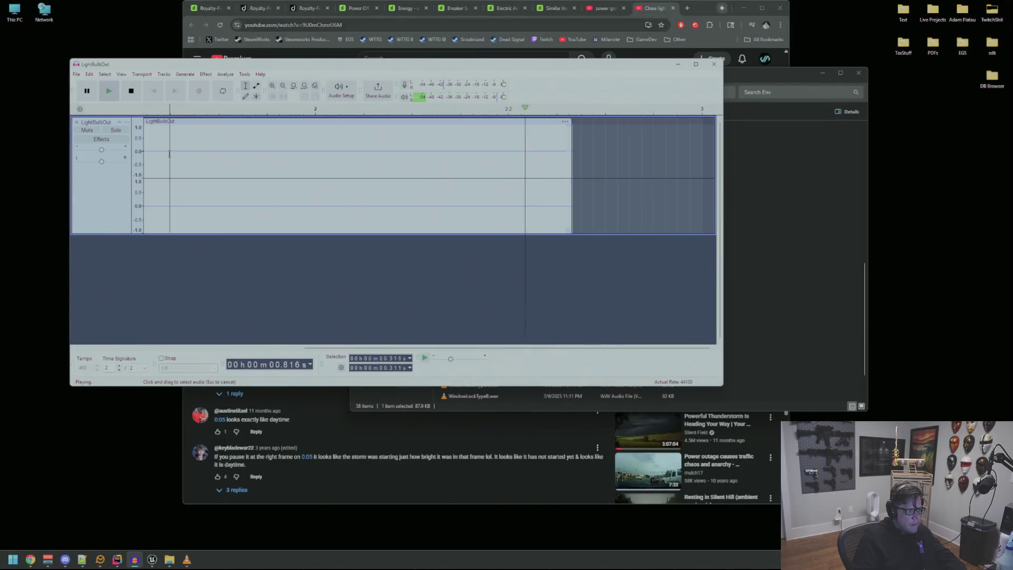
{"action": "key", "text": "Home"}
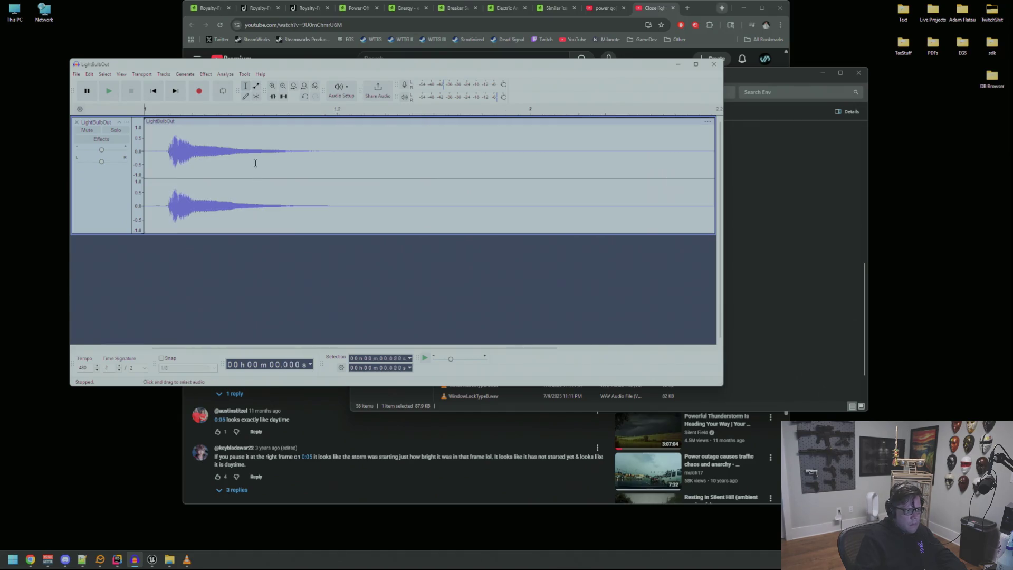
{"action": "left_click", "coordinate": [230, 166]}
{"action": "key", "text": "space"}
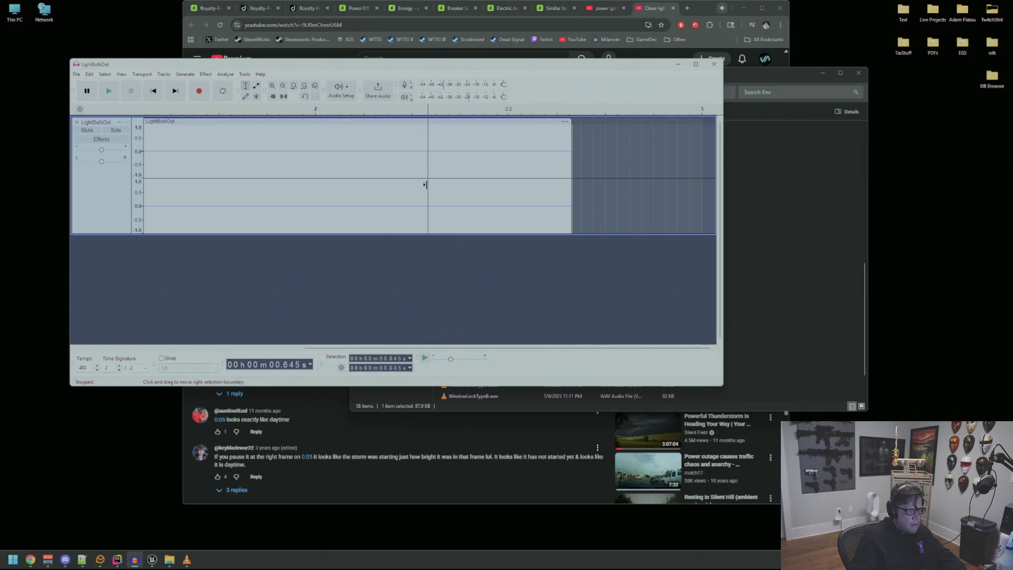
{"action": "key", "text": "Home"}
{"action": "key", "text": "space"}
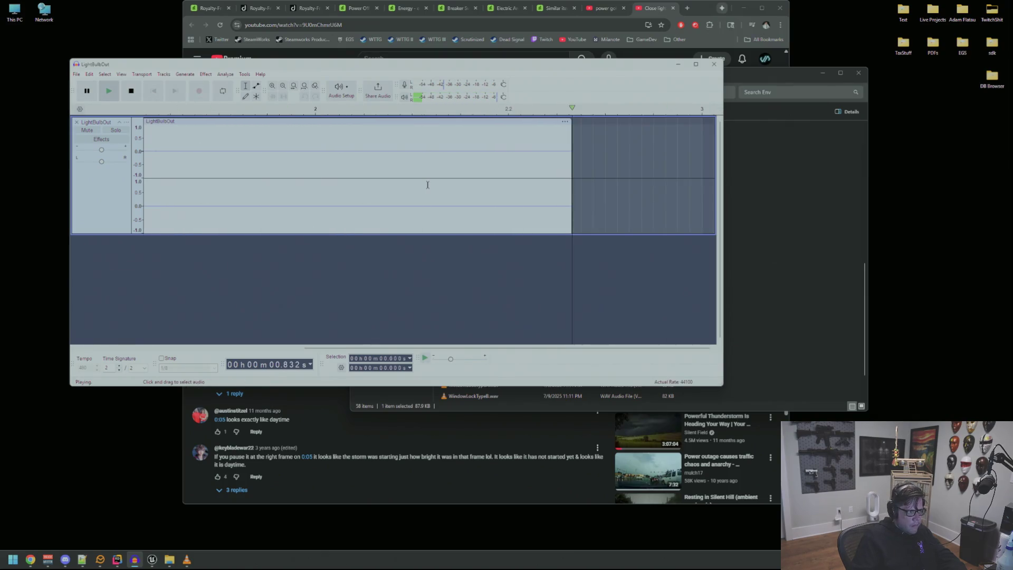
{"action": "key", "text": "space"}
{"action": "left_click", "coordinate": [427, 185]}
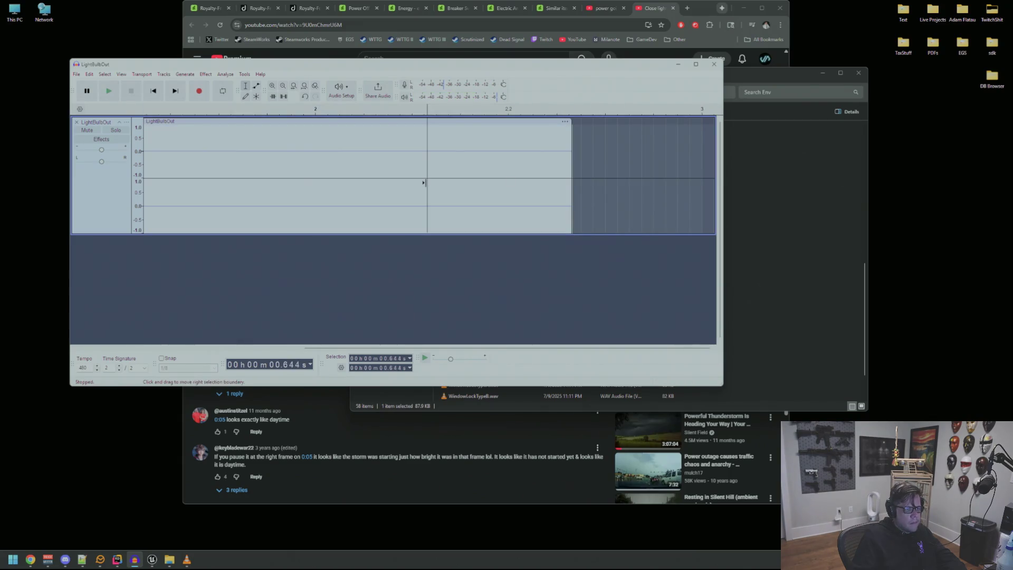
{"action": "key", "text": "Home"}
{"action": "key", "text": "ctrl+a"}
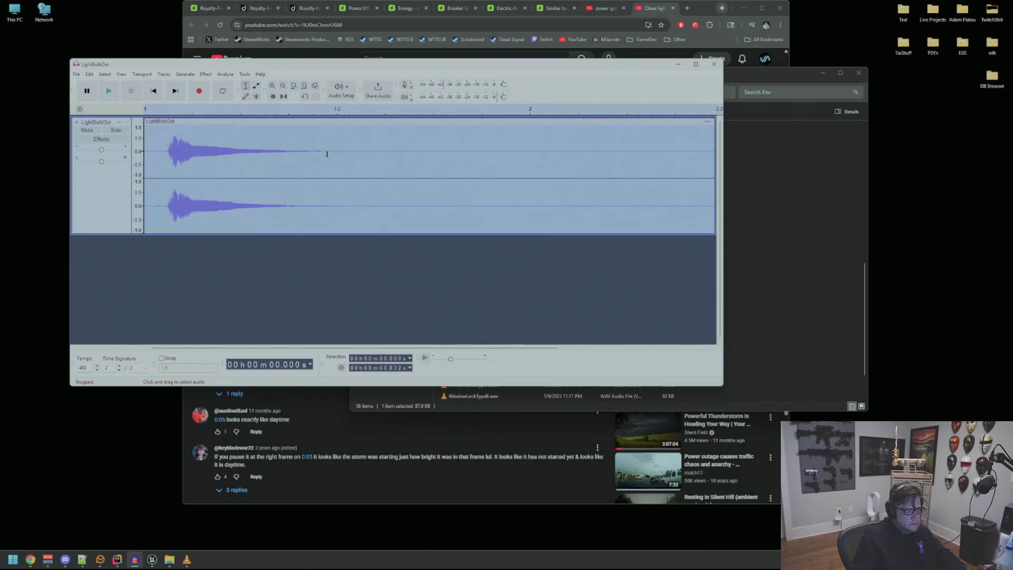
{"action": "left_click", "coordinate": [206, 73]}
- Apply a -5 percent Change Pitch to the clip after previewing, then play it back
{"action": "mouse_move", "coordinate": [252, 149]}
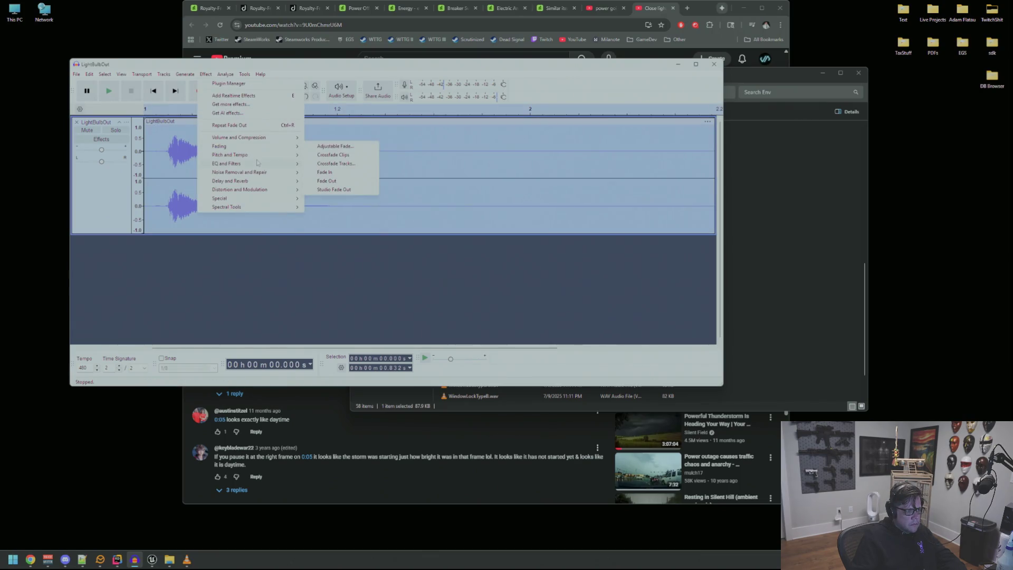
{"action": "left_click", "coordinate": [343, 155]}
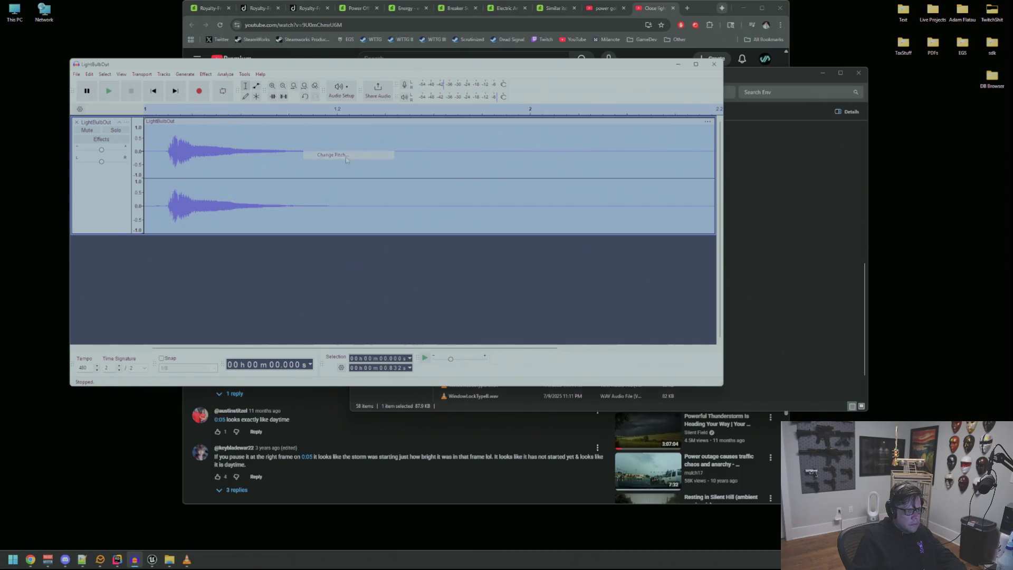
{"action": "left_click", "coordinate": [334, 293]}
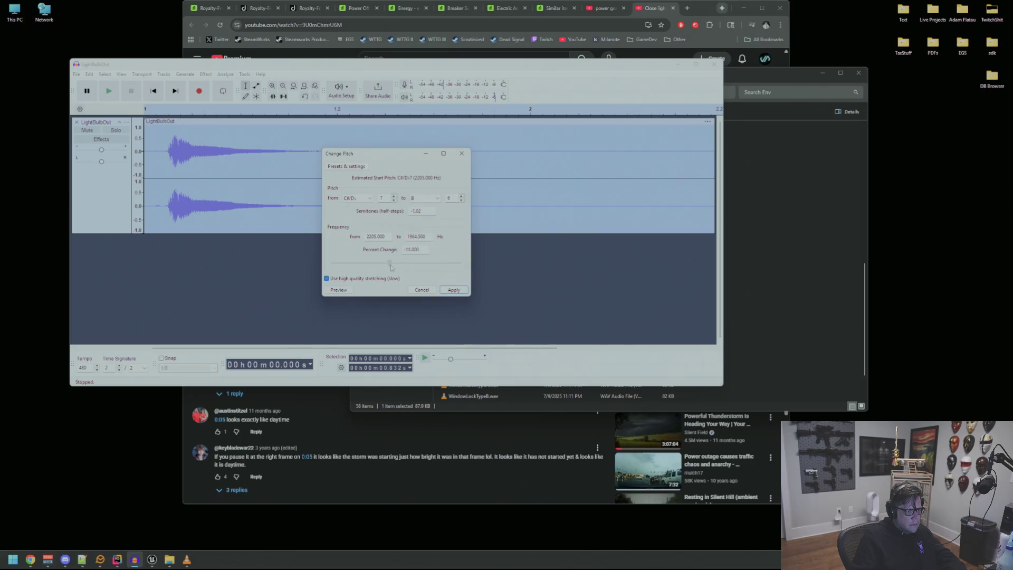
{"action": "left_click", "coordinate": [348, 291]}
{"action": "left_click", "coordinate": [349, 291]}
{"action": "left_click", "coordinate": [449, 290]}
{"action": "key", "text": "space"}
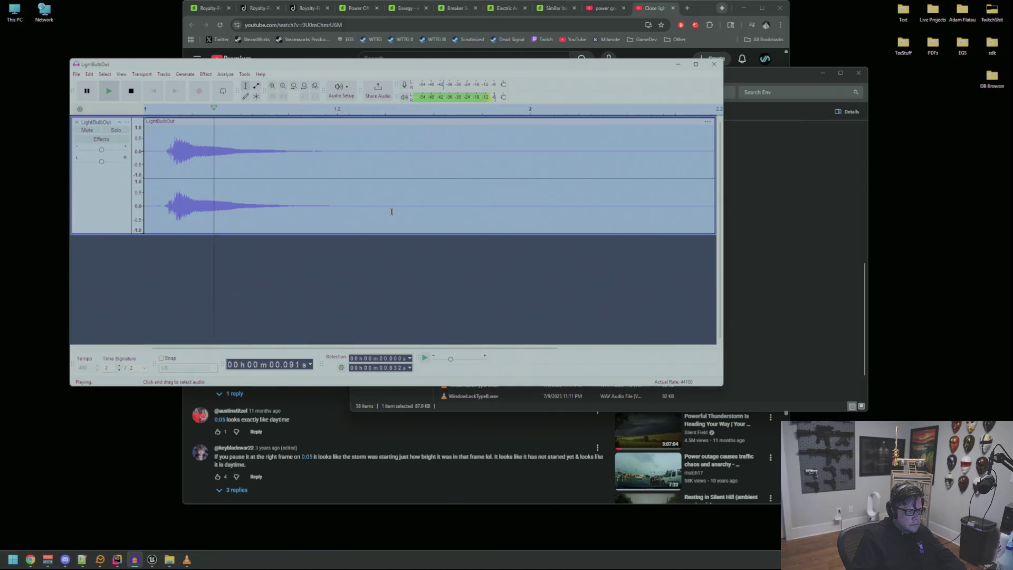
{"action": "key", "text": "space"}
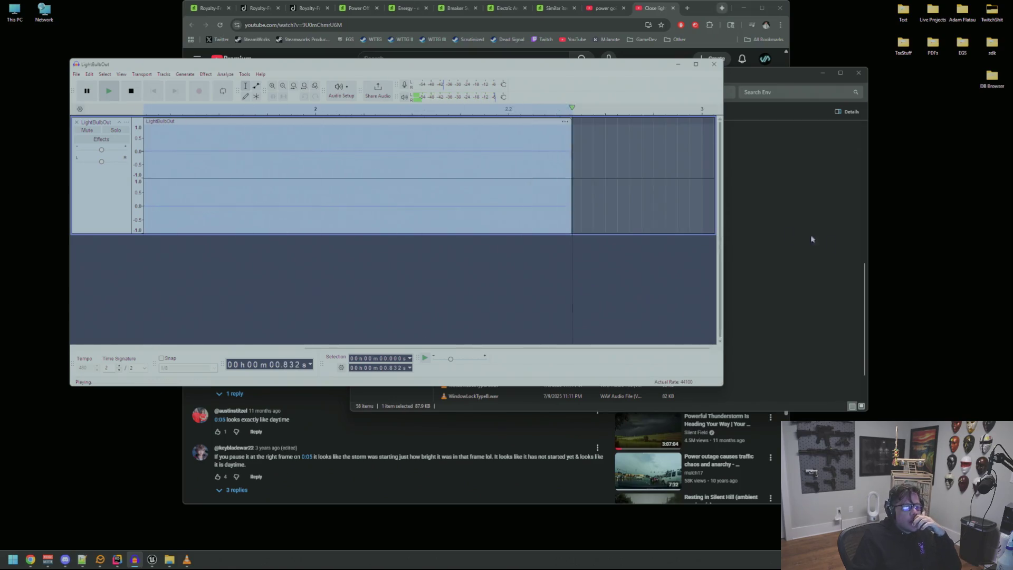
- Browse the Env sound folder and the DeadSignal folder under Live Projects in File Explorer
{"action": "left_click", "coordinate": [787, 251]}
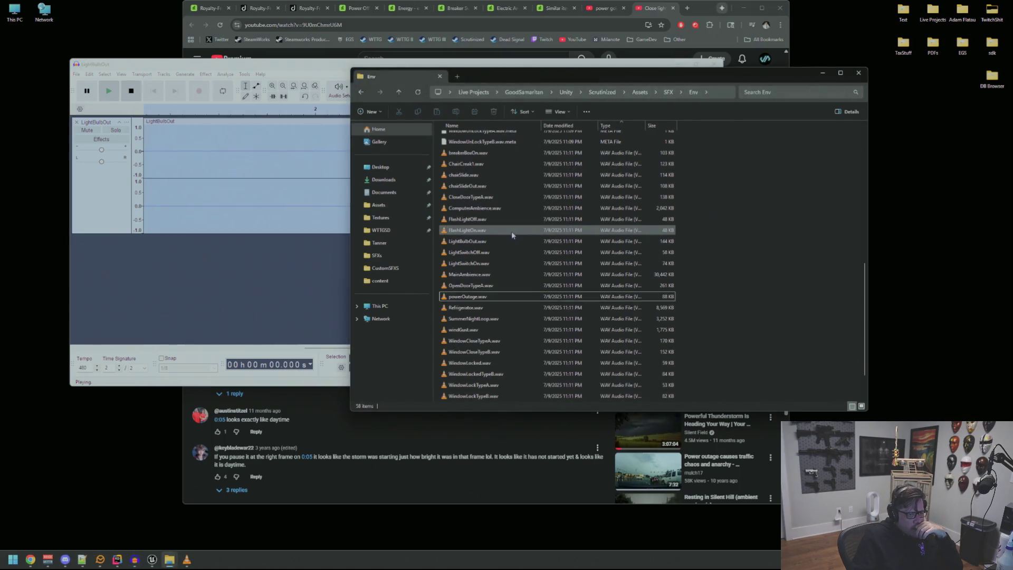
{"action": "scroll", "coordinate": [496, 308], "scroll_direction": "down", "scroll_amount": 1}
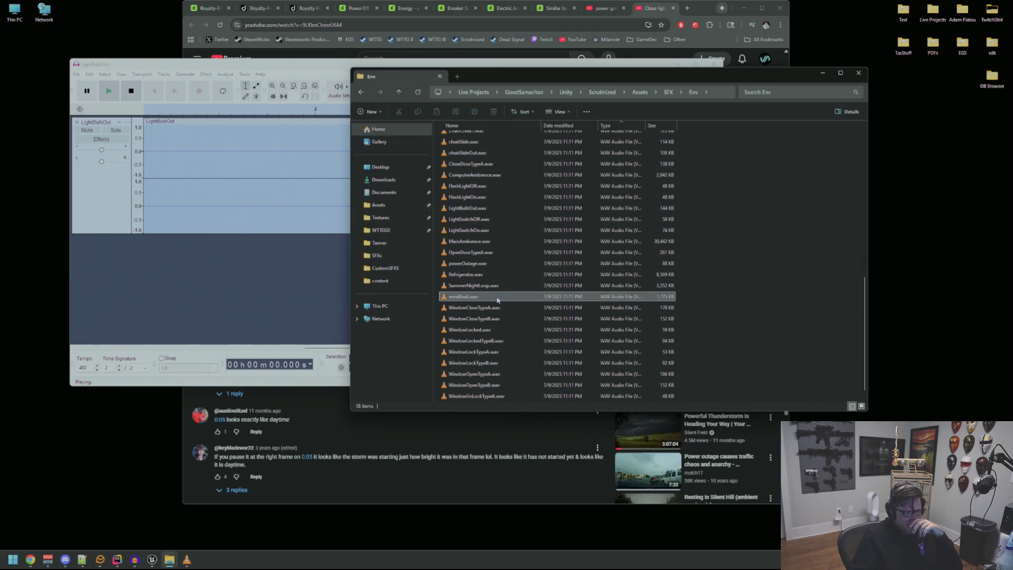
{"action": "scroll", "coordinate": [498, 299], "scroll_direction": "up", "scroll_amount": 10}
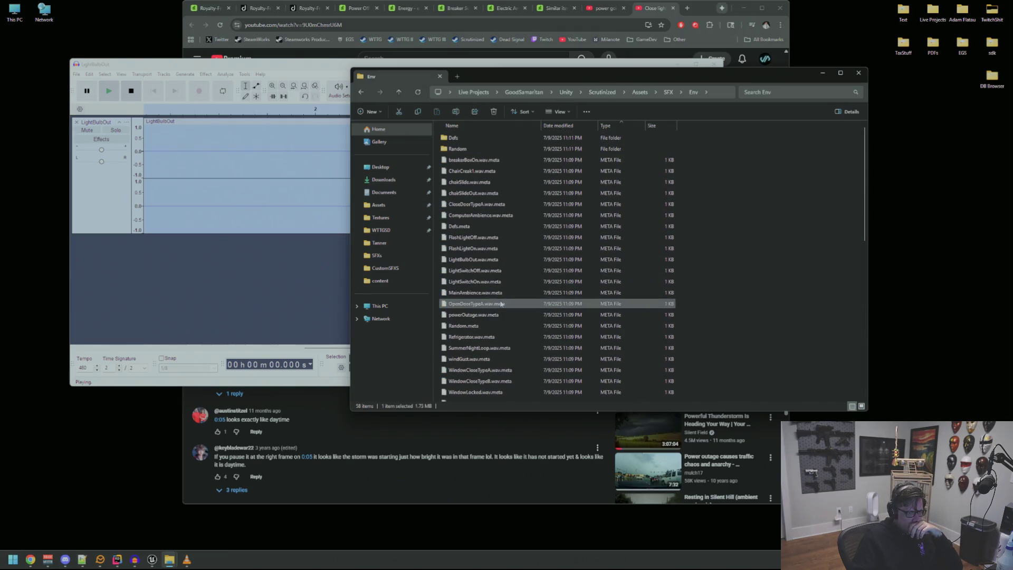
{"action": "left_click_drag", "start_coordinate": [621, 80], "coordinate": [527, 100]}
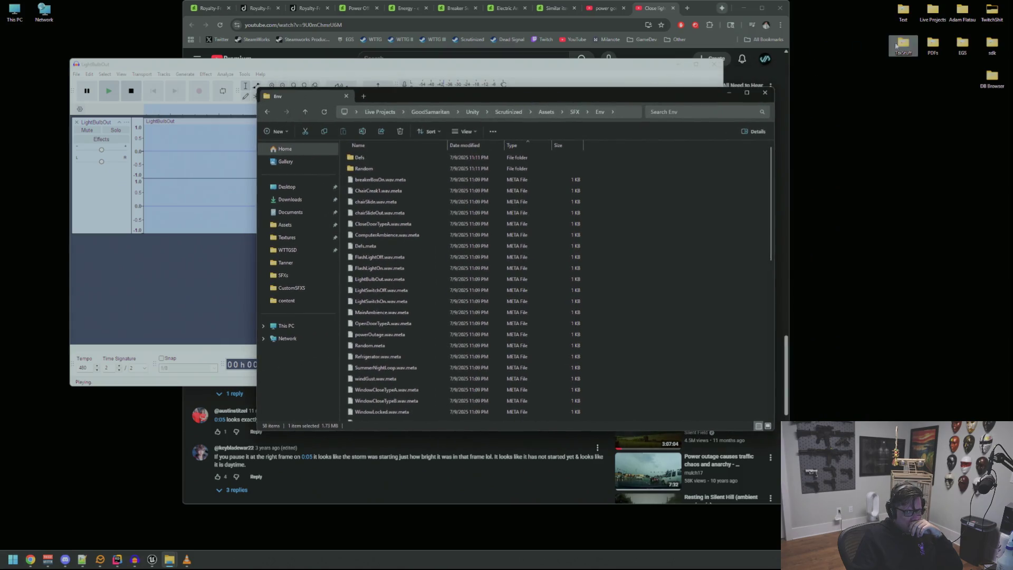
{"action": "left_click", "coordinate": [391, 114]}
{"action": "double_click", "coordinate": [376, 182]}
{"action": "left_click", "coordinate": [492, 112]}
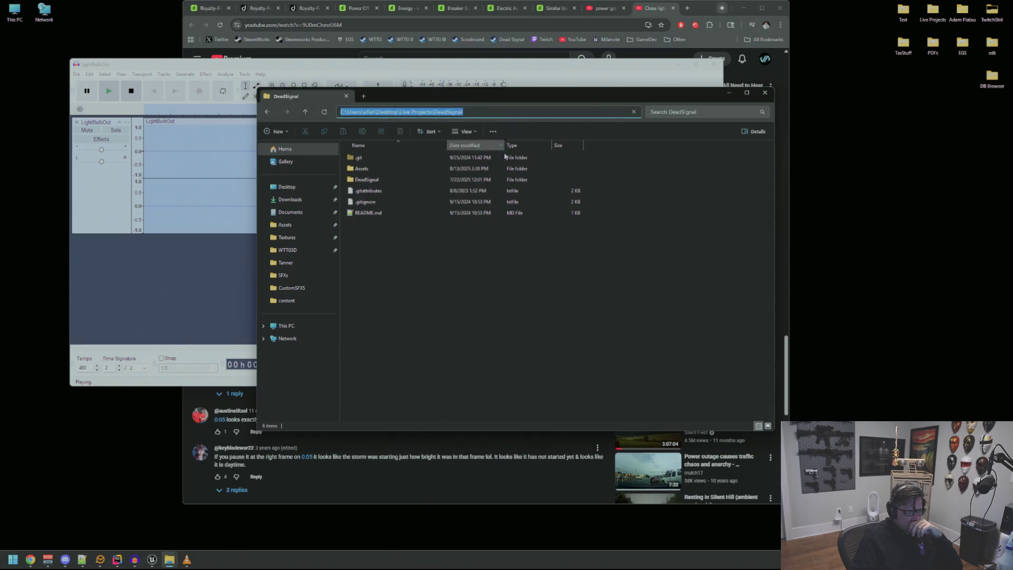
{"action": "key", "text": "Escape"}
- Move Explorer aside and select 'off' in the Envato 'bulb off' search query
{"action": "left_click_drag", "start_coordinate": [414, 95], "coordinate": [634, 93]}
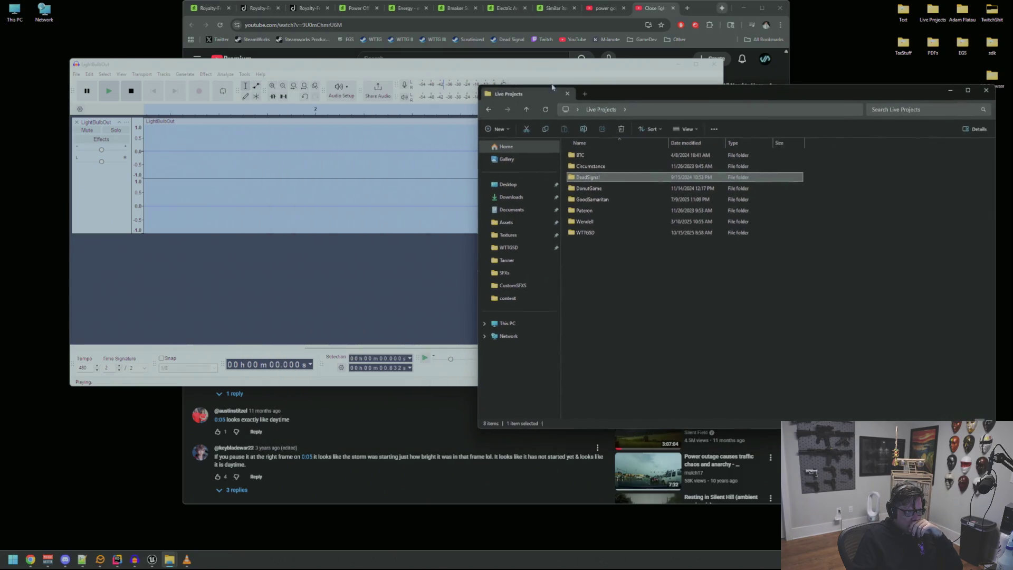
{"action": "left_click", "coordinate": [210, 8]}
{"action": "double_click", "coordinate": [365, 61]}
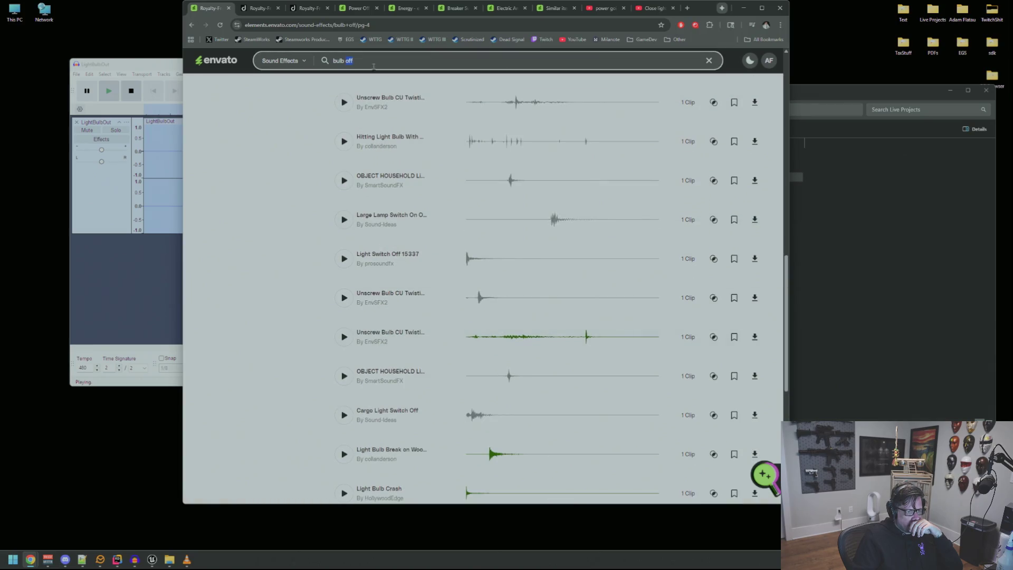
- Search Envato for 'lightbulb goes out' and preview Light Bulb Break, Light Bulb Crash and lamp sounds
{"action": "type", "text": "bg"}
{"action": "key", "text": "BackSpace"}
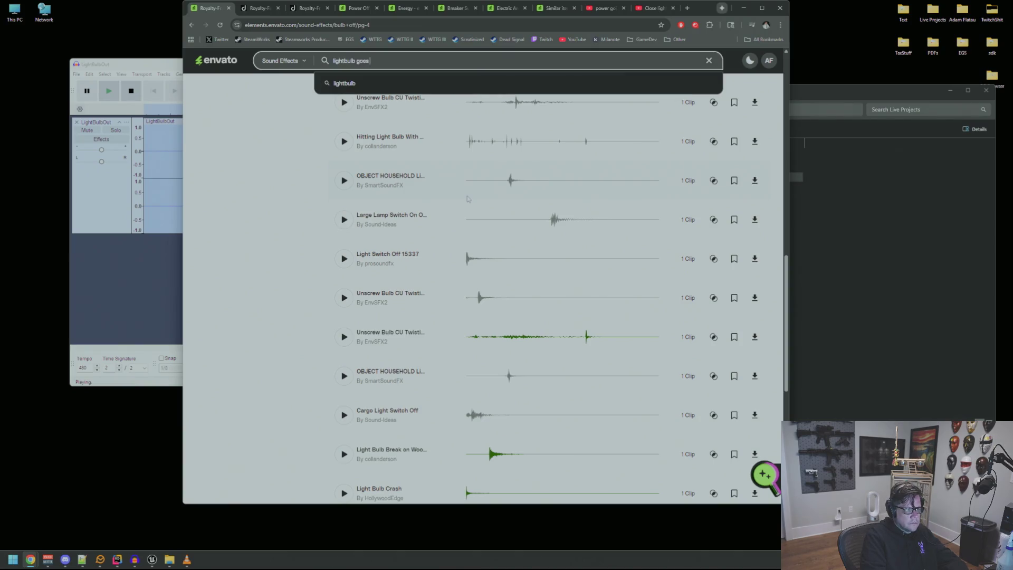
{"action": "type", "text": "out"}
{"action": "key", "text": "Return"}
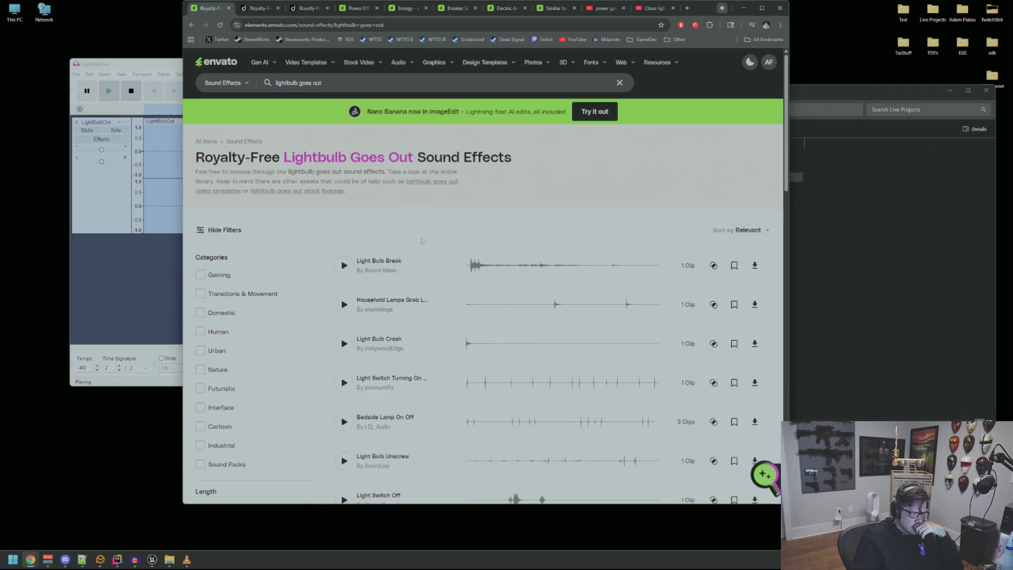
{"action": "left_click", "coordinate": [344, 265]}
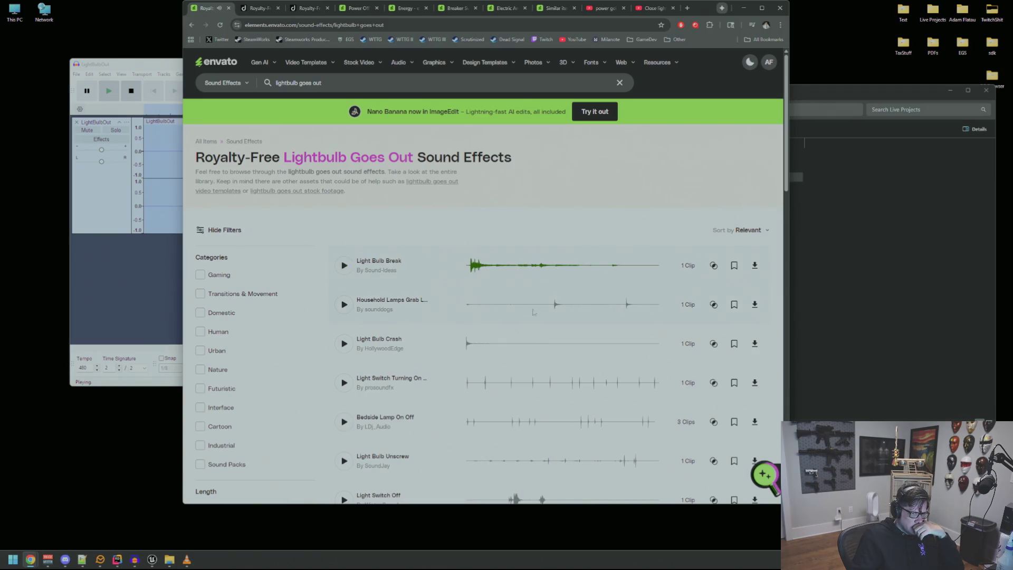
{"action": "left_click", "coordinate": [467, 347]}
{"action": "left_click", "coordinate": [600, 315]}
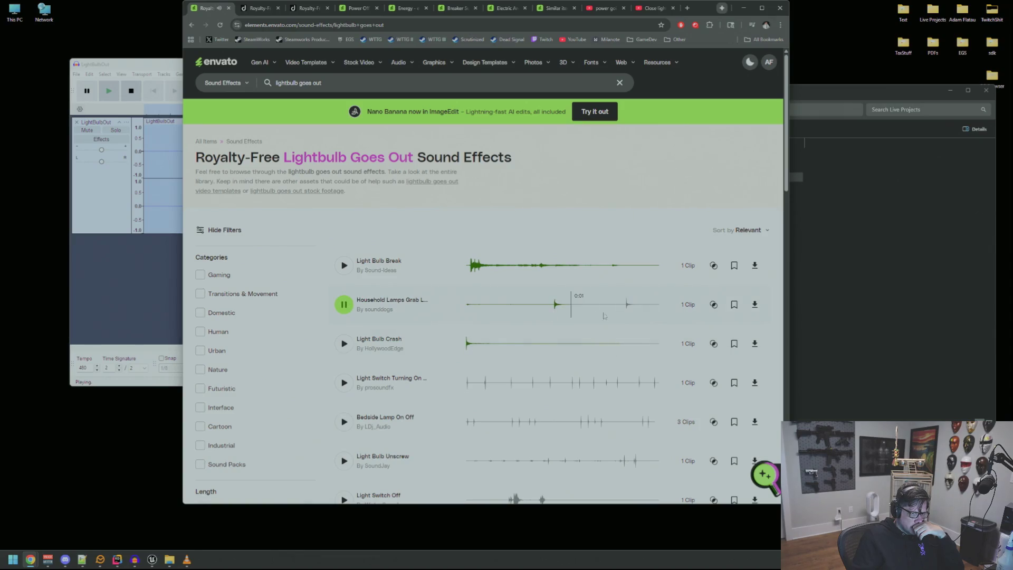
{"action": "left_click", "coordinate": [614, 265]}
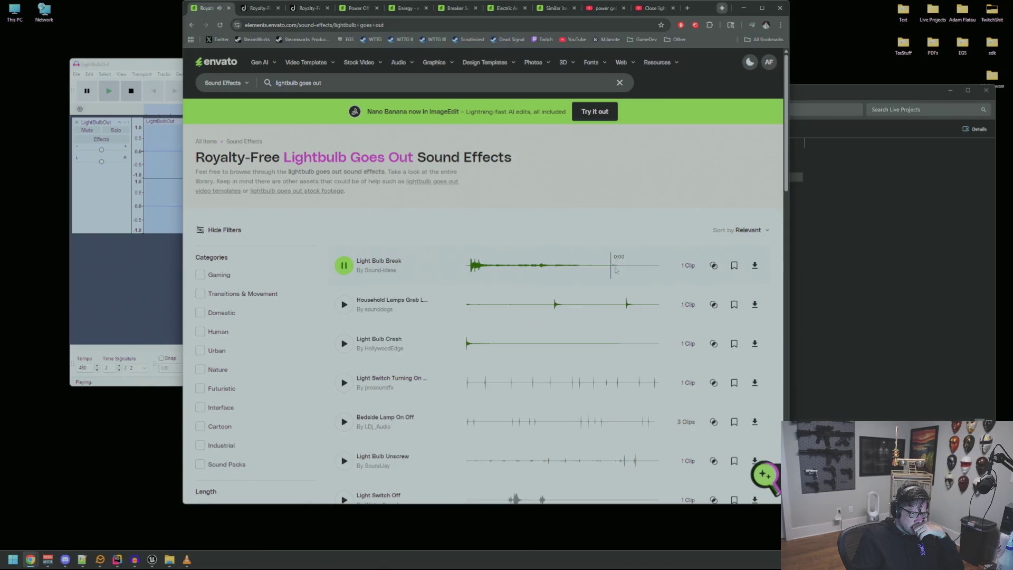
- Preview Light Switch Off, Flashlight On Off Switch, Light Bulb Smash and bulb-breaking-on-wood results
{"action": "scroll", "coordinate": [591, 316], "scroll_direction": "down", "scroll_amount": 2}
{"action": "left_click", "coordinate": [496, 424]}
{"action": "scroll", "coordinate": [492, 393], "scroll_direction": "down", "scroll_amount": 3}
{"action": "left_click", "coordinate": [491, 390]}
{"action": "scroll", "coordinate": [460, 361], "scroll_direction": "down", "scroll_amount": 3}
{"action": "left_click", "coordinate": [474, 341]}
{"action": "left_click", "coordinate": [492, 379]}
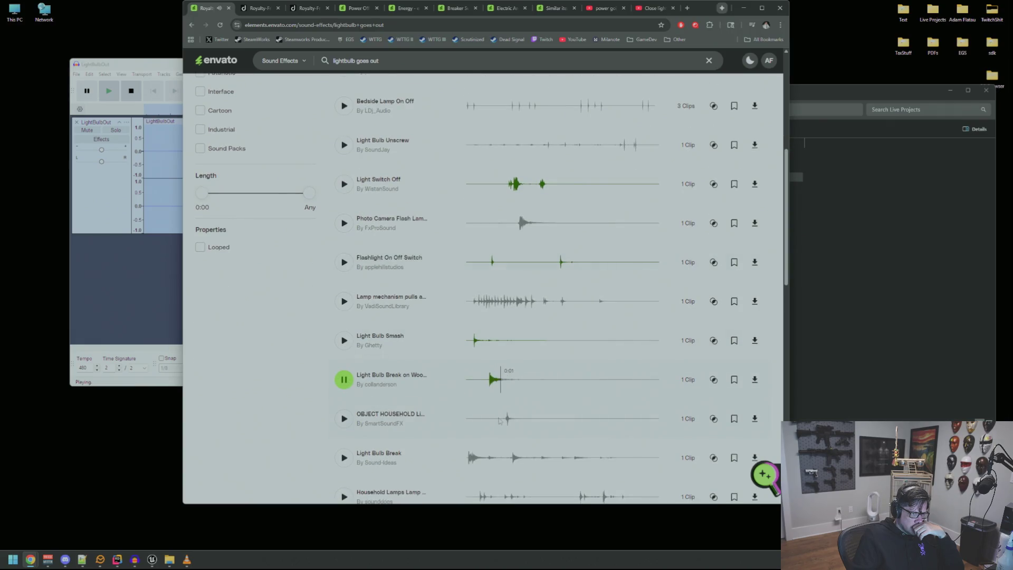
{"action": "left_click", "coordinate": [499, 419]}
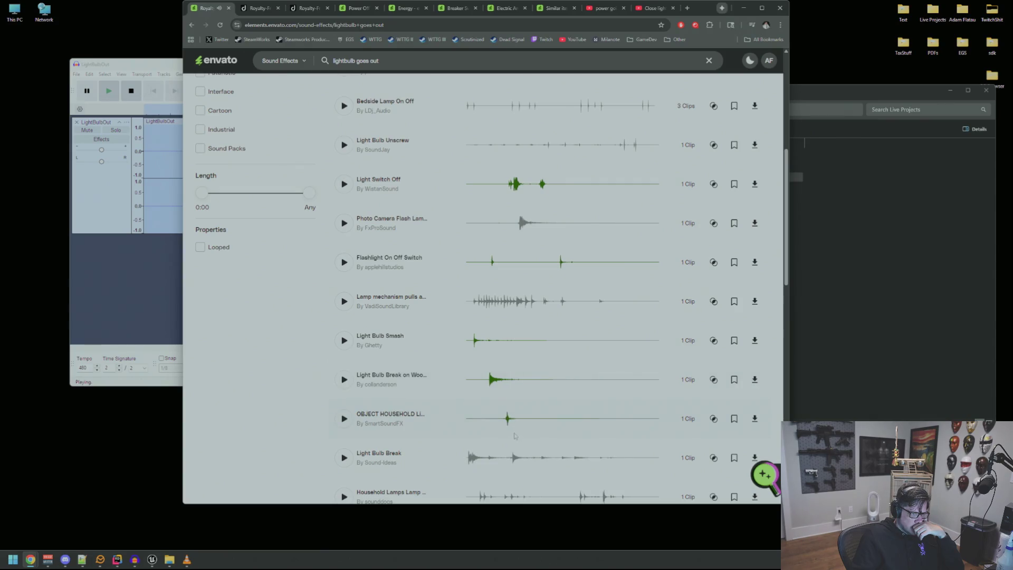
- Preview Light Bulb Glass Break, camera flash lamp, Glass Light Bulb Break and Light Bulb Exploding results
{"action": "scroll", "coordinate": [505, 394], "scroll_direction": "down", "scroll_amount": 3}
{"action": "left_click", "coordinate": [481, 384]}
{"action": "left_click", "coordinate": [521, 418]}
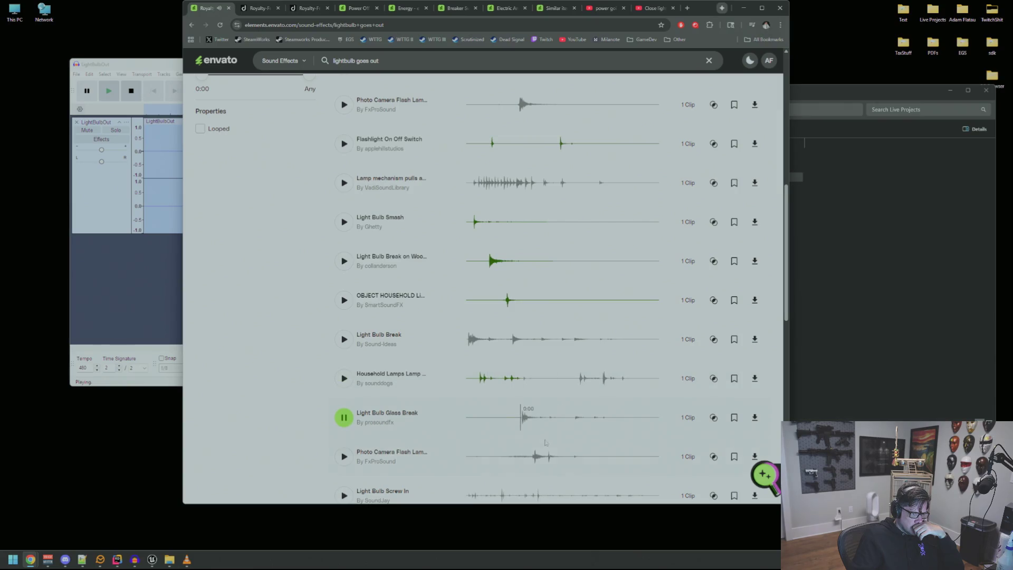
{"action": "left_click", "coordinate": [544, 461]}
{"action": "scroll", "coordinate": [541, 454], "scroll_direction": "down", "scroll_amount": 3}
{"action": "left_click", "coordinate": [534, 427]}
{"action": "left_click", "coordinate": [510, 417]}
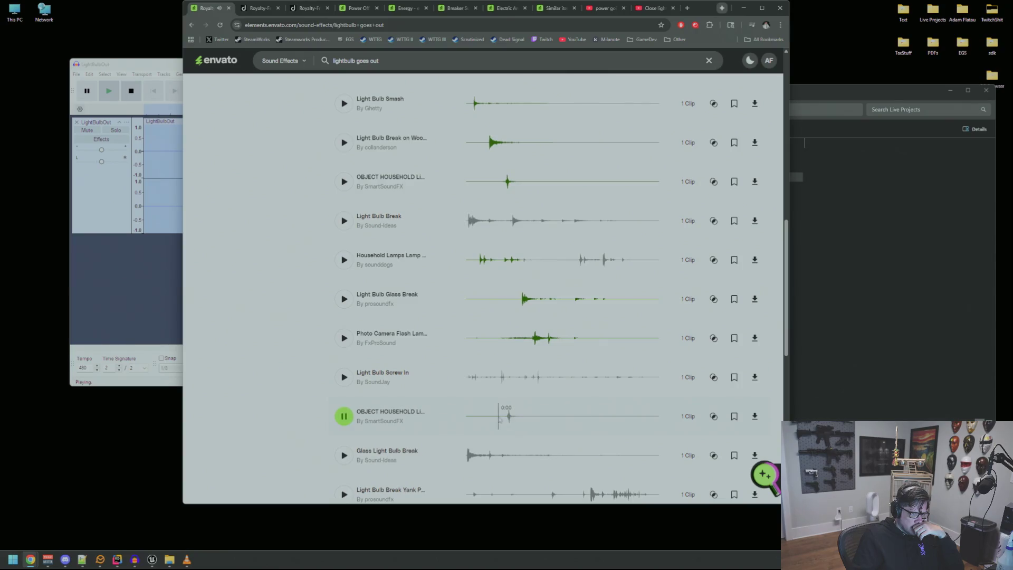
{"action": "left_click", "coordinate": [467, 455]}
{"action": "scroll", "coordinate": [473, 357], "scroll_direction": "down", "scroll_amount": 3}
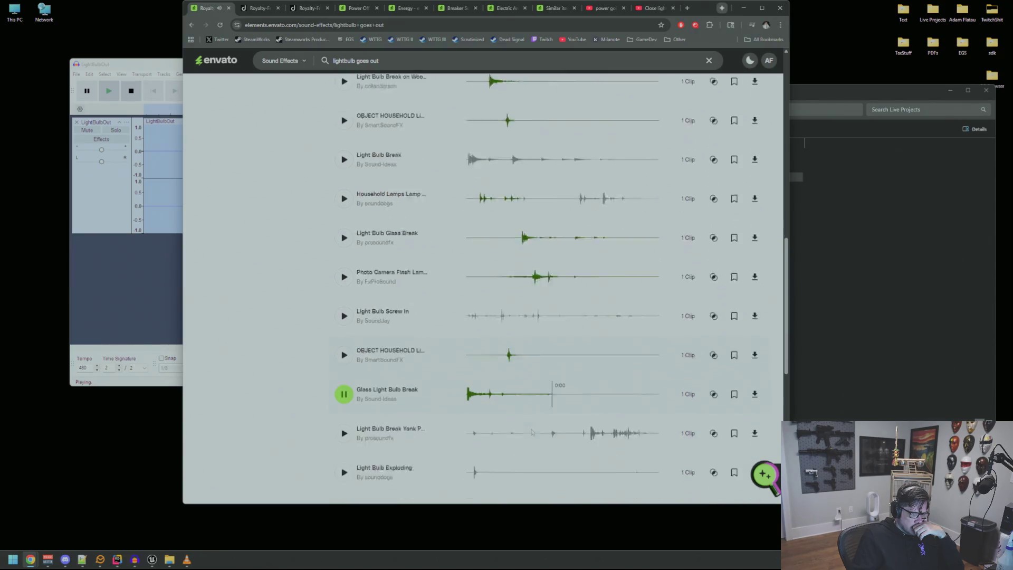
{"action": "left_click", "coordinate": [475, 342]}
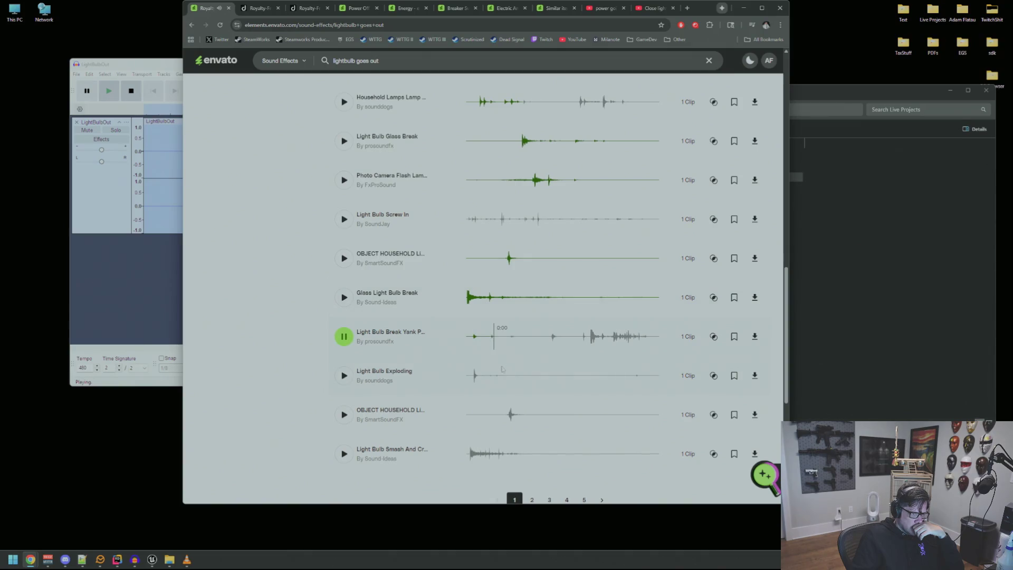
{"action": "left_click", "coordinate": [474, 379]}
{"action": "left_click", "coordinate": [507, 414]}
{"action": "scroll", "coordinate": [523, 429], "scroll_direction": "down", "scroll_amount": 3}
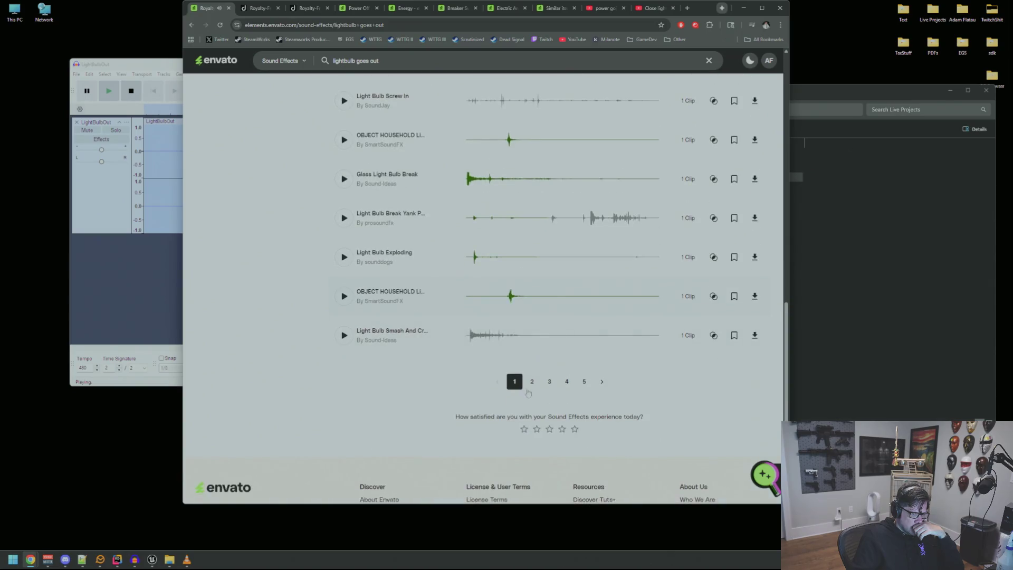
- On results page 2, preview Light Bulb Set Down 9010, Light Switch Off 5637 and Light Bulb Smash
{"action": "left_click", "coordinate": [532, 386]}
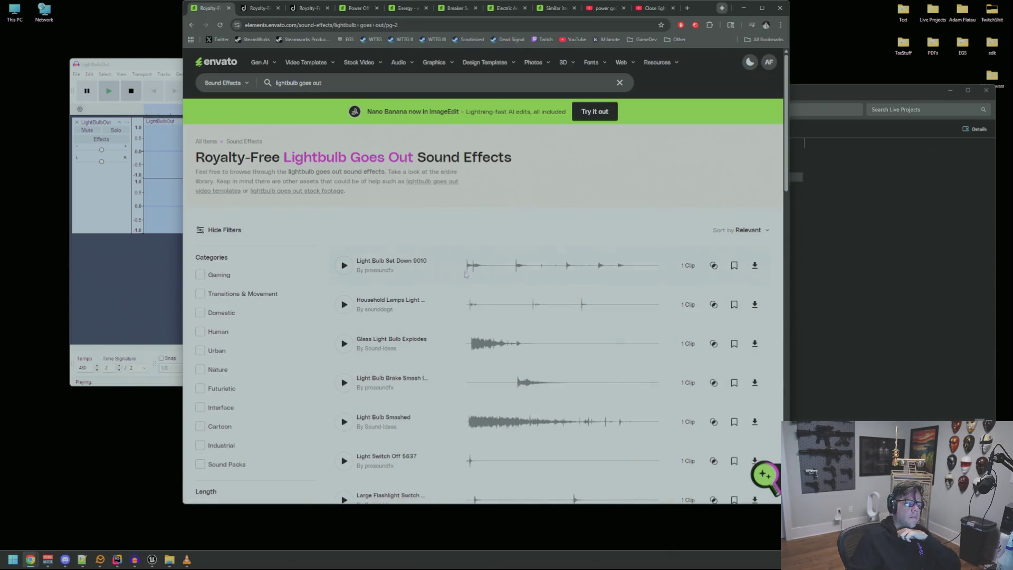
{"action": "left_click", "coordinate": [467, 270]}
{"action": "left_click", "coordinate": [560, 306]}
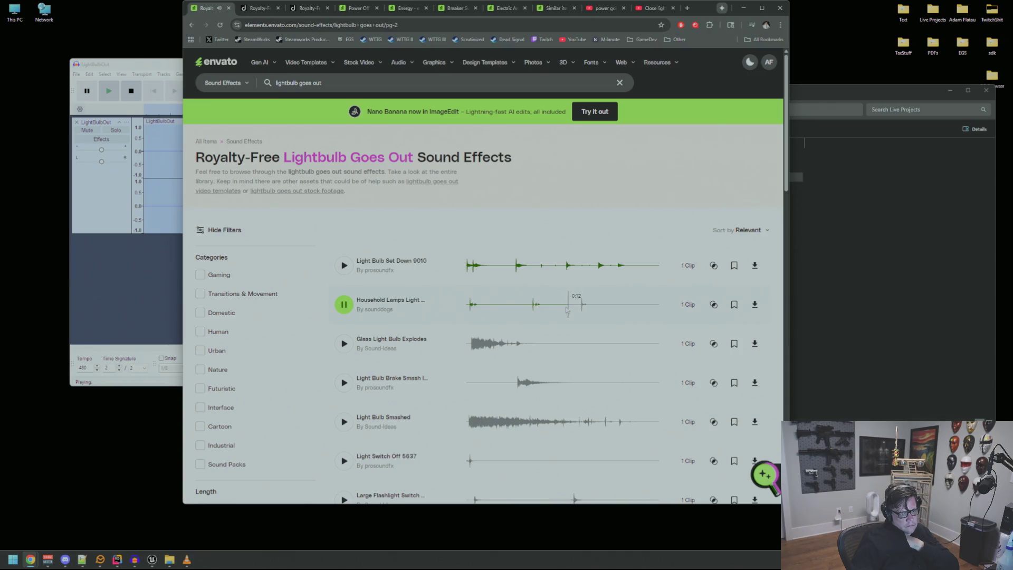
{"action": "scroll", "coordinate": [516, 393], "scroll_direction": "down", "scroll_amount": 2}
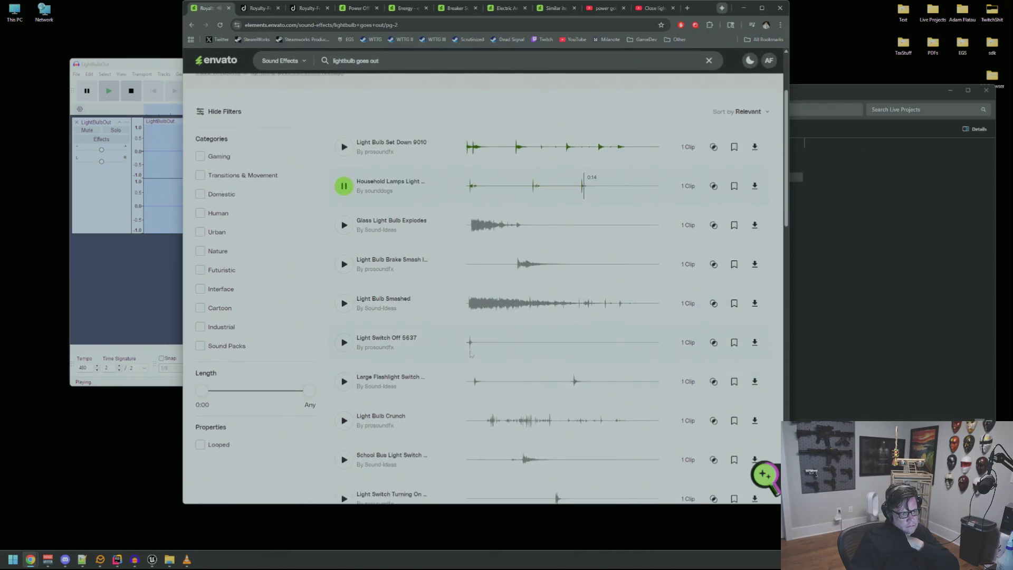
{"action": "left_click", "coordinate": [470, 345]}
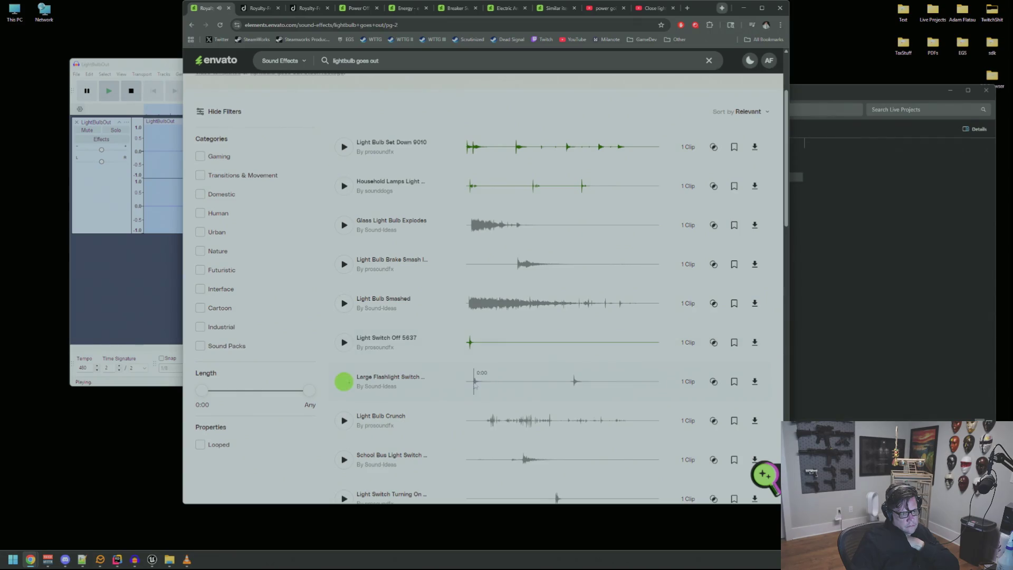
{"action": "left_click", "coordinate": [507, 459]}
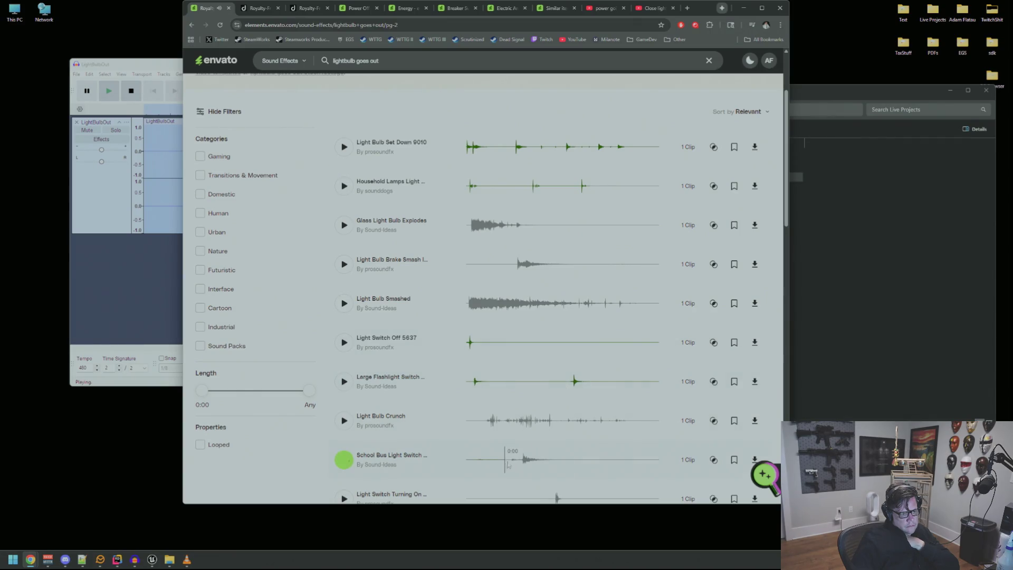
{"action": "scroll", "coordinate": [528, 422], "scroll_direction": "down", "scroll_amount": 2}
{"action": "left_click", "coordinate": [554, 381]}
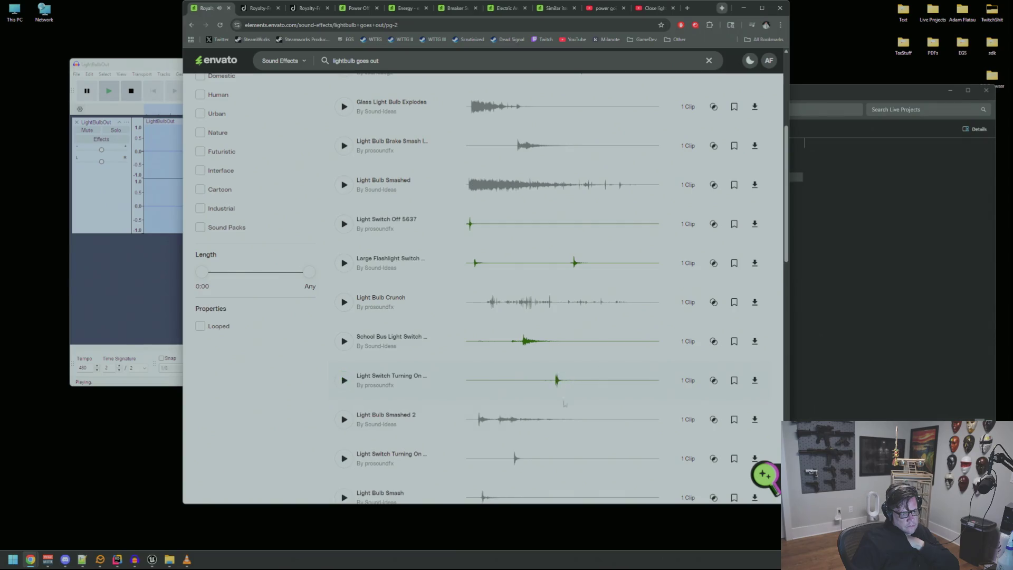
{"action": "left_click", "coordinate": [515, 459]}
{"action": "scroll", "coordinate": [516, 459], "scroll_direction": "down", "scroll_amount": 2}
{"action": "left_click", "coordinate": [479, 419]}
{"action": "left_click", "coordinate": [488, 458]}
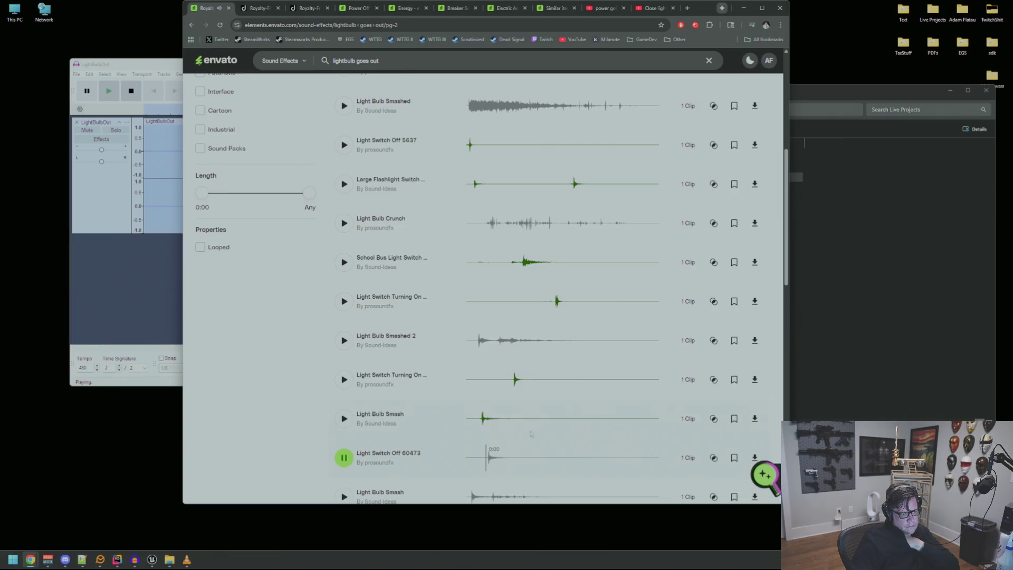
- Preview several light-switch-turning-on clips on page 2, replaying one repeatedly from partway through
{"action": "scroll", "coordinate": [493, 454], "scroll_direction": "down", "scroll_amount": 2}
{"action": "left_click", "coordinate": [489, 419]}
{"action": "scroll", "coordinate": [504, 423], "scroll_direction": "down", "scroll_amount": 2}
{"action": "left_click", "coordinate": [529, 423]}
{"action": "scroll", "coordinate": [554, 424], "scroll_direction": "down", "scroll_amount": 2}
{"action": "left_click", "coordinate": [532, 419]}
{"action": "left_click", "coordinate": [528, 454]}
{"action": "scroll", "coordinate": [574, 439], "scroll_direction": "down", "scroll_amount": 2}
{"action": "scroll", "coordinate": [587, 433], "scroll_direction": "down", "scroll_amount": 2}
{"action": "left_click", "coordinate": [555, 390]}
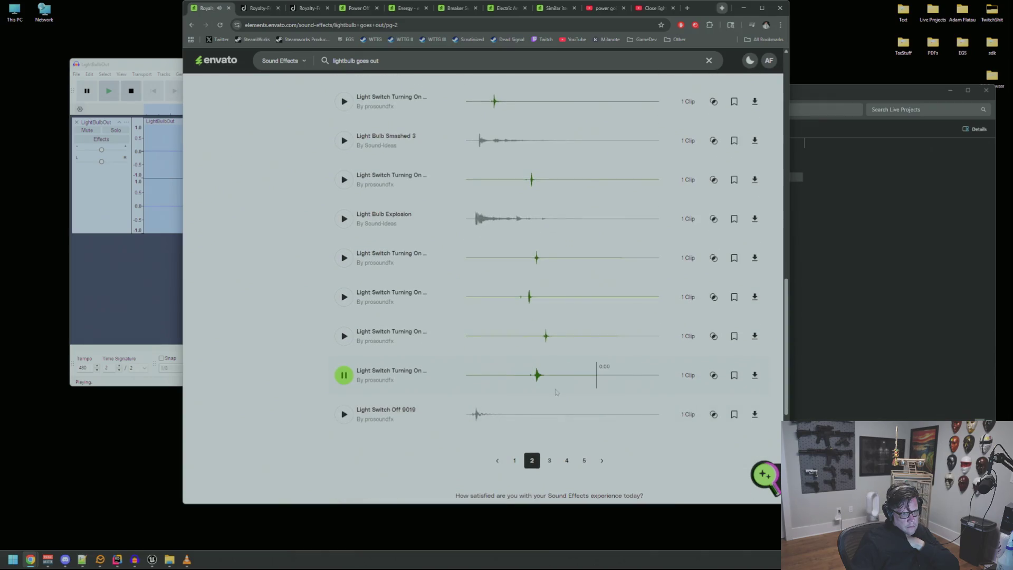
{"action": "left_click", "coordinate": [531, 379]}
{"action": "left_click", "coordinate": [531, 379]}
{"action": "left_click", "coordinate": [531, 379]}
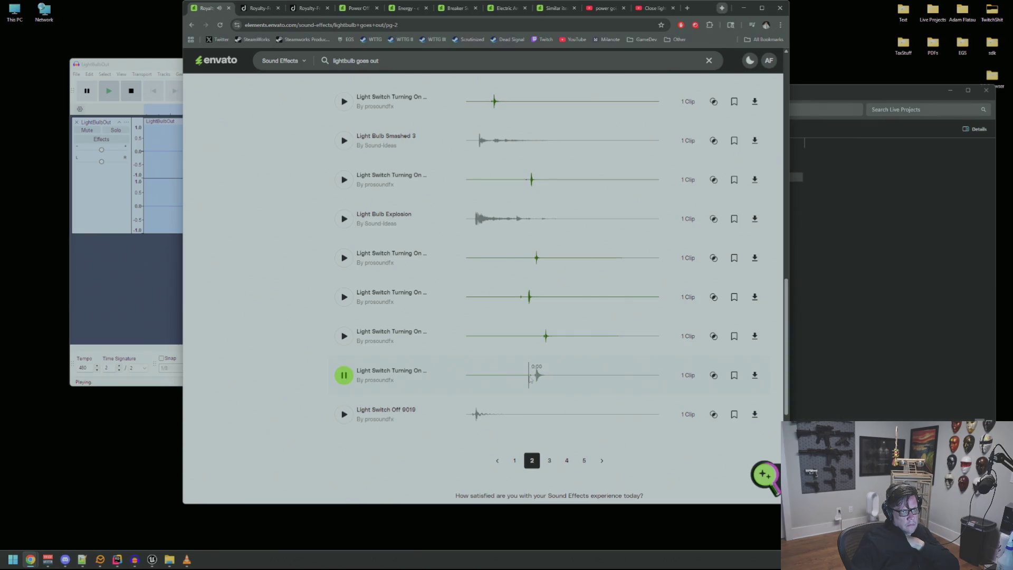
{"action": "left_click", "coordinate": [530, 379]}
{"action": "left_click", "coordinate": [530, 379]}
{"action": "left_click", "coordinate": [530, 379]}
{"action": "left_click", "coordinate": [531, 379]}
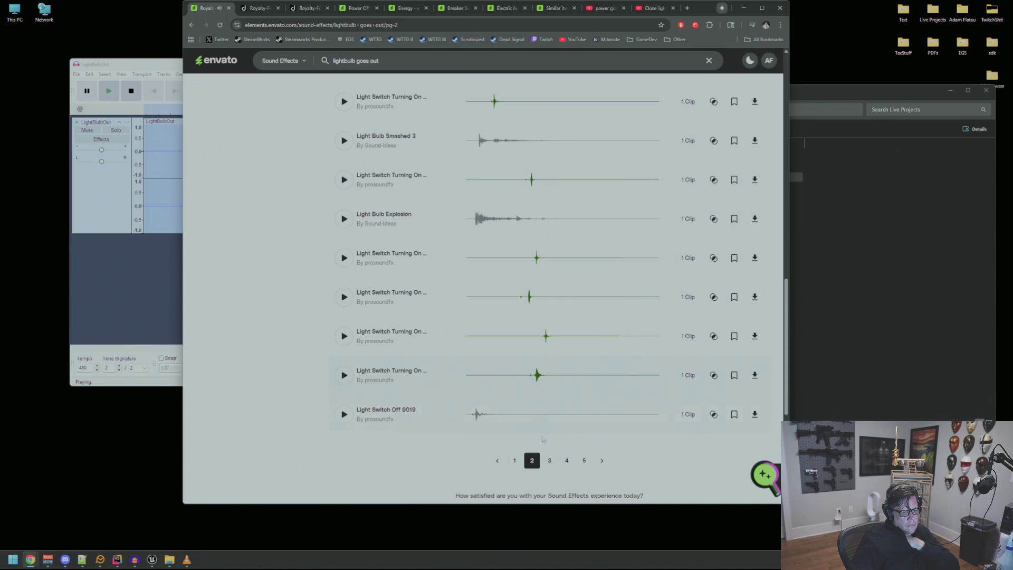
- On results page 3, preview Light Switch Off 5636 and 9011, switch-on clips and a bulb drop
{"action": "left_click", "coordinate": [549, 461]}
{"action": "left_click", "coordinate": [566, 265]}
{"action": "left_click", "coordinate": [500, 345]}
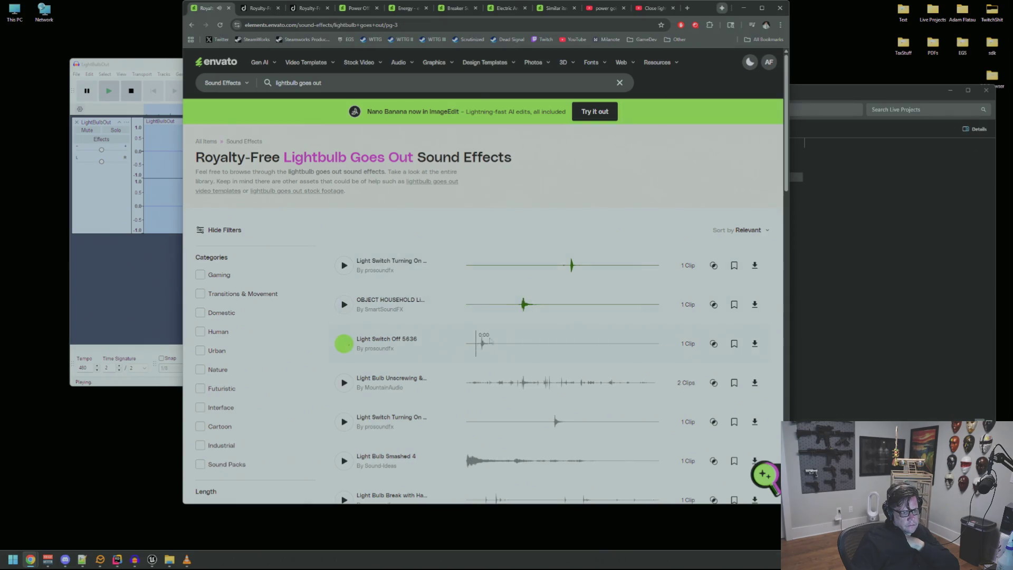
{"action": "scroll", "coordinate": [528, 343], "scroll_direction": "down", "scroll_amount": 2}
{"action": "left_click", "coordinate": [549, 342]}
{"action": "scroll", "coordinate": [527, 341], "scroll_direction": "down", "scroll_amount": 3}
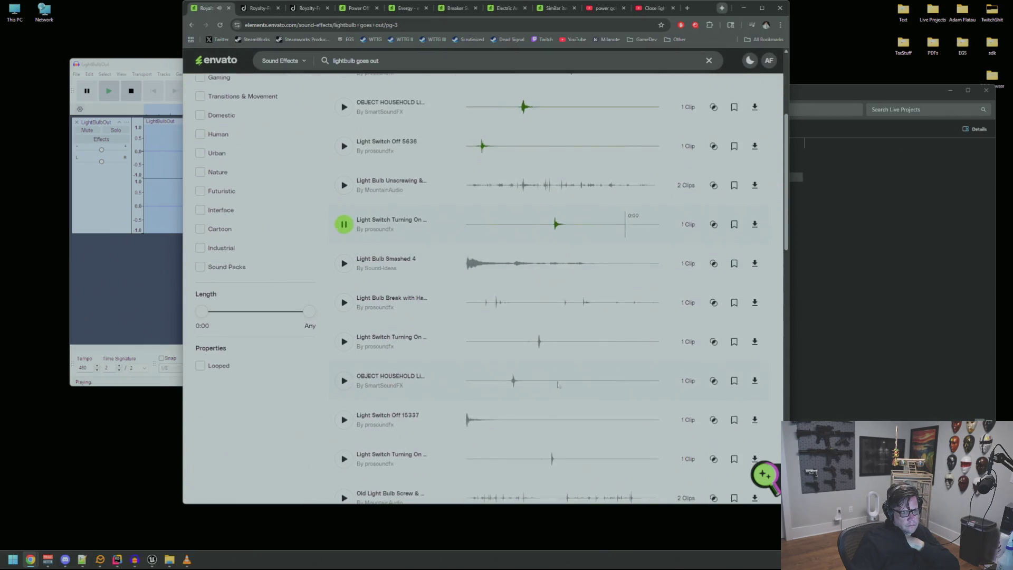
{"action": "left_click", "coordinate": [490, 342]}
{"action": "scroll", "coordinate": [490, 348], "scroll_direction": "down", "scroll_amount": 2}
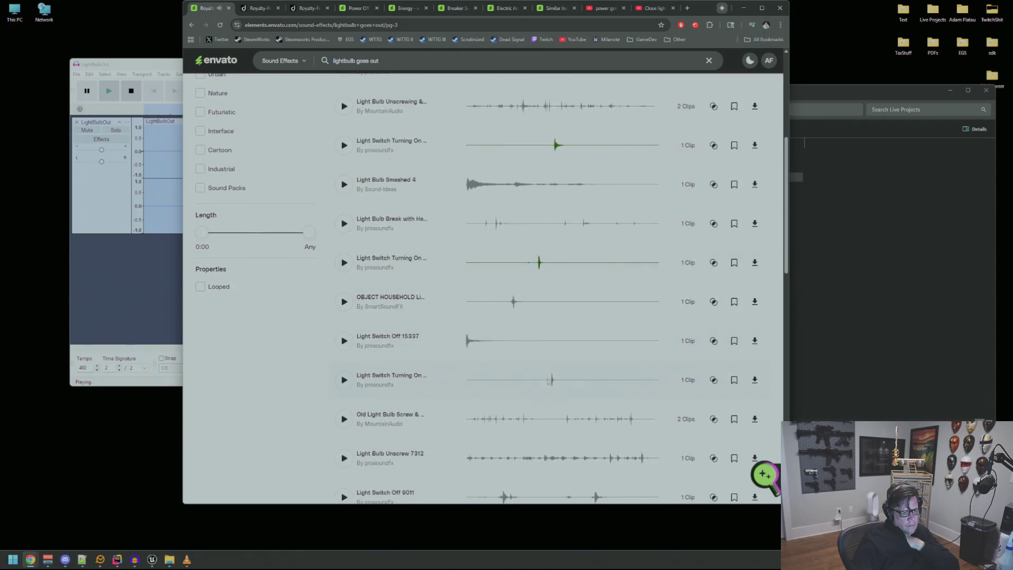
{"action": "scroll", "coordinate": [553, 390], "scroll_direction": "down", "scroll_amount": 2}
{"action": "left_click", "coordinate": [555, 422]}
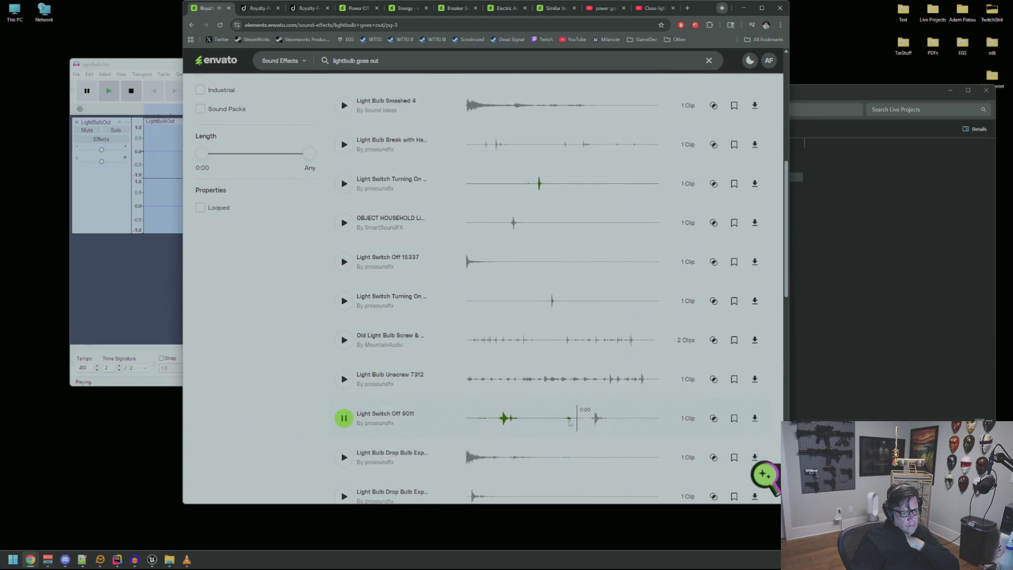
{"action": "scroll", "coordinate": [556, 431], "scroll_direction": "down", "scroll_amount": 3}
{"action": "left_click", "coordinate": [343, 338]}
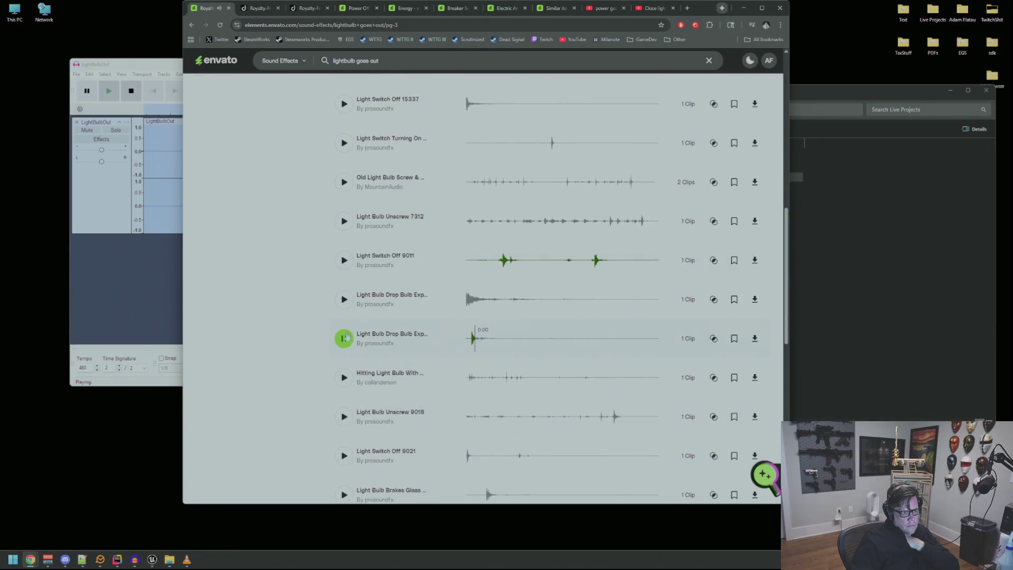
{"action": "left_click", "coordinate": [258, 8]}
- Search Dreamstime audio for 'lightbulb off', preview Ding 2, then close both Dreamstime tabs
{"action": "triple_click", "coordinate": [394, 76]}
{"action": "type", "text": "ligh"}
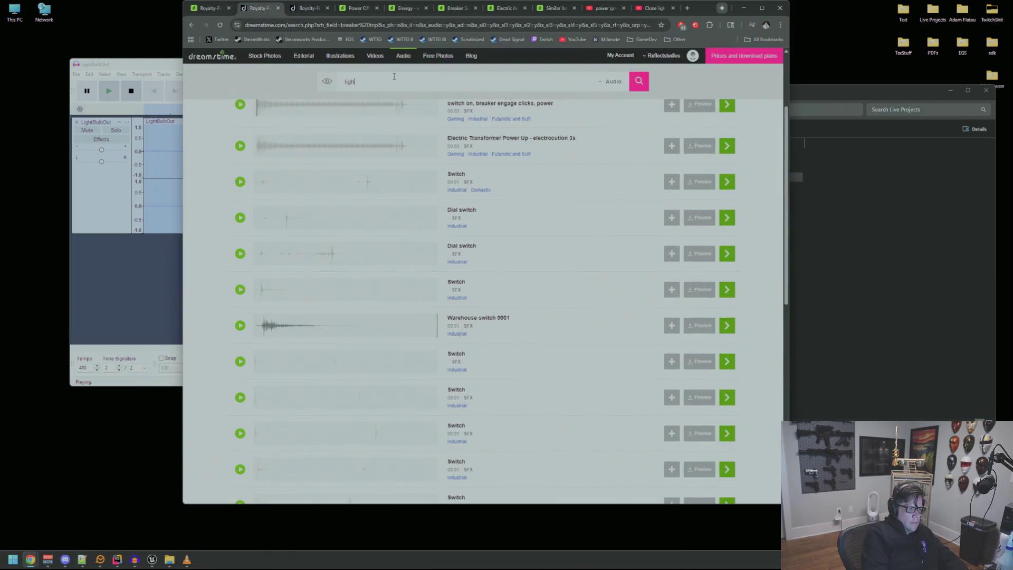
{"action": "type", "text": "tbulb off"}
{"action": "key", "text": "Return"}
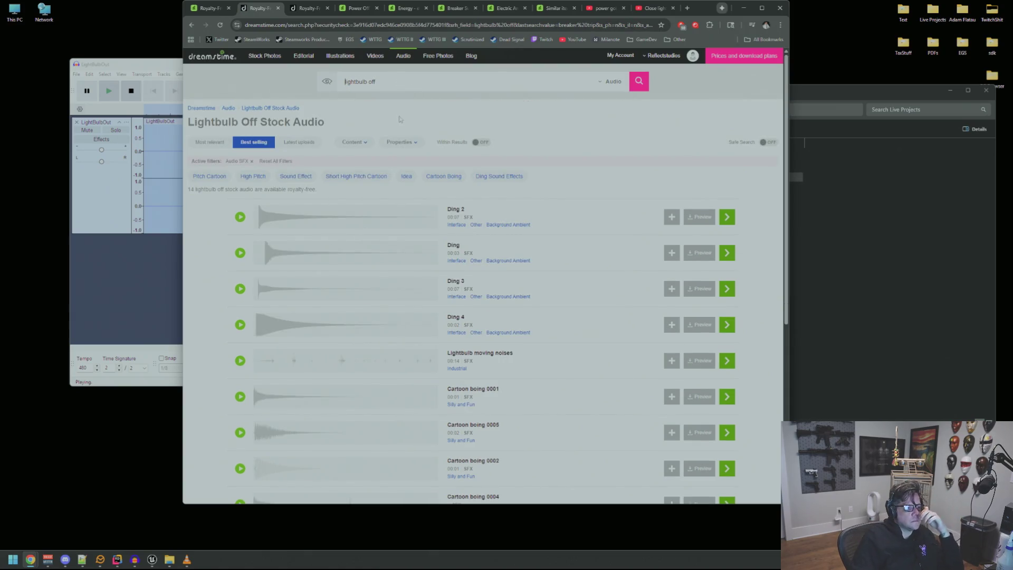
{"action": "left_click", "coordinate": [241, 217]}
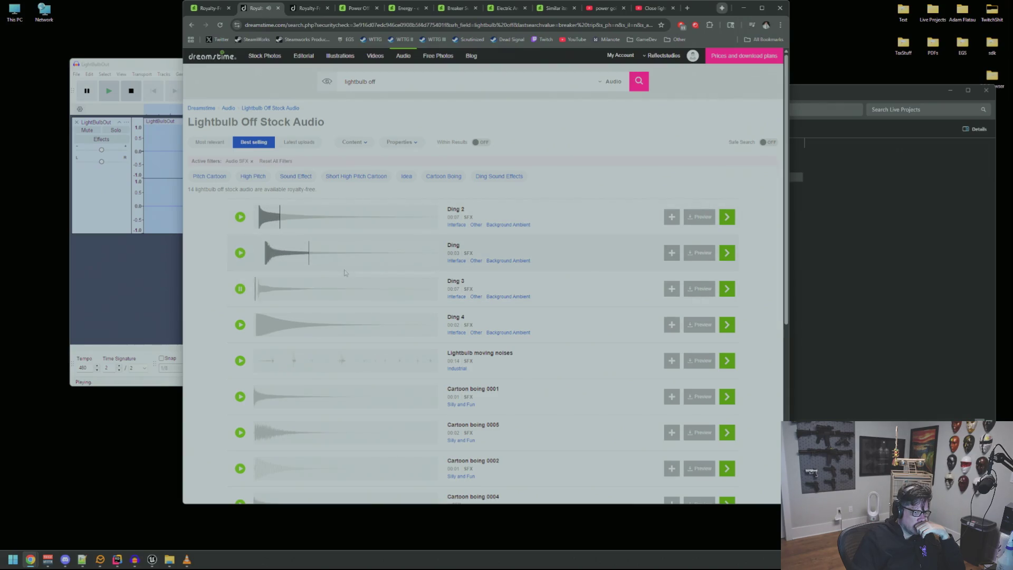
{"action": "scroll", "coordinate": [344, 273], "scroll_direction": "down", "scroll_amount": 1}
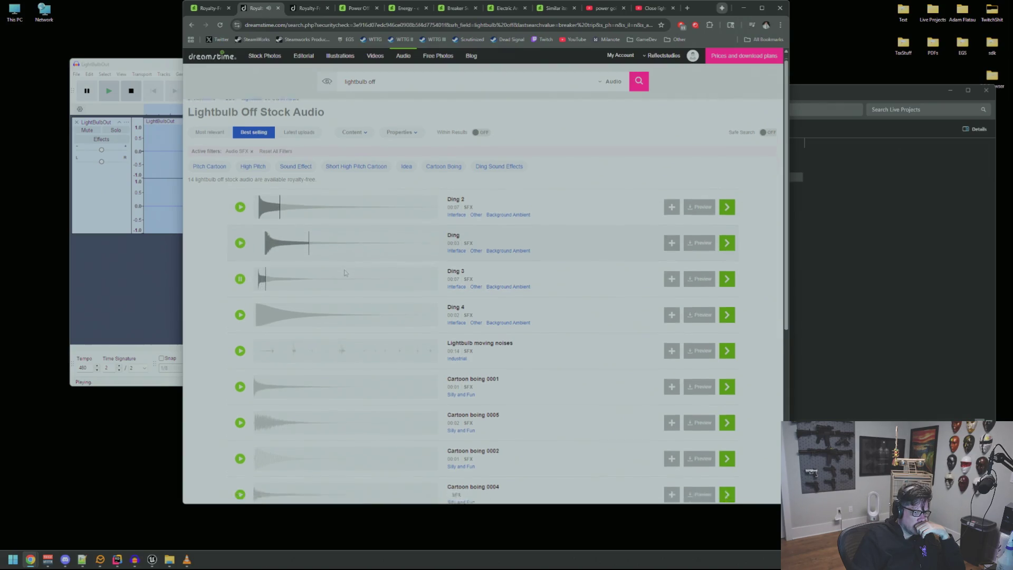
{"action": "left_click", "coordinate": [278, 8]}
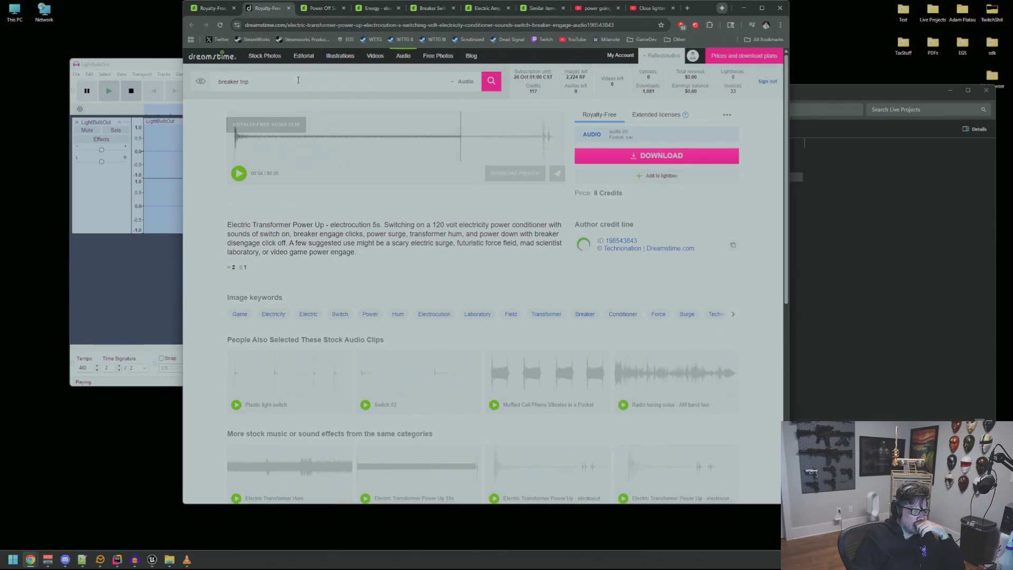
{"action": "middle_click", "coordinate": [278, 8]}
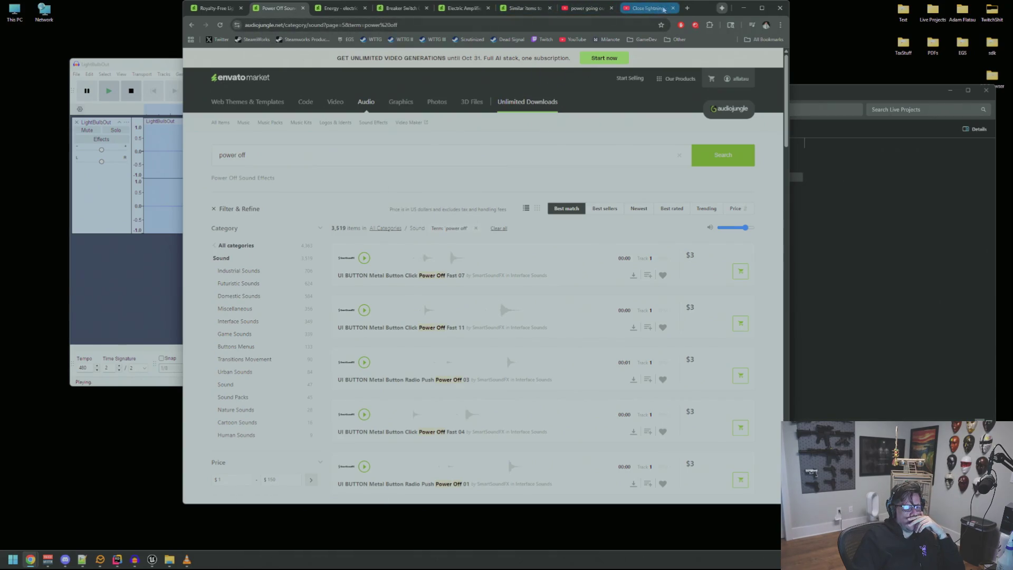
- Preview a power off click on AudioJungle and go to results page 6
{"action": "mouse_move", "coordinate": [591, 9]}
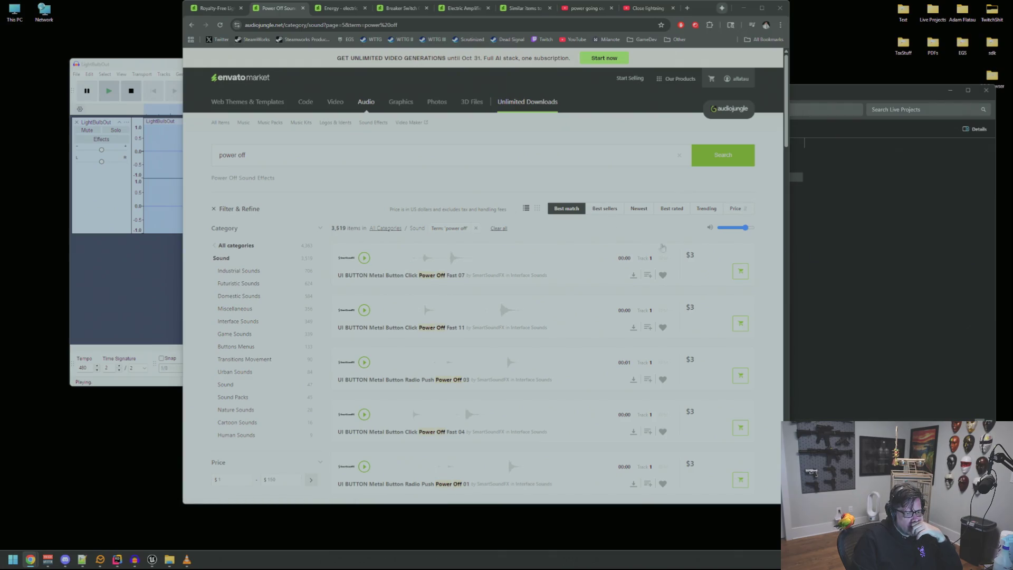
{"action": "scroll", "coordinate": [702, 249], "scroll_direction": "down", "scroll_amount": 15}
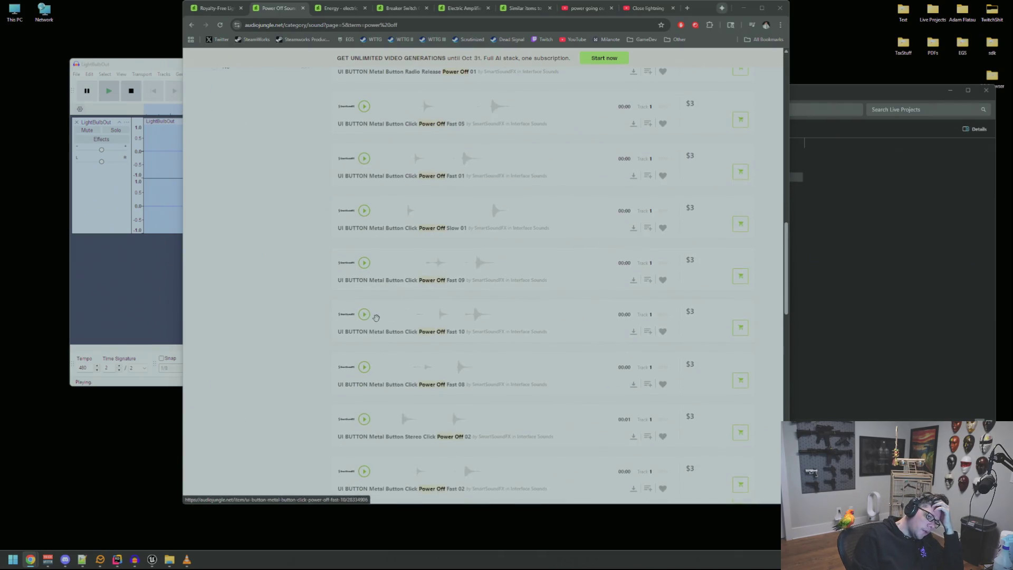
{"action": "left_click", "coordinate": [376, 316]}
{"action": "scroll", "coordinate": [385, 311], "scroll_direction": "down", "scroll_amount": 10}
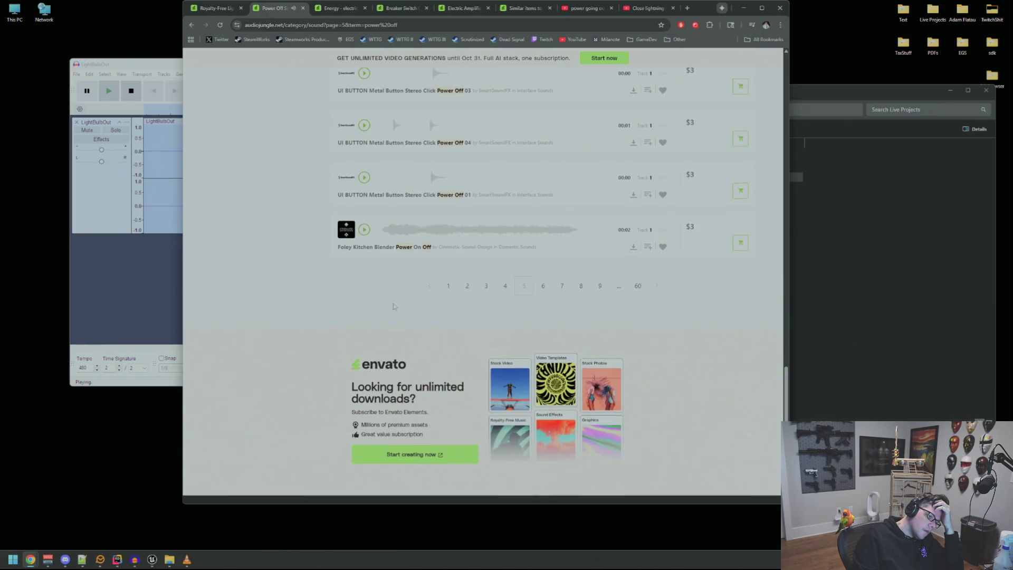
{"action": "left_click", "coordinate": [543, 286]}
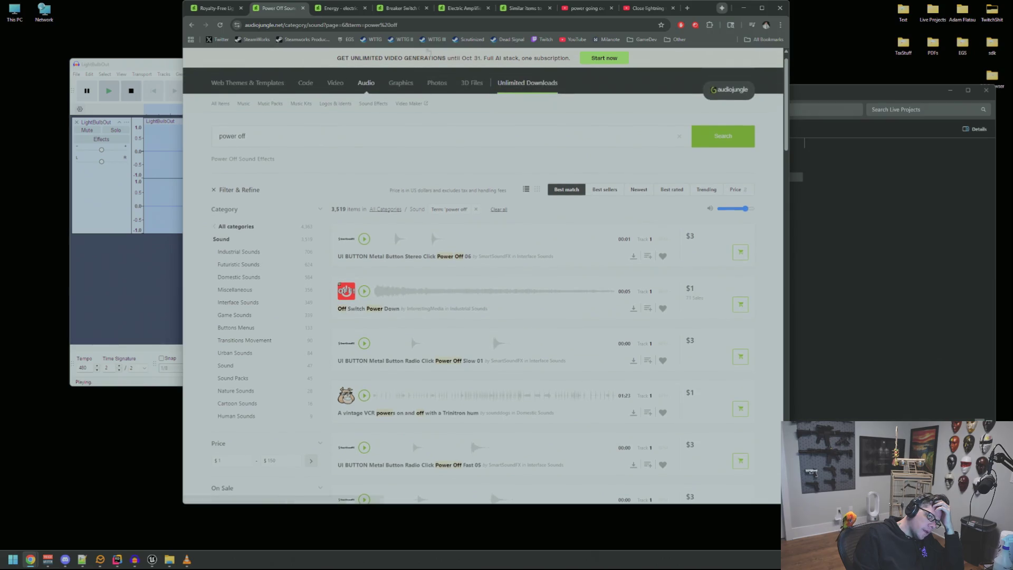
- Load audiojungle.net in the YouTube tab and open the Sound Effects category
{"action": "left_click", "coordinate": [585, 8]}
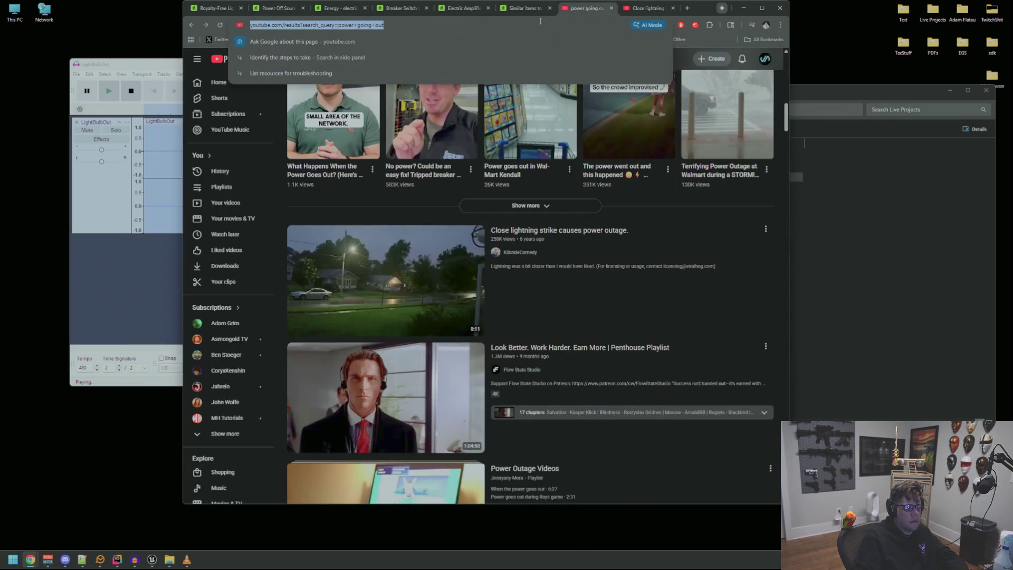
{"action": "type", "text": "audiojung"}
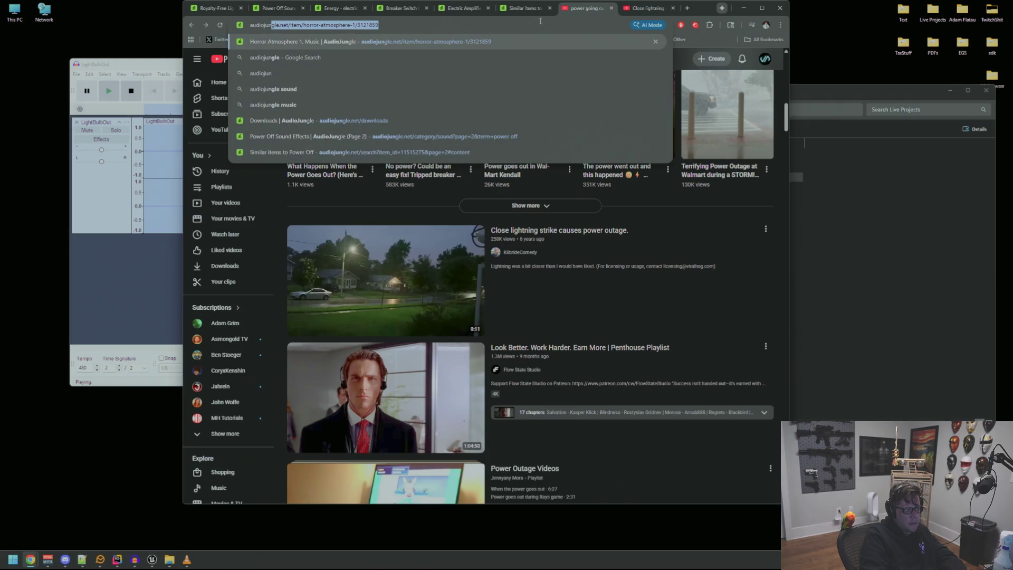
{"action": "type", "text": "le.net"}
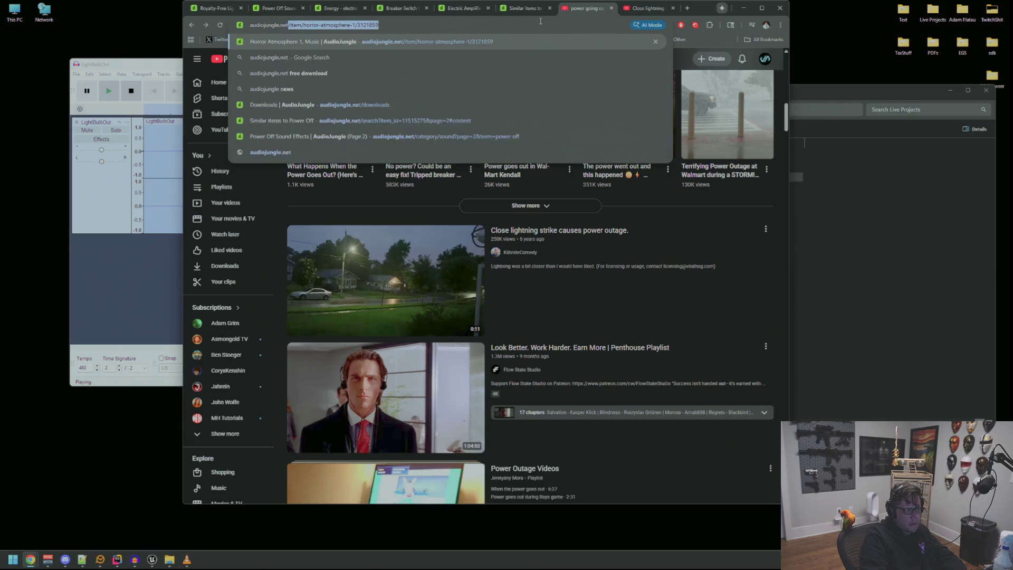
{"action": "key", "text": "Return"}
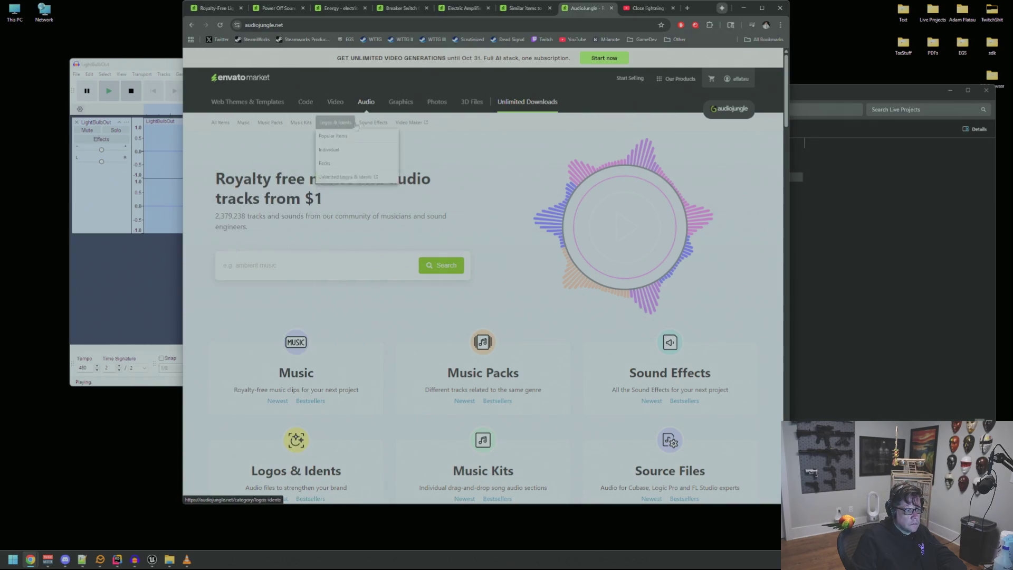
{"action": "left_click", "coordinate": [372, 127]}
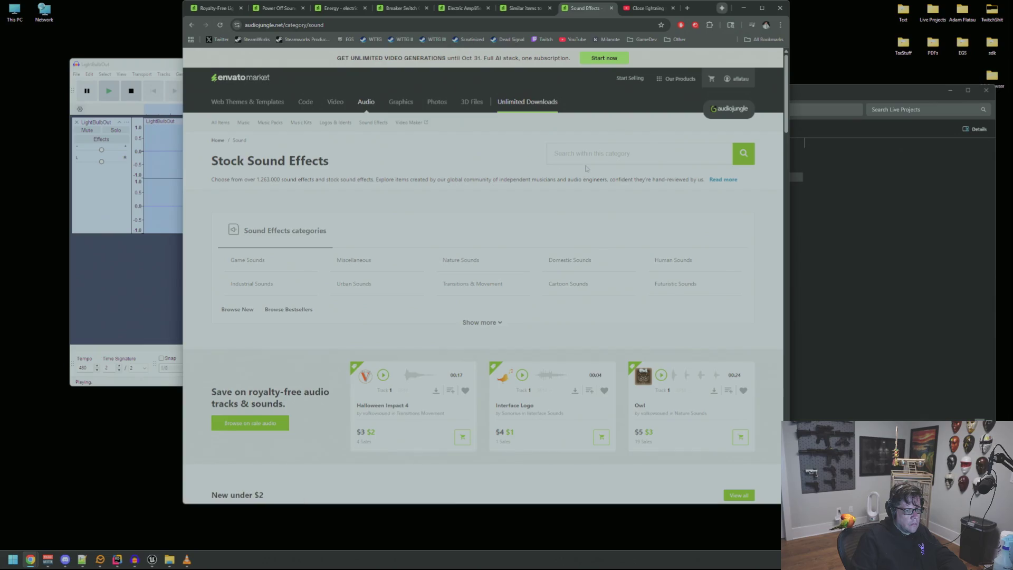